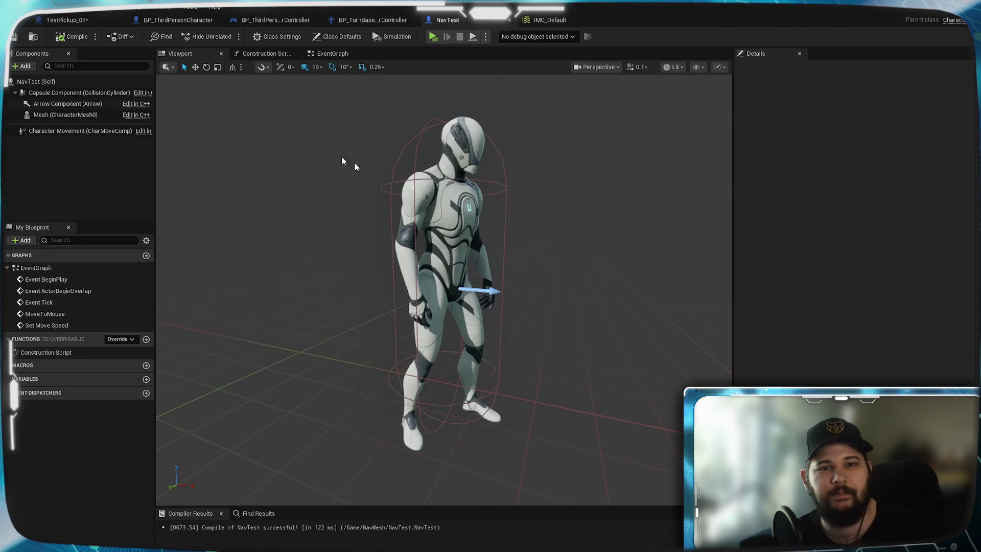
Step: Inspect NavTest's MoveToMouse, AI MoveTo and Set Move Speed nodes, then add a new variable
{"action": "left_click", "coordinate": [331, 53]}
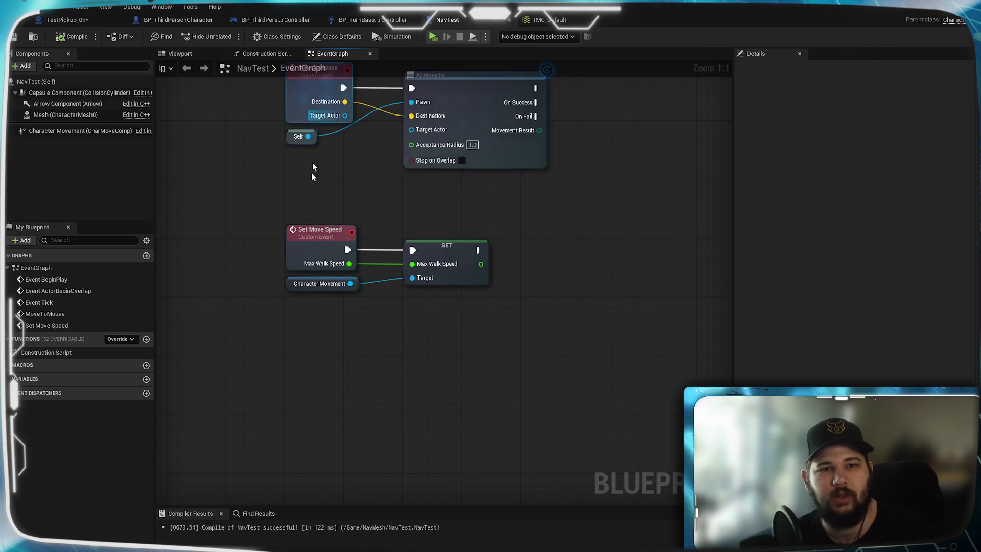
{"action": "mouse_move", "coordinate": [236, 201]}
{"action": "left_mouse_down"}
{"action": "mouse_move", "coordinate": [259, 267]}
{"action": "mouse_move", "coordinate": [245, 542]}
{"action": "mouse_move", "coordinate": [262, 551]}
{"action": "left_mouse_up"}
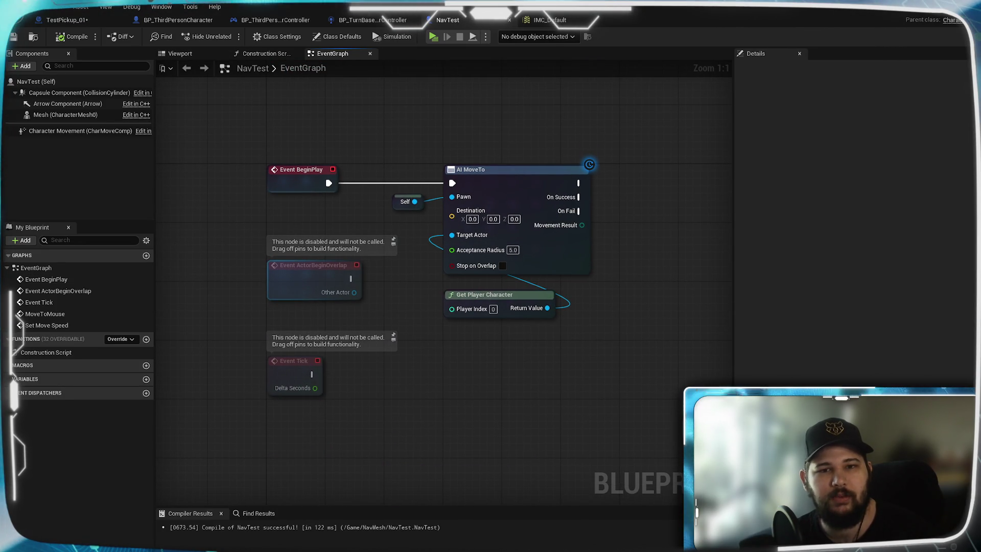
{"action": "left_click_drag", "start_coordinate": [416, 446], "coordinate": [419, 78]}
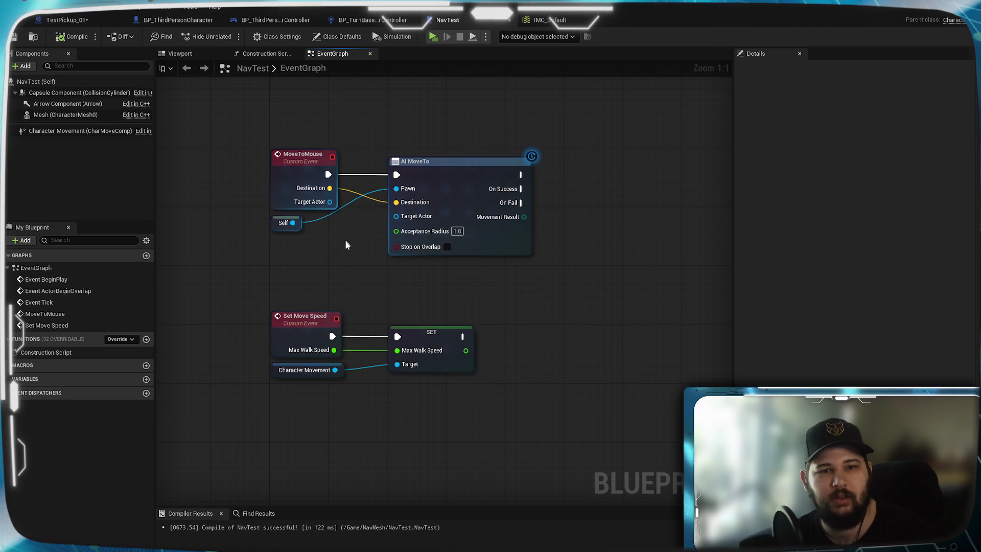
{"action": "left_click_drag", "start_coordinate": [344, 250], "coordinate": [345, 269]}
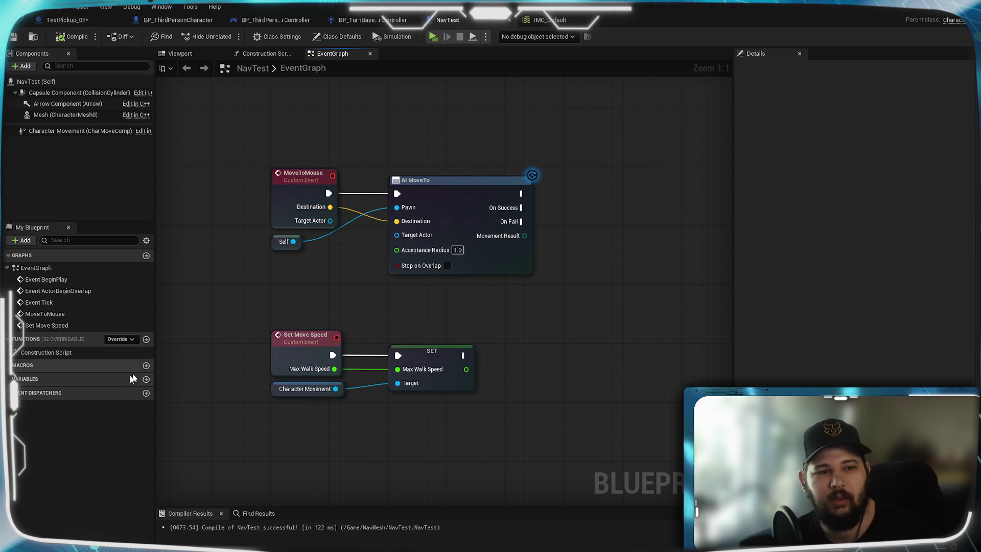
{"action": "left_click", "coordinate": [146, 379]}
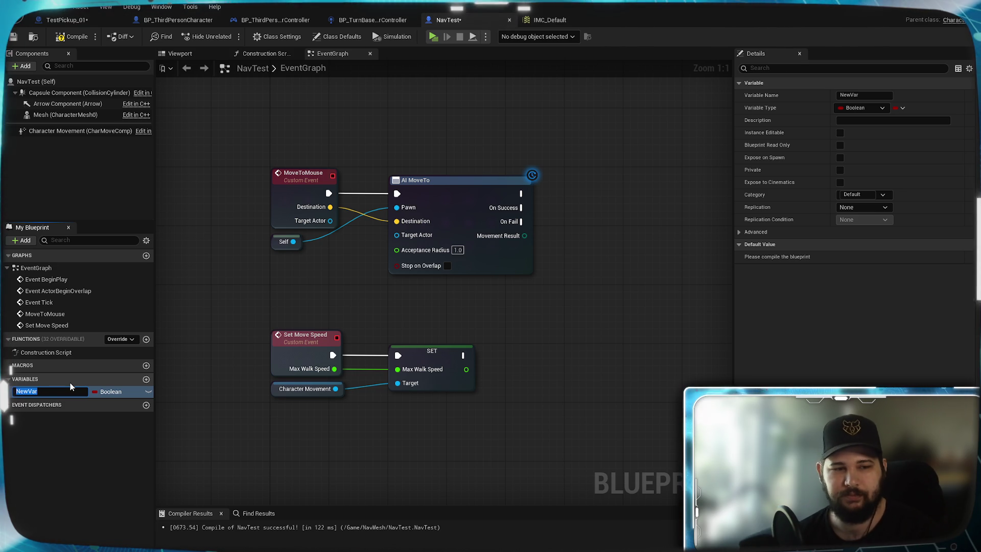
Step: Name the new variable PlayerActor_REF
{"action": "type", "text": "CameraA"}
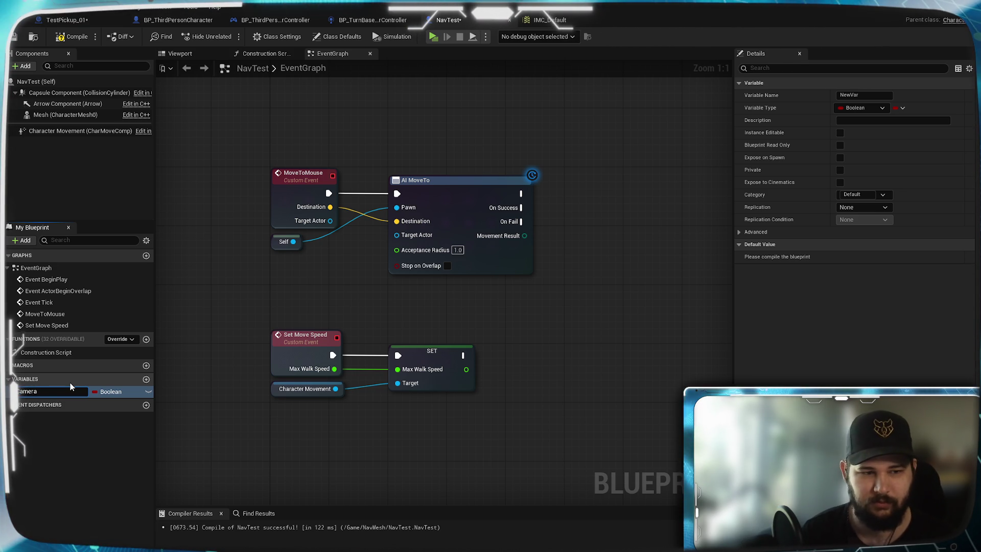
{"action": "key", "text": "BackSpace"}
{"action": "key", "text": "BackSpace"}
{"action": "key", "text": "BackSpace"}
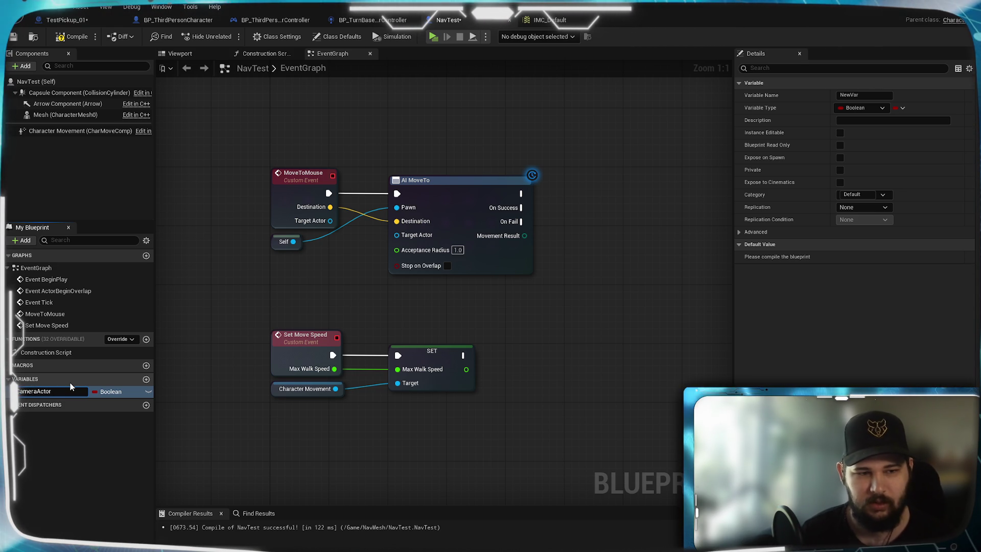
{"action": "type", "text": "P"}
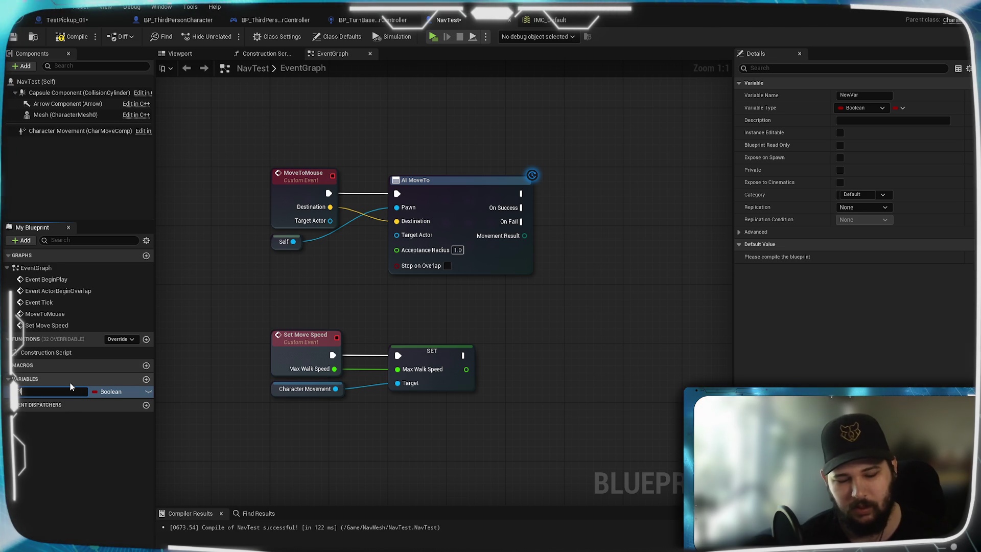
{"action": "type", "text": "layerA"}
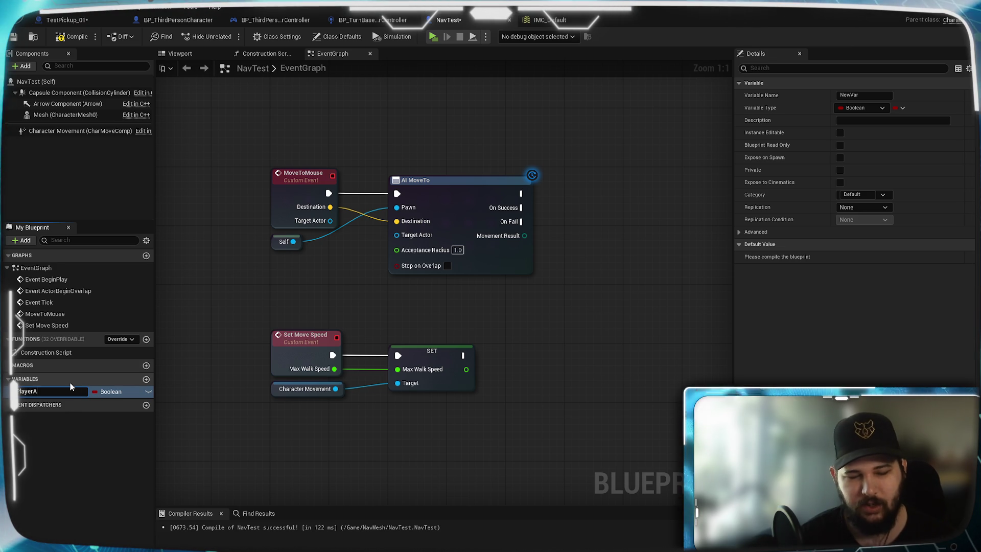
{"action": "type", "text": "ctor_REF"}
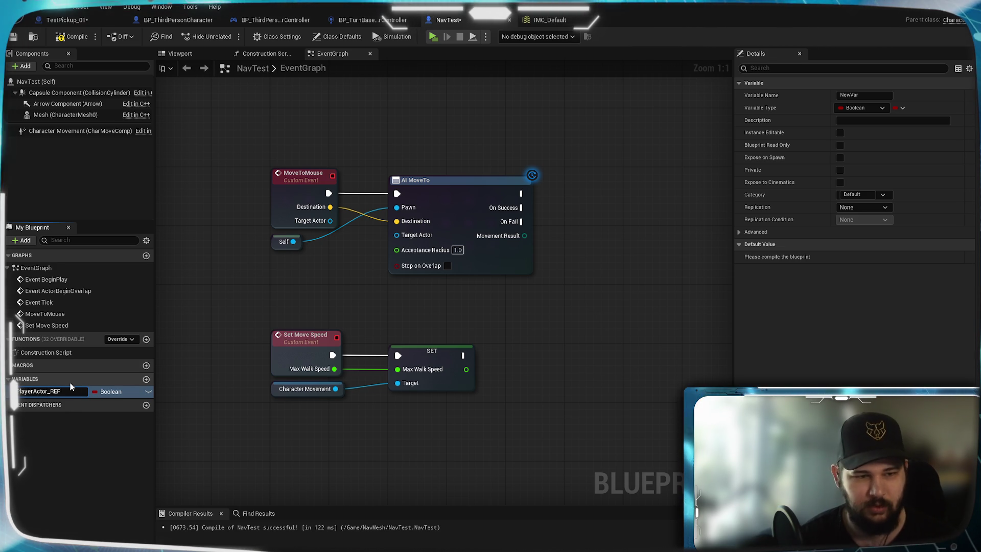
{"action": "key", "text": "Return"}
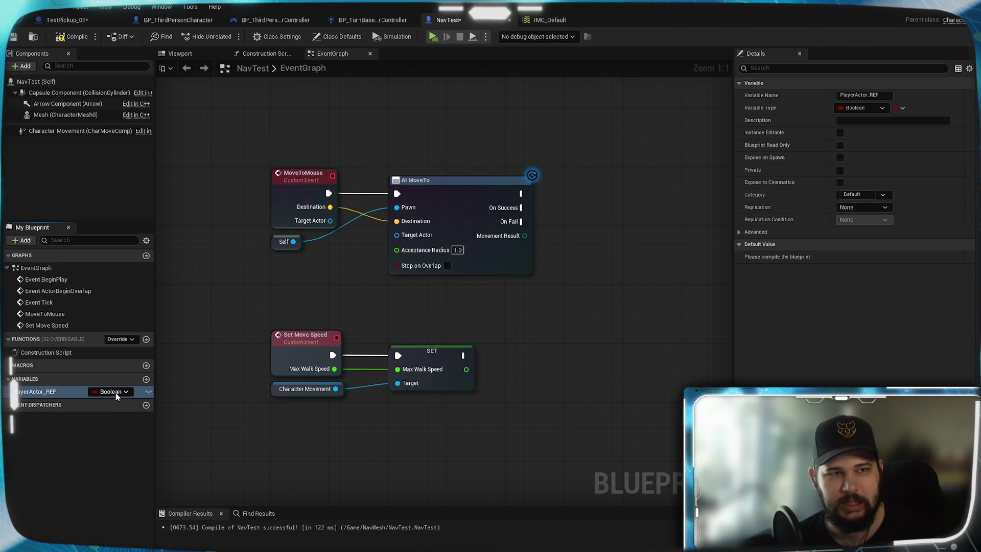
Step: Make PlayerActor_REF a BP Third Person Character object reference, then save and compile NavTest
{"action": "left_click", "coordinate": [115, 392]}
{"action": "type", "text": "Third"}
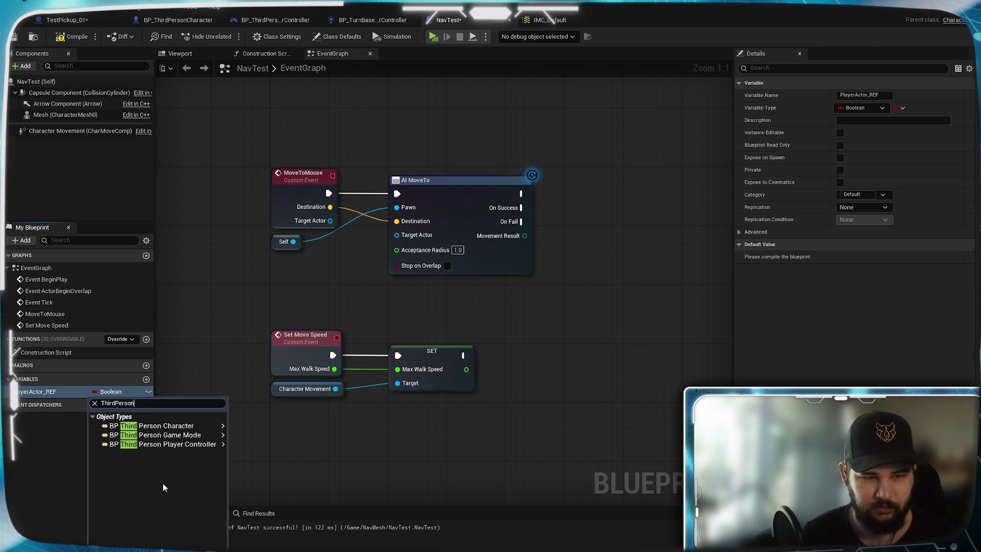
{"action": "type", "text": "Person"}
{"action": "mouse_move", "coordinate": [217, 426]}
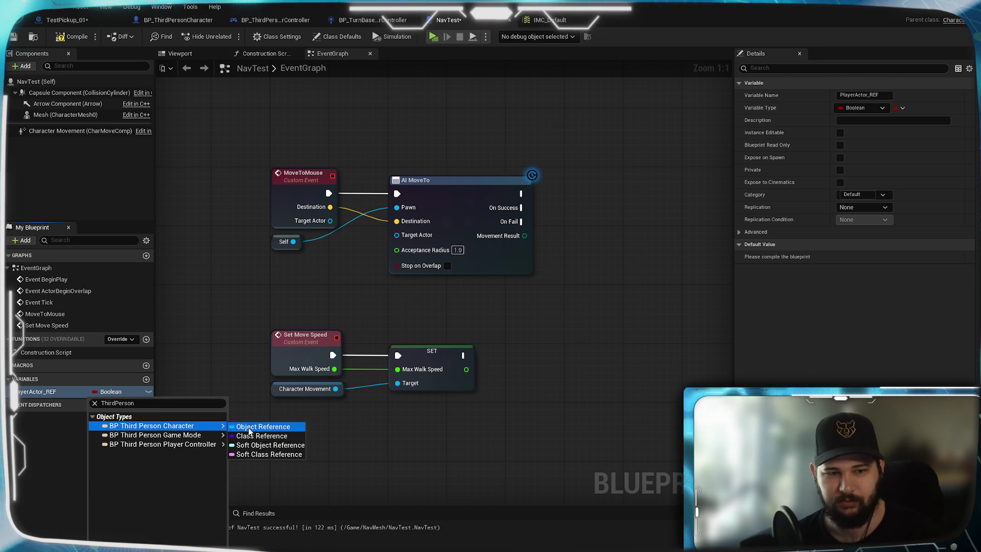
{"action": "left_click", "coordinate": [248, 428]}
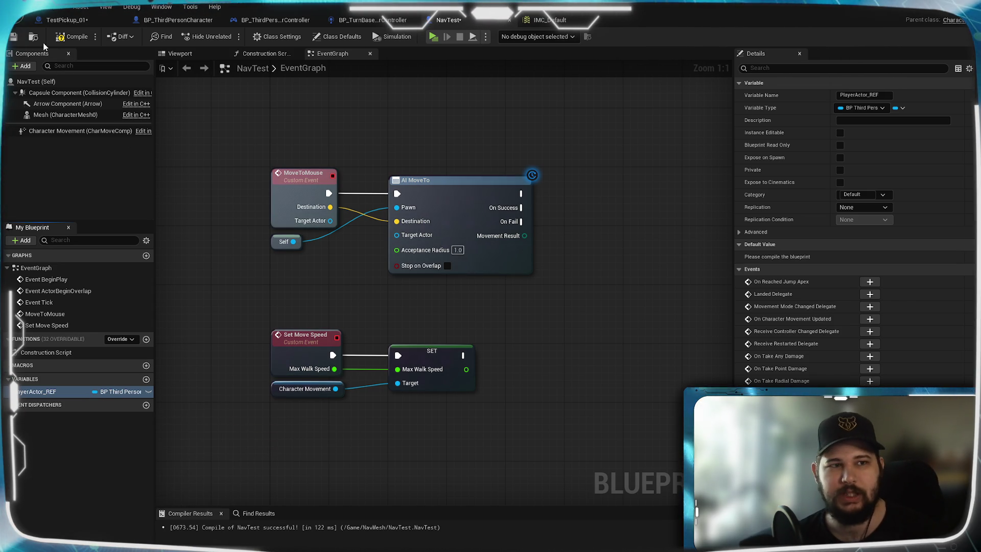
{"action": "left_click", "coordinate": [13, 36]}
{"action": "left_click", "coordinate": [74, 36]}
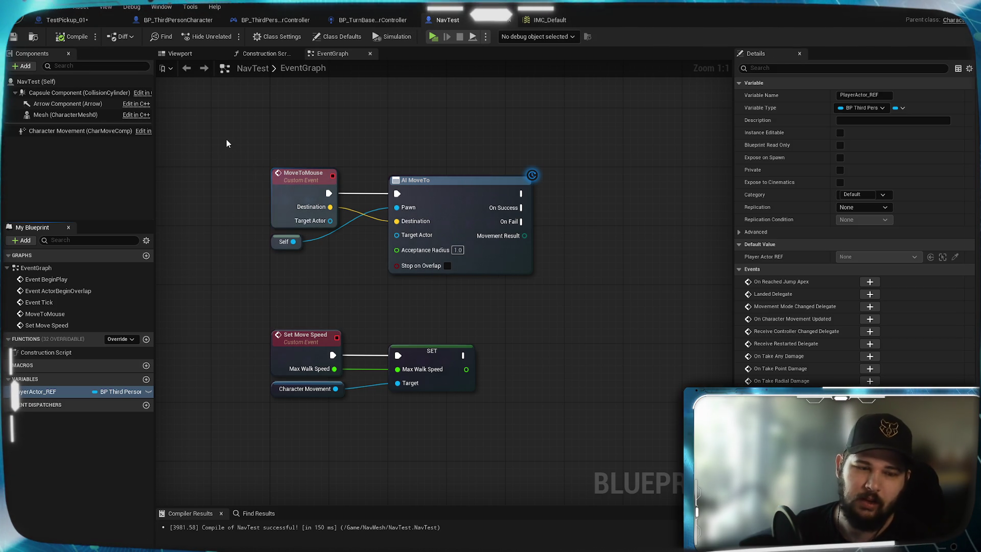
Step: Find the Move to Mouse call among BP_ThirdPersonCharacter's turn-based selection nodes
{"action": "left_click_drag", "start_coordinate": [226, 139], "coordinate": [187, 300]}
{"action": "left_click_drag", "start_coordinate": [294, 281], "coordinate": [334, 214]}
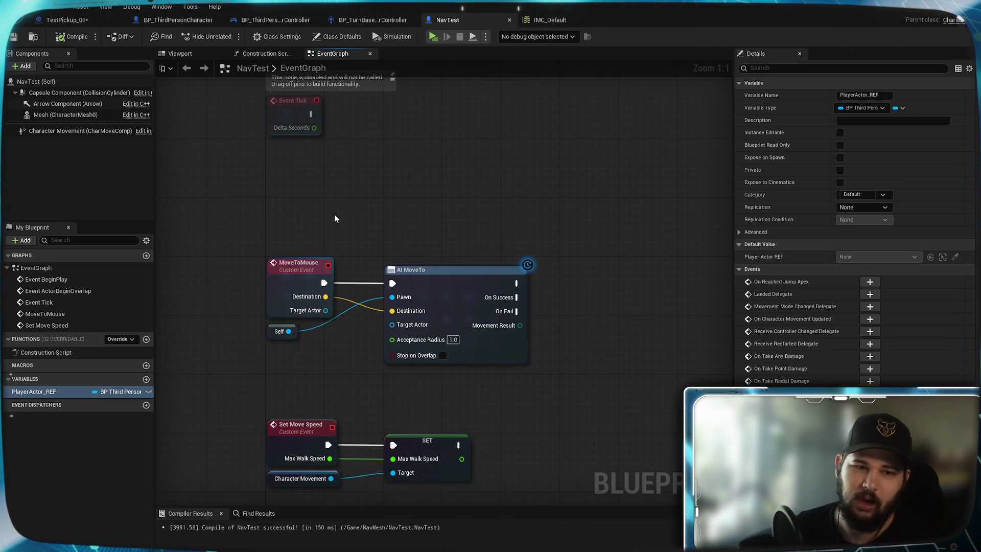
{"action": "left_click", "coordinate": [173, 22]}
{"action": "mouse_move", "coordinate": [320, 337]}
{"action": "left_mouse_down"}
{"action": "mouse_move", "coordinate": [500, 154]}
{"action": "mouse_move", "coordinate": [585, 214]}
{"action": "left_mouse_up"}
{"action": "scroll", "coordinate": [480, 283], "scroll_direction": "up", "scroll_amount": 4}
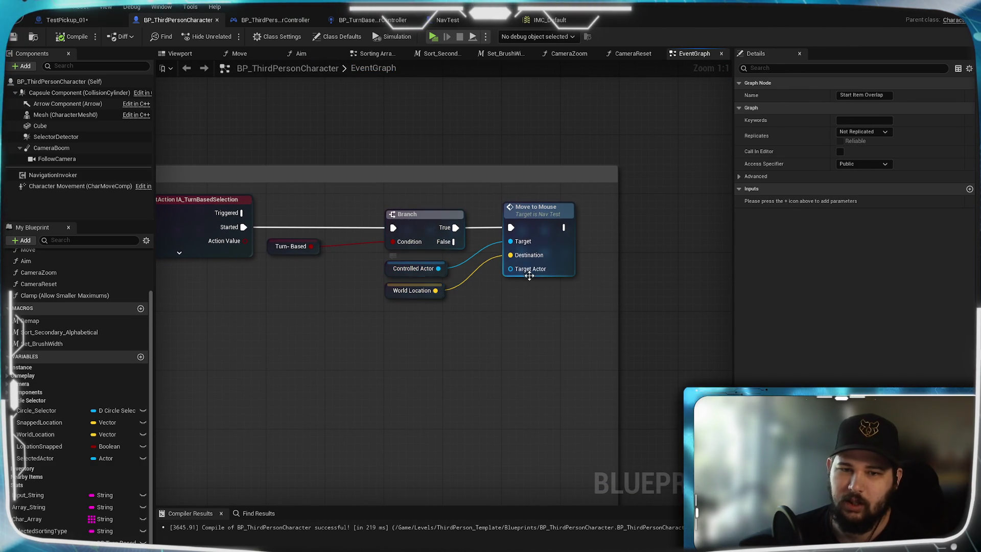
Step: Delete MoveToMouse's Target Actor input, leaving only Destination, and recompile NavTest
{"action": "double_click", "coordinate": [567, 229]}
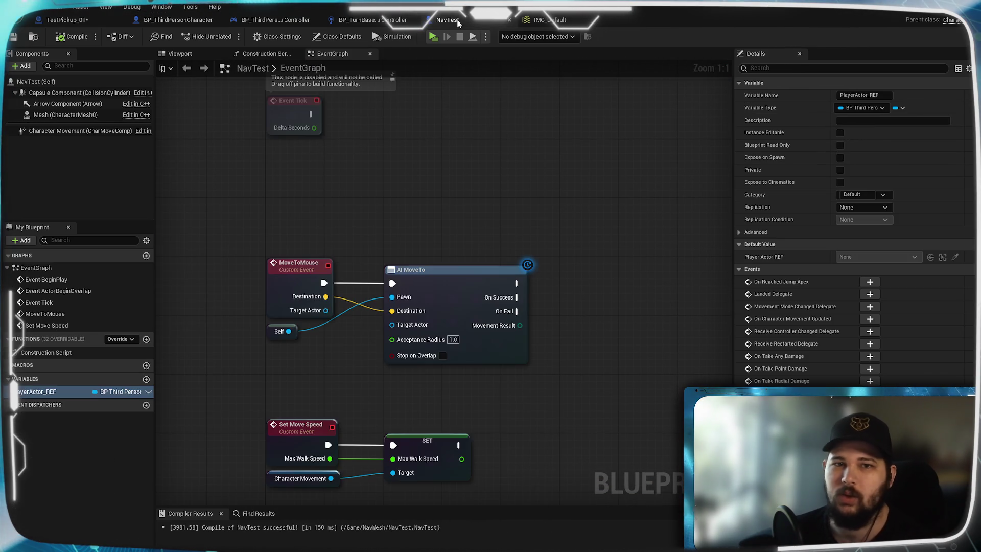
{"action": "left_click", "coordinate": [278, 290]}
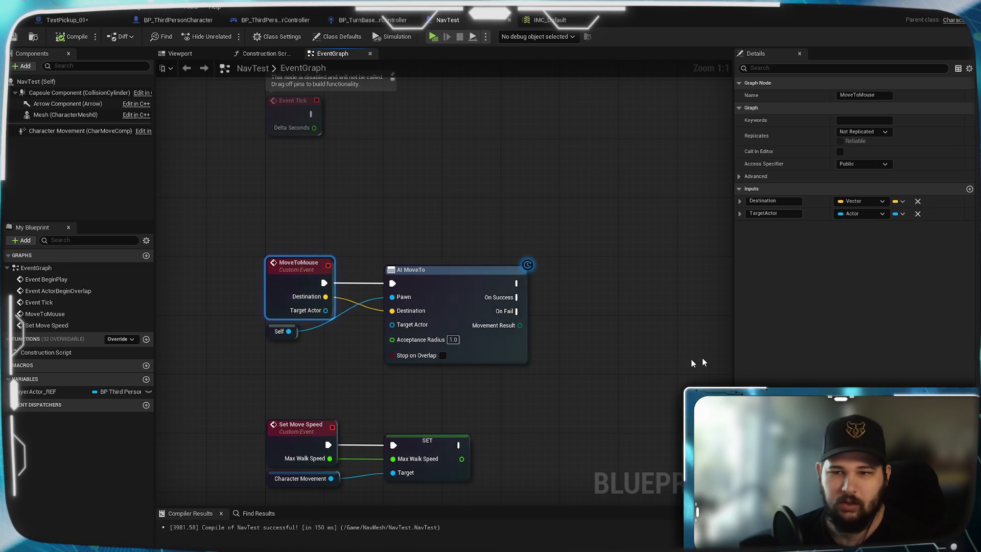
{"action": "left_click", "coordinate": [918, 213]}
{"action": "left_click_drag", "start_coordinate": [281, 332], "coordinate": [281, 324]}
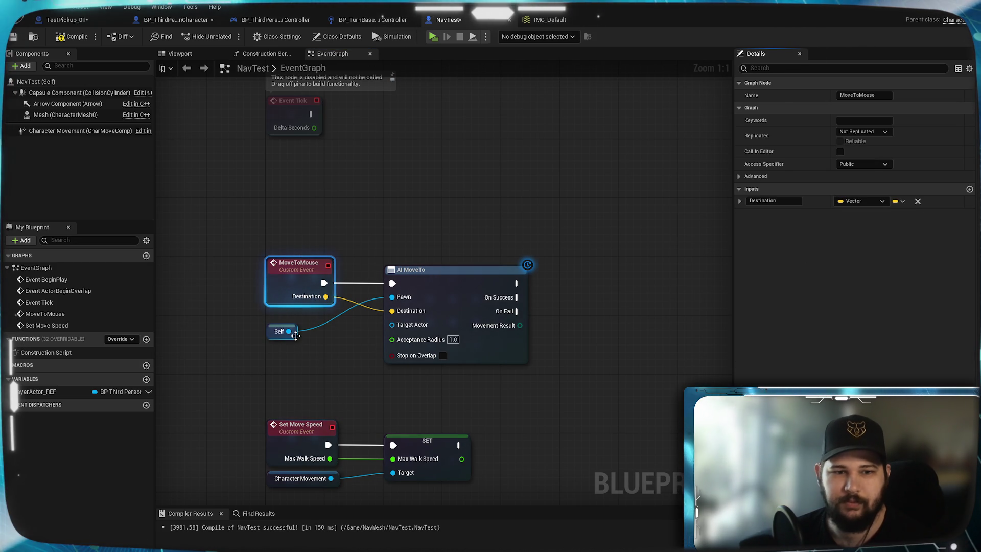
{"action": "left_click", "coordinate": [72, 36]}
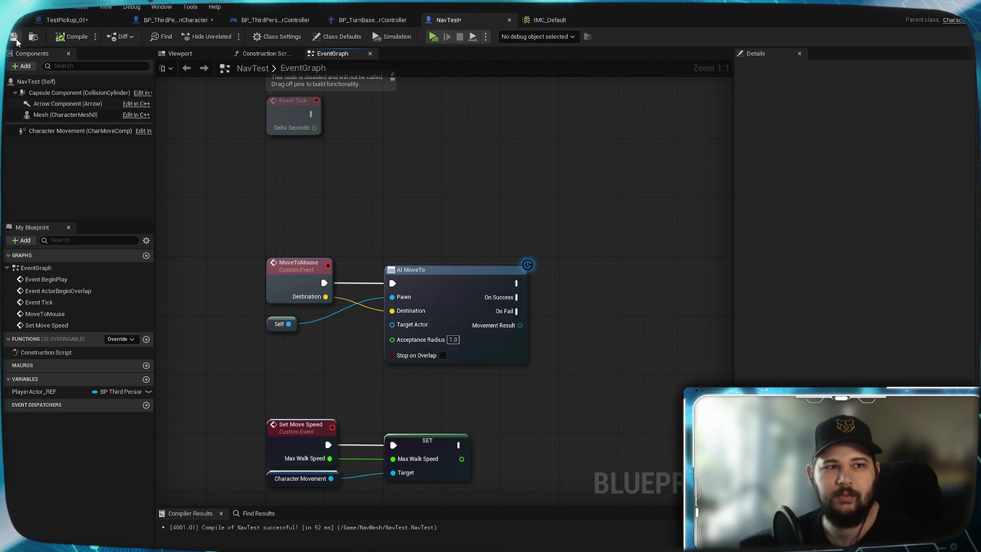
Step: Select AI MoveTo, Self and Get Player Character after BeginPlay and drag them right
{"action": "scroll", "coordinate": [522, 250], "scroll_direction": "down", "scroll_amount": 3}
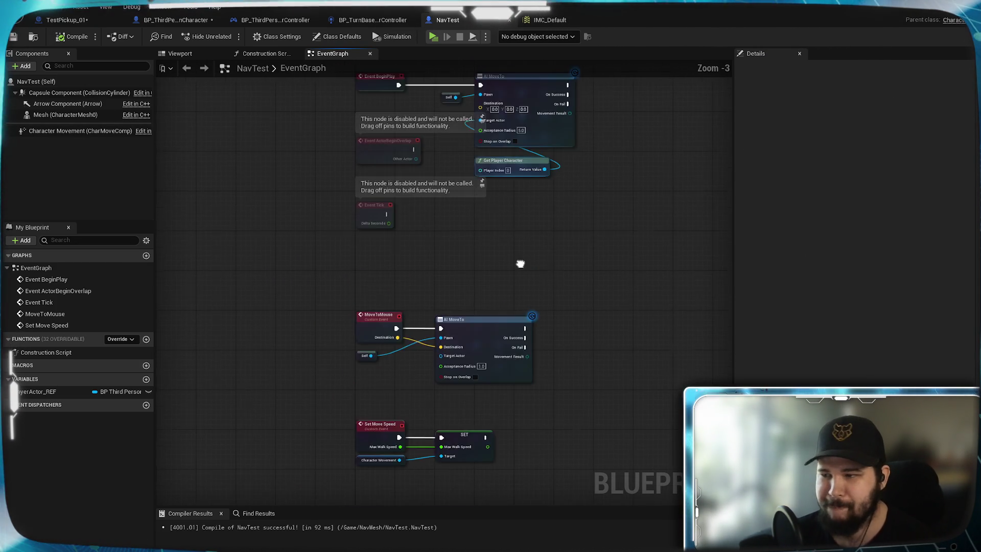
{"action": "left_click_drag", "start_coordinate": [522, 292], "coordinate": [533, 439]}
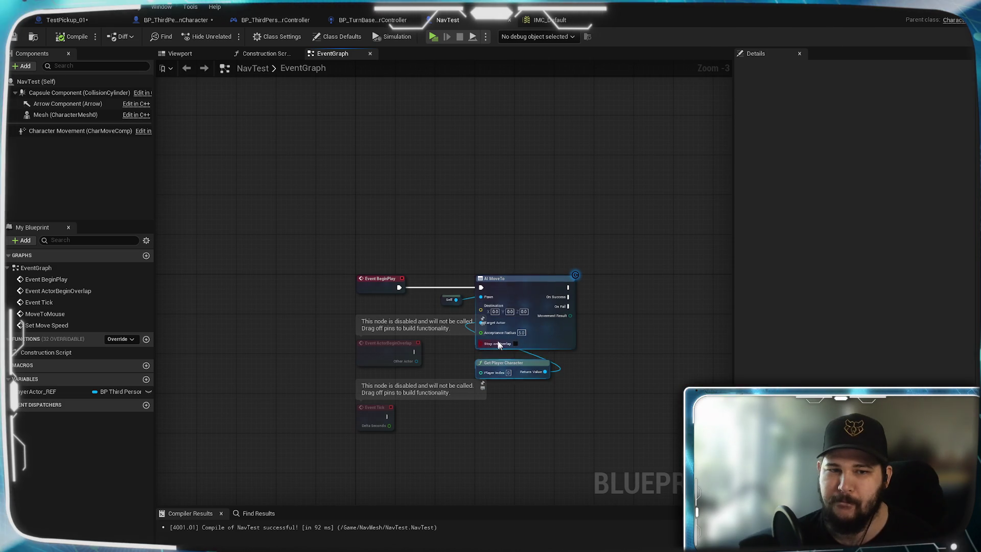
{"action": "mouse_move", "coordinate": [447, 427]}
{"action": "left_mouse_down"}
{"action": "mouse_move", "coordinate": [438, 159]}
{"action": "mouse_move", "coordinate": [436, 360]}
{"action": "left_mouse_up"}
{"action": "scroll", "coordinate": [533, 279], "scroll_direction": "up", "scroll_amount": 3}
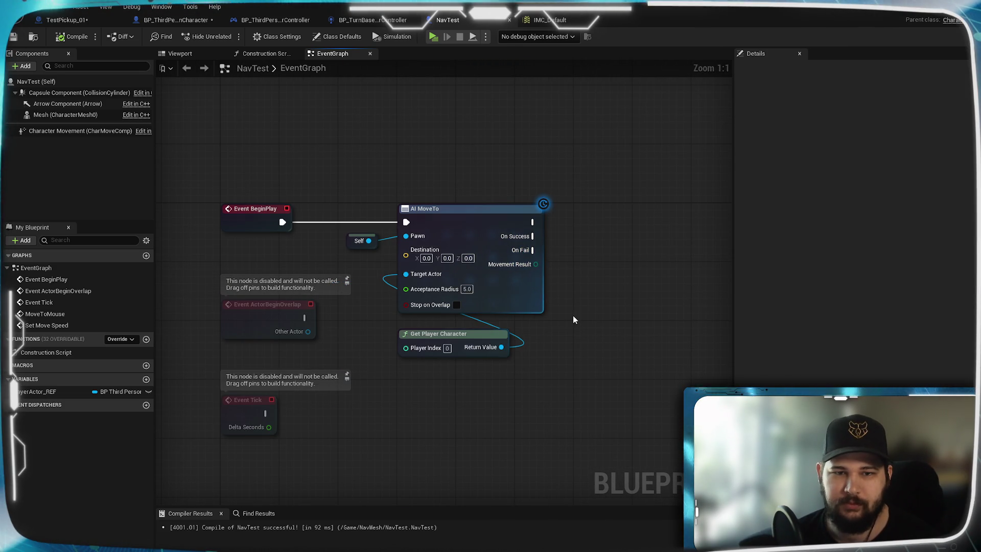
{"action": "left_click_drag", "start_coordinate": [572, 315], "coordinate": [496, 328]}
{"action": "left_click_drag", "start_coordinate": [553, 410], "coordinate": [274, 213]}
{"action": "left_click_drag", "start_coordinate": [399, 235], "coordinate": [694, 234]}
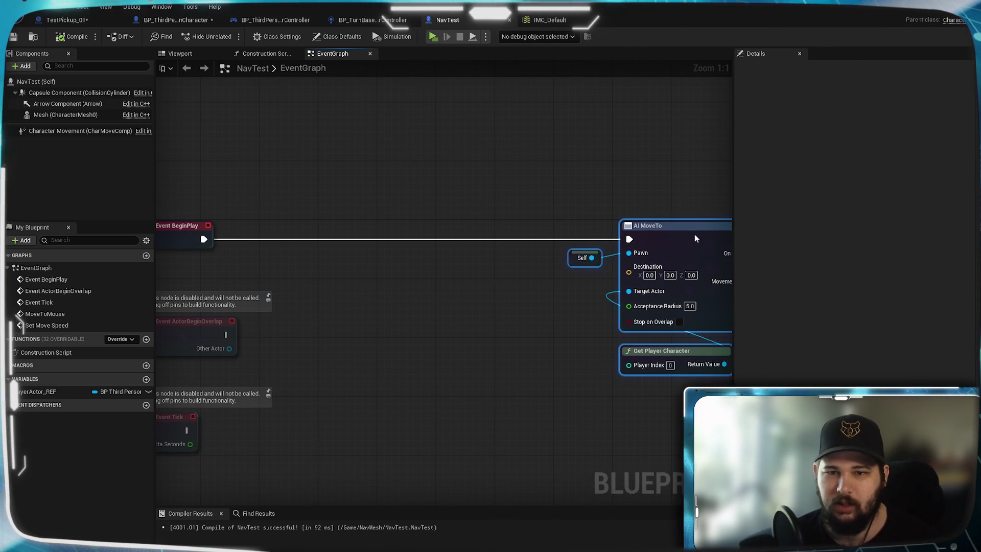
Step: Deselect the nodes, briefly check BP_ThirdPersonCharacter, and return to NavTest
{"action": "left_click", "coordinate": [486, 161]}
{"action": "left_click_drag", "start_coordinate": [406, 165], "coordinate": [342, 123]}
{"action": "left_click", "coordinate": [167, 20]}
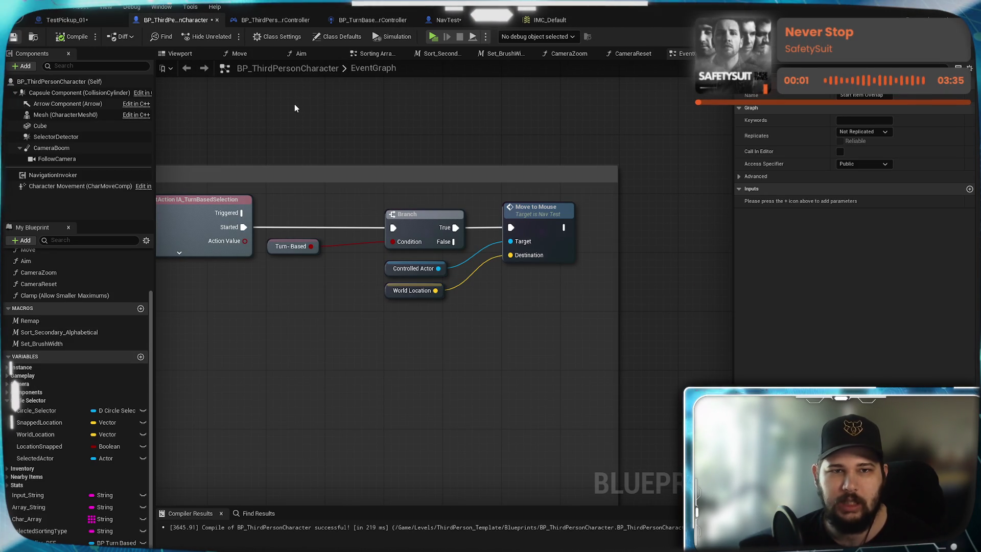
{"action": "left_click", "coordinate": [455, 21]}
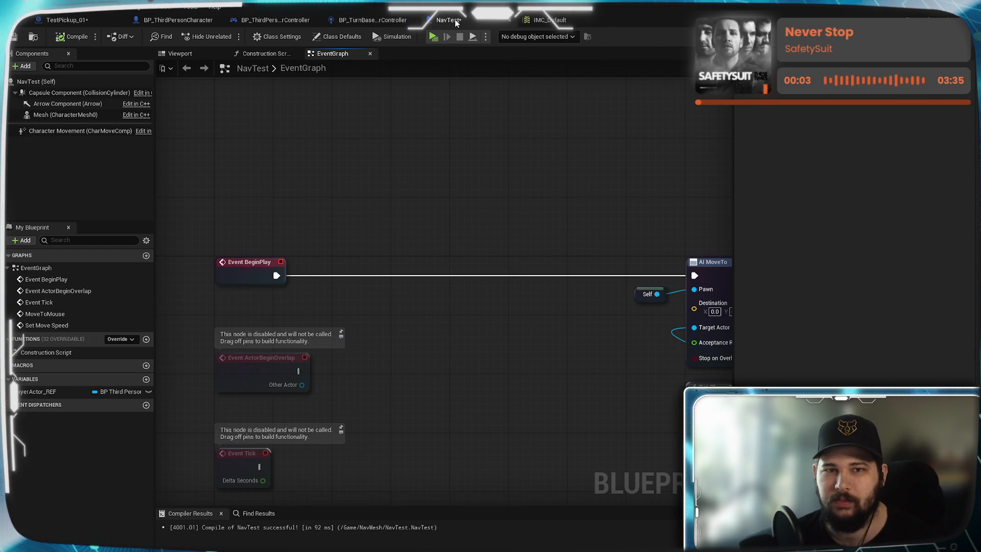
Step: Add a Get Player Controller node under Event BeginPlay and drag a connection from its return value
{"action": "right_click", "coordinate": [427, 281]}
{"action": "type", "text": "l"}
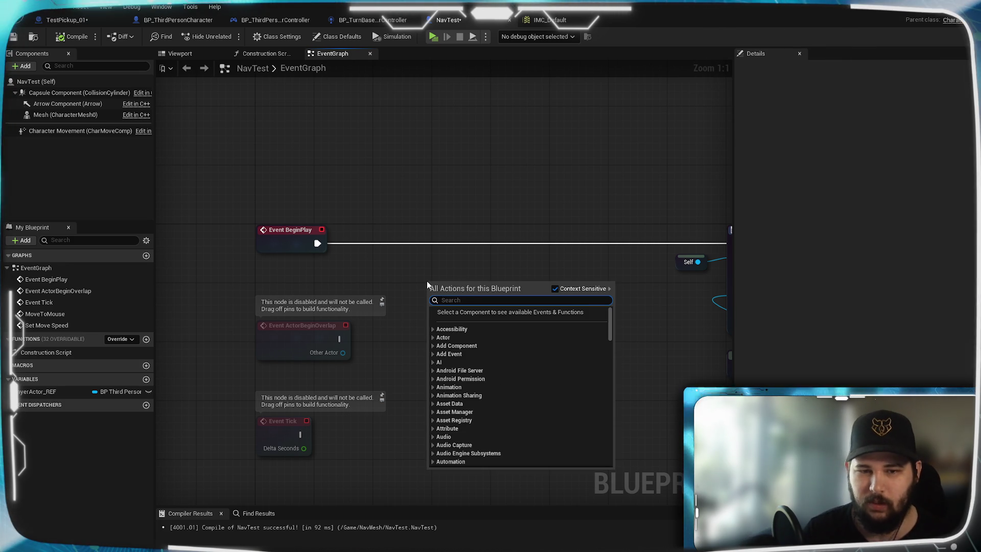
{"action": "type", "text": "player"}
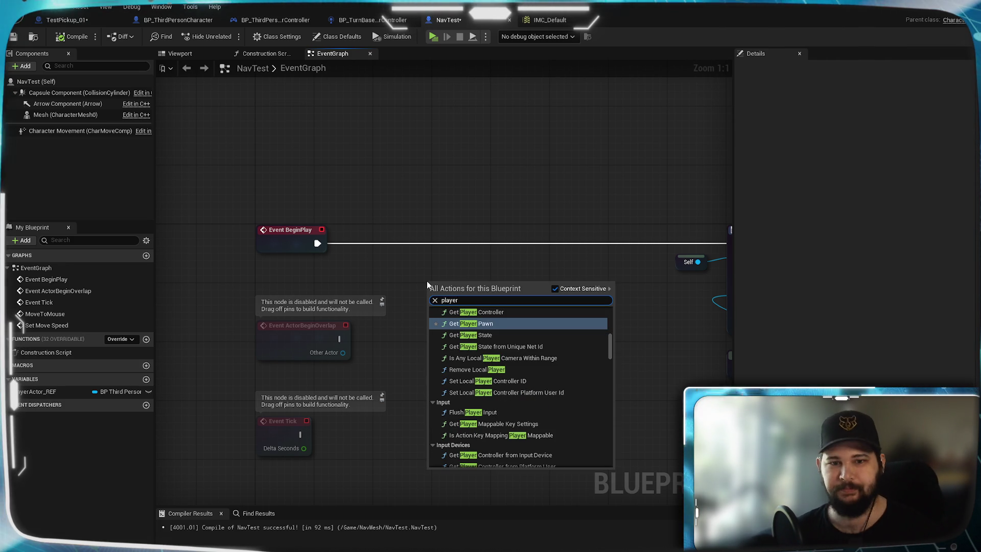
{"action": "left_click", "coordinate": [505, 313]}
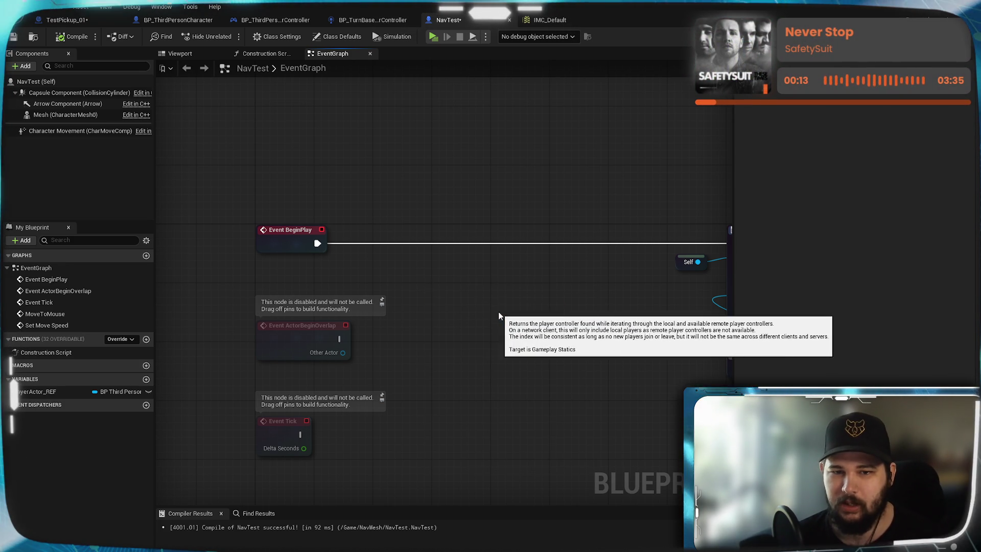
{"action": "left_click_drag", "start_coordinate": [392, 271], "coordinate": [305, 268]}
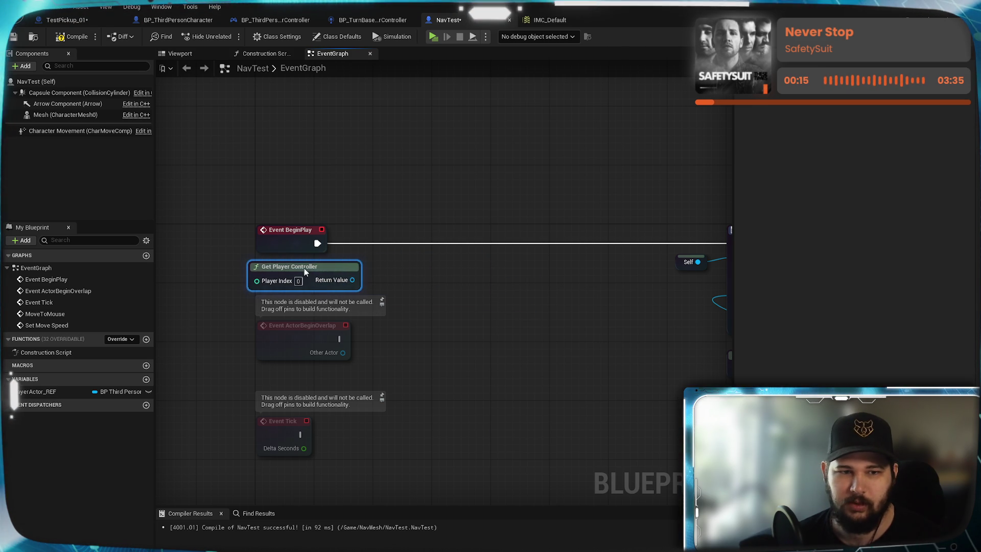
{"action": "left_click_drag", "start_coordinate": [360, 280], "coordinate": [464, 365]}
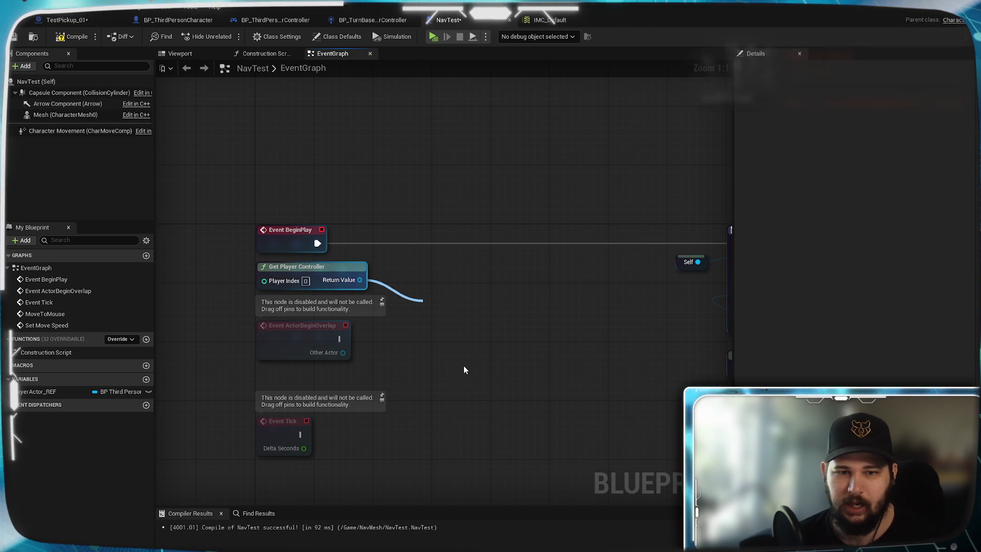
{"action": "mouse_move", "coordinate": [606, 353]}
{"action": "left_mouse_down"}
{"action": "mouse_move", "coordinate": [610, 489]}
{"action": "mouse_move", "coordinate": [619, 432]}
{"action": "mouse_move", "coordinate": [619, 466]}
{"action": "left_mouse_up"}
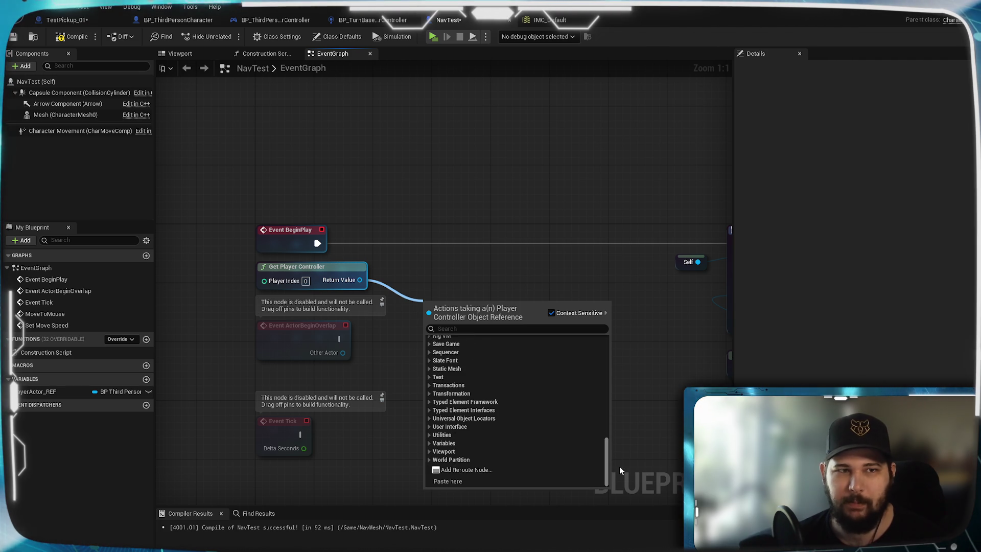
Step: Dismiss the action list, glance at the BP_ThirdPersonCharacter tab, then go back to NavTest
{"action": "left_click", "coordinate": [510, 265]}
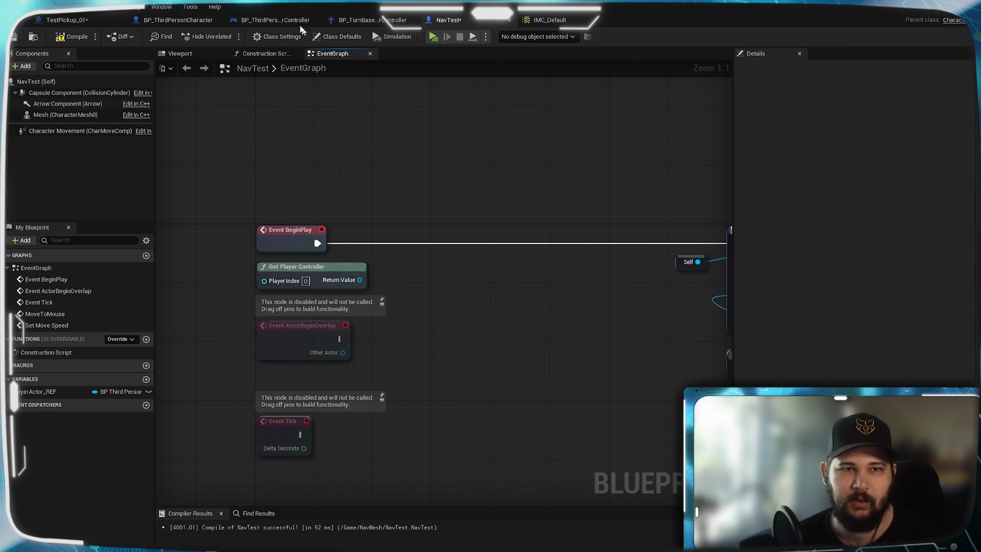
{"action": "left_click", "coordinate": [294, 22]}
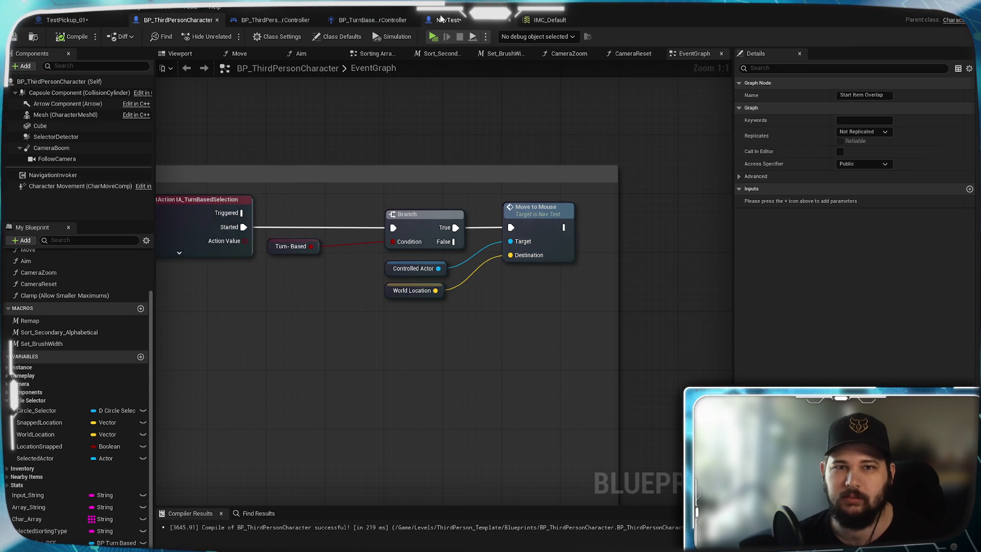
{"action": "left_click", "coordinate": [441, 20]}
Step: Add a Get Player Pawn node beside Get Player Controller
{"action": "right_click", "coordinate": [442, 300]}
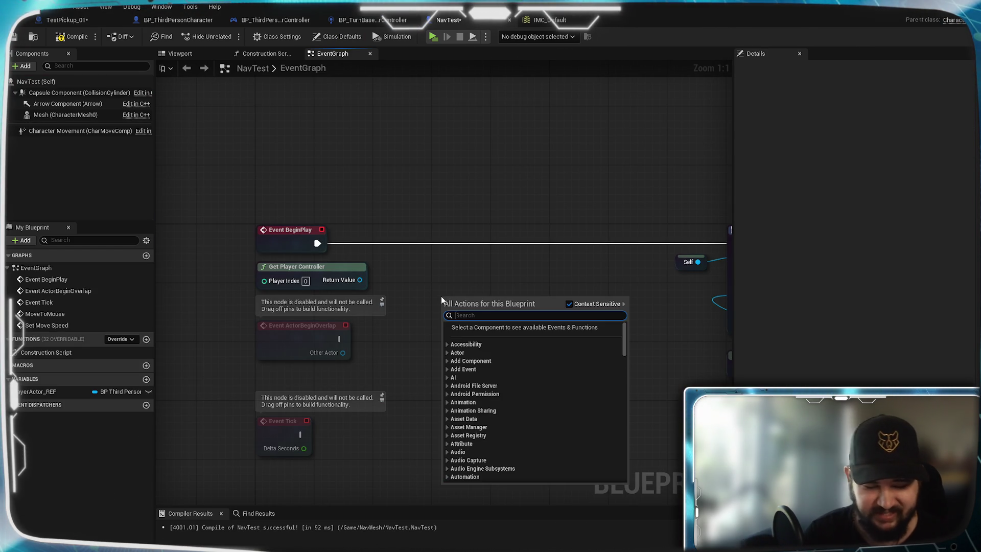
{"action": "type", "text": "get player"}
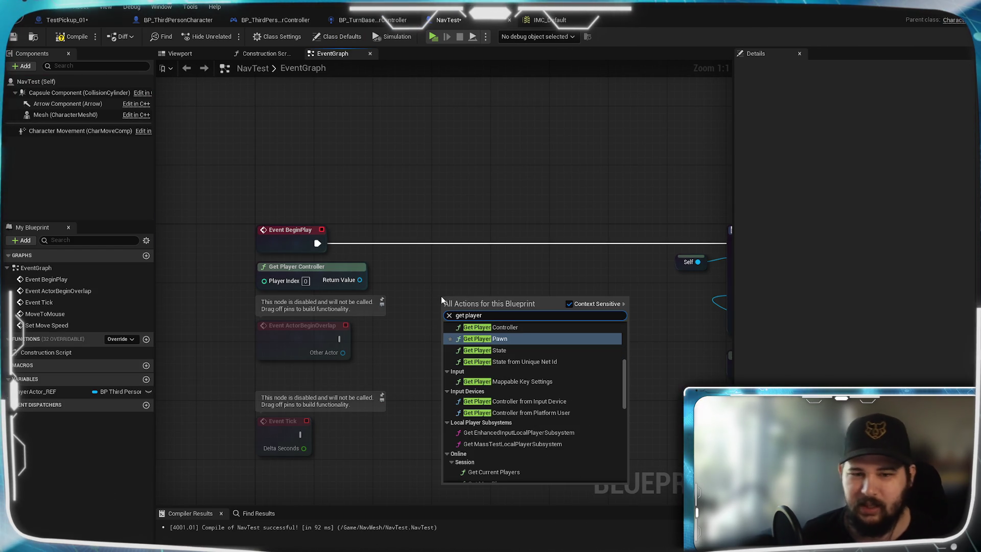
{"action": "left_click", "coordinate": [499, 340]}
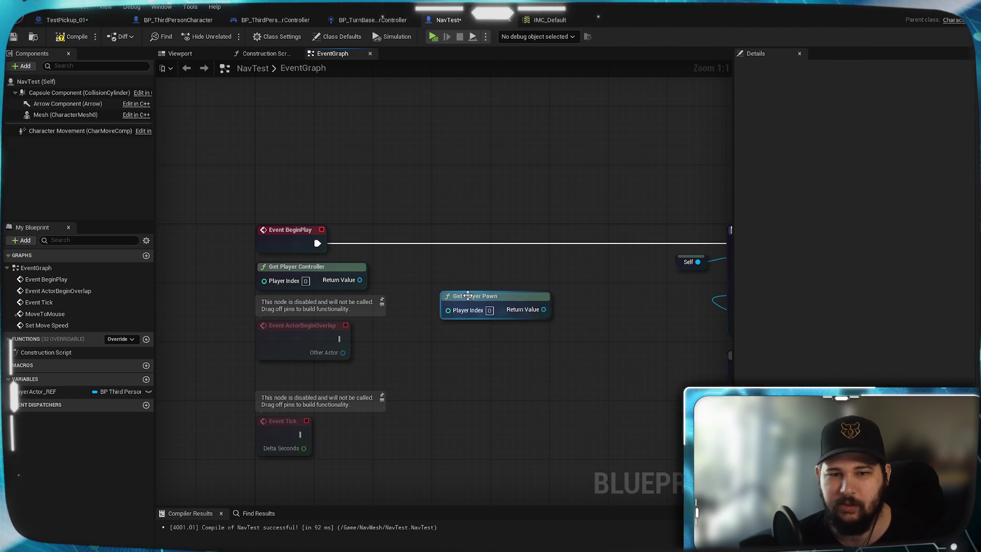
{"action": "left_click_drag", "start_coordinate": [468, 295], "coordinate": [446, 266]}
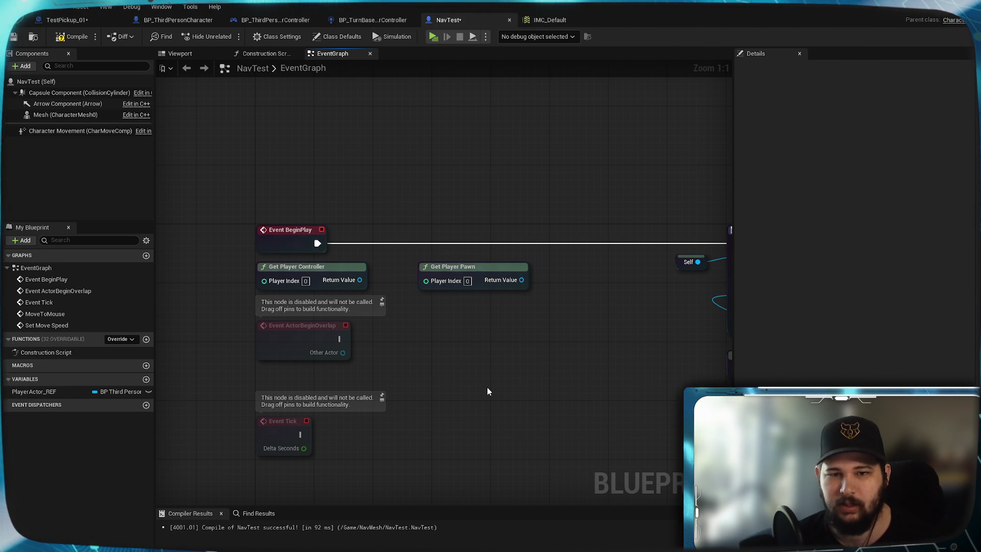
{"action": "mouse_move", "coordinate": [503, 367]}
{"action": "left_mouse_down"}
{"action": "mouse_move", "coordinate": [390, 362]}
{"action": "mouse_move", "coordinate": [593, 384]}
{"action": "mouse_move", "coordinate": [501, 399]}
{"action": "left_mouse_up"}
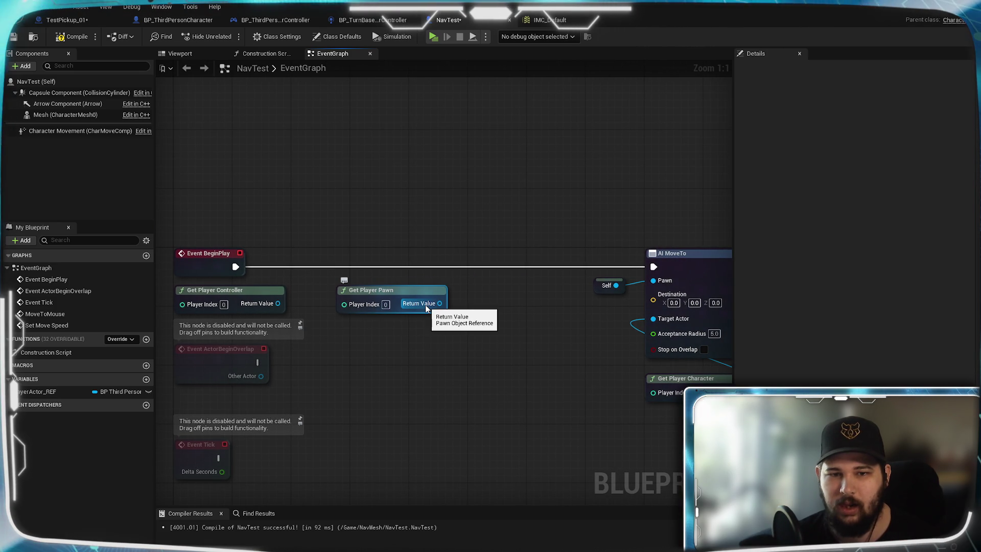
{"action": "mouse_move", "coordinate": [426, 307]}
{"action": "left_mouse_down"}
{"action": "mouse_move", "coordinate": [636, 377]}
{"action": "mouse_move", "coordinate": [491, 396]}
{"action": "left_mouse_up"}
{"action": "mouse_move", "coordinate": [443, 373]}
{"action": "left_mouse_down"}
{"action": "mouse_move", "coordinate": [456, 322]}
{"action": "mouse_move", "coordinate": [513, 330]}
{"action": "left_mouse_up"}
Step: Add Cast To BP_ThirdPersonCharacter after Event BeginPlay, fed by Get Player Pawn
{"action": "type", "text": "cast to "}
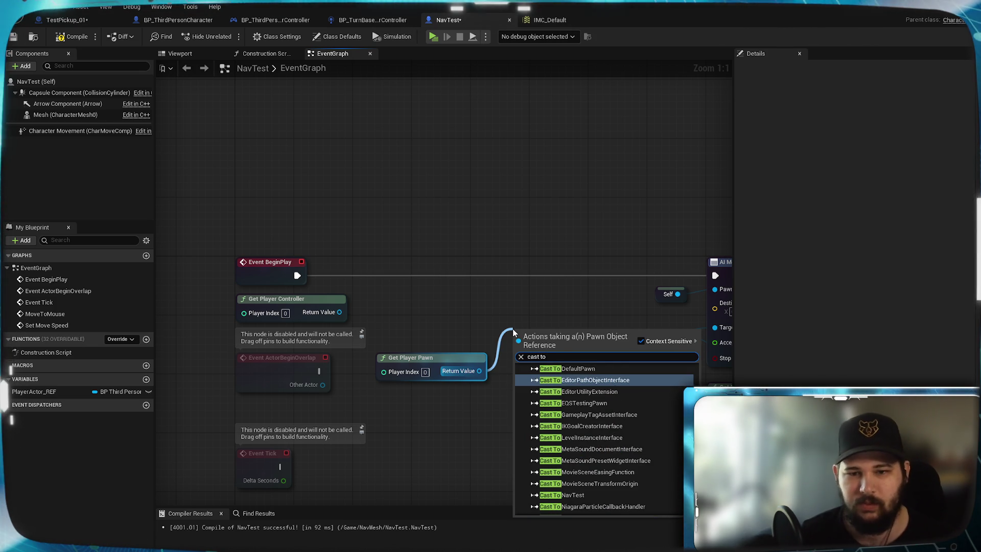
{"action": "type", "text": "thir"}
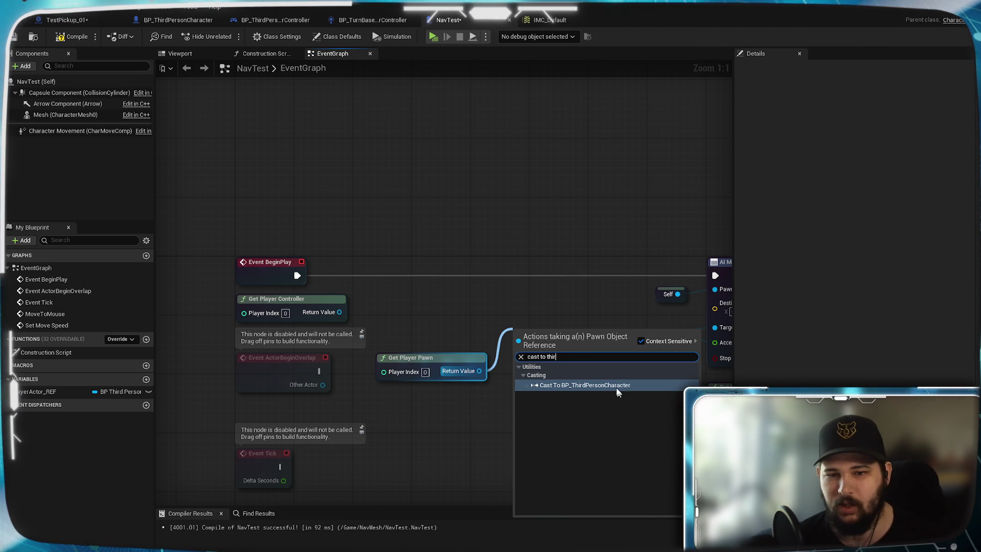
{"action": "left_click", "coordinate": [616, 386]}
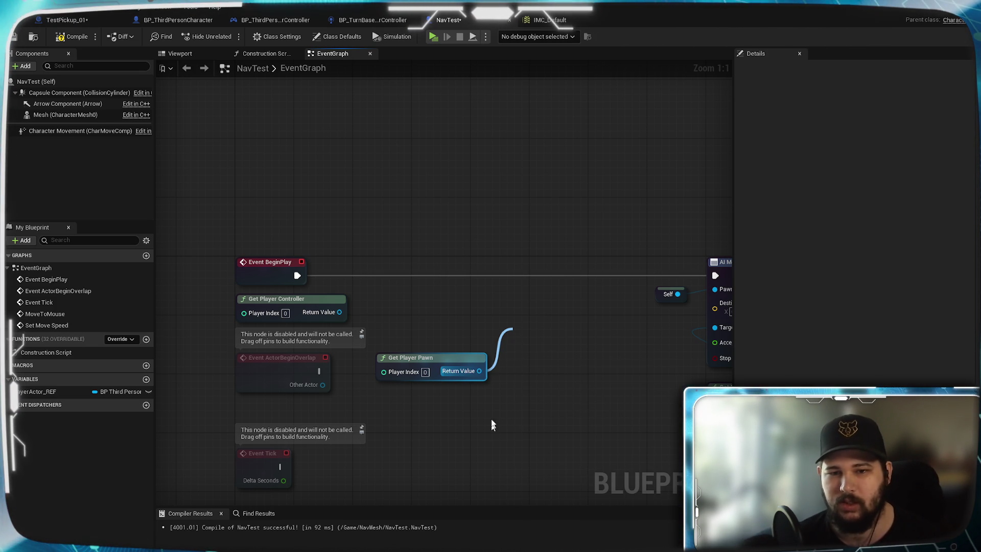
{"action": "mouse_move", "coordinate": [571, 349]}
{"action": "left_mouse_down"}
{"action": "mouse_move", "coordinate": [518, 280]}
{"action": "mouse_move", "coordinate": [448, 276]}
{"action": "left_mouse_up"}
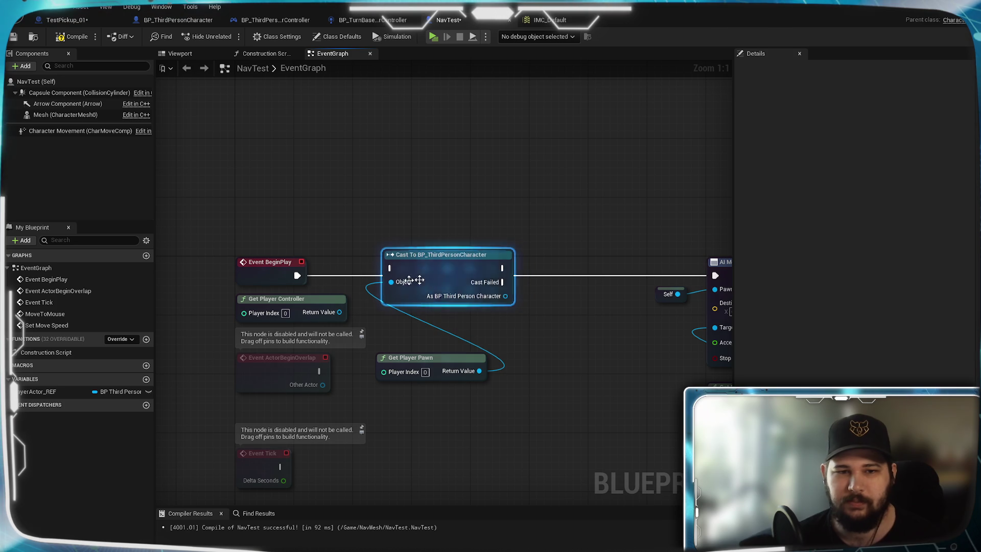
{"action": "left_click_drag", "start_coordinate": [388, 274], "coordinate": [390, 274]}
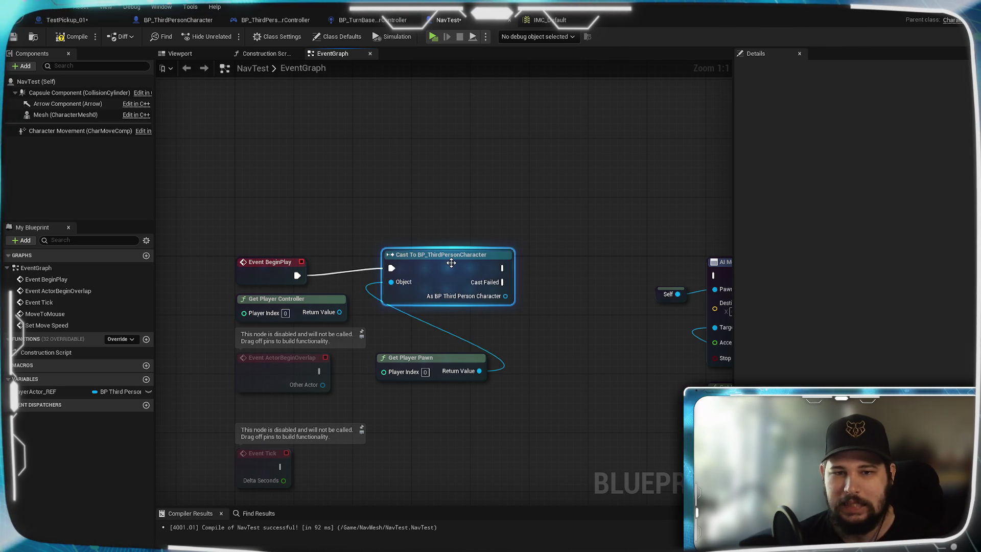
{"action": "mouse_move", "coordinate": [457, 265]}
{"action": "left_mouse_down"}
{"action": "mouse_move", "coordinate": [464, 280]}
{"action": "mouse_move", "coordinate": [429, 269]}
{"action": "left_mouse_up"}
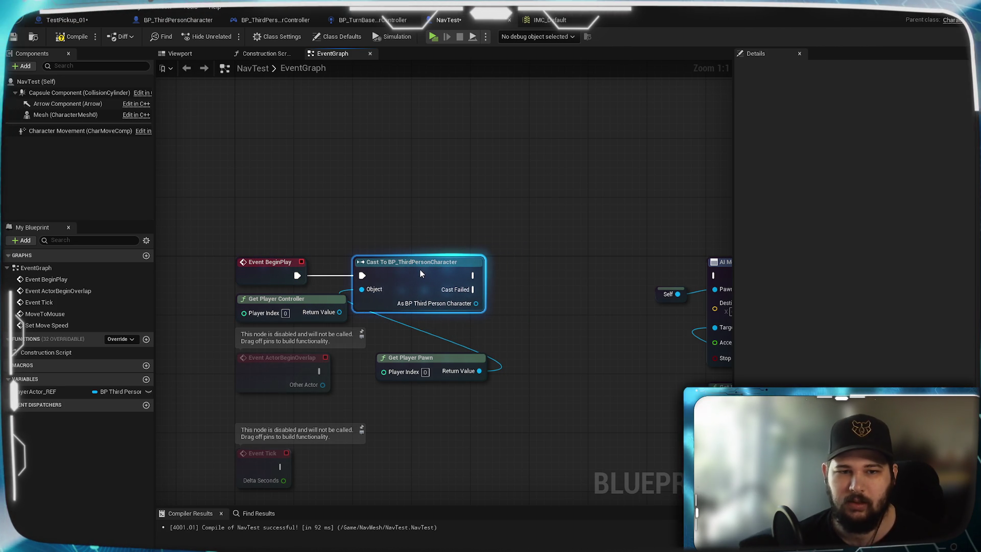
{"action": "left_click_drag", "start_coordinate": [326, 299], "coordinate": [385, 188]}
{"action": "left_click_drag", "start_coordinate": [431, 361], "coordinate": [350, 294]}
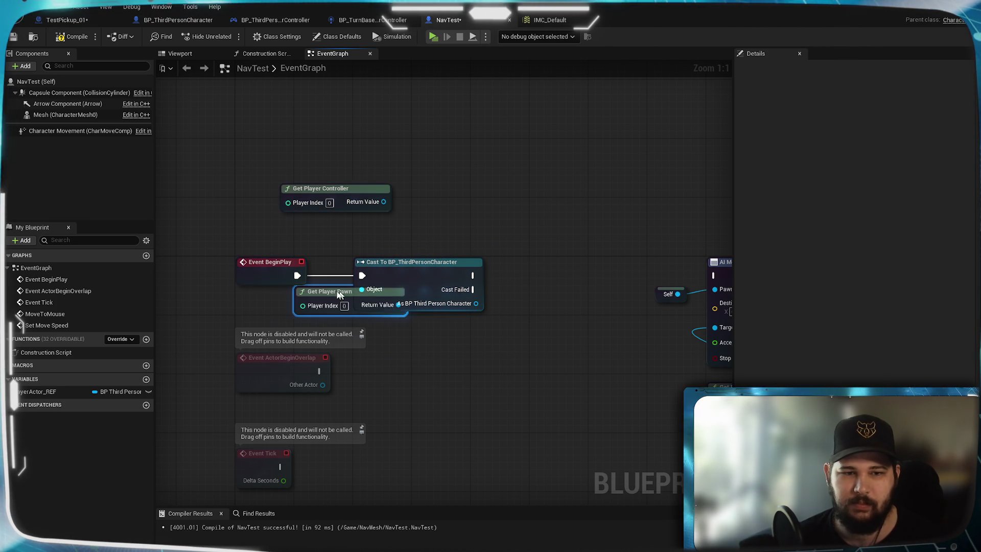
{"action": "left_click", "coordinate": [482, 350]}
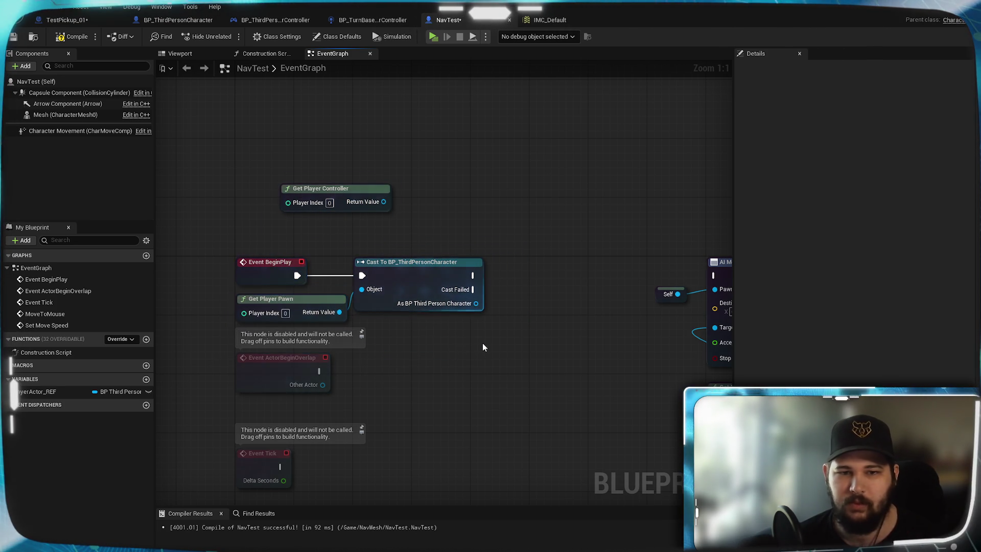
Step: Set PlayerActor_REF from the cast, wire it into AI MoveTo, and compile
{"action": "left_click_drag", "start_coordinate": [520, 276], "coordinate": [431, 303]}
{"action": "mouse_move", "coordinate": [49, 391]}
{"action": "left_mouse_down"}
{"action": "mouse_move", "coordinate": [447, 322]}
{"action": "mouse_move", "coordinate": [424, 303]}
{"action": "mouse_move", "coordinate": [428, 324]}
{"action": "mouse_move", "coordinate": [456, 309]}
{"action": "mouse_move", "coordinate": [570, 299]}
{"action": "left_mouse_up"}
{"action": "left_click", "coordinate": [467, 192]}
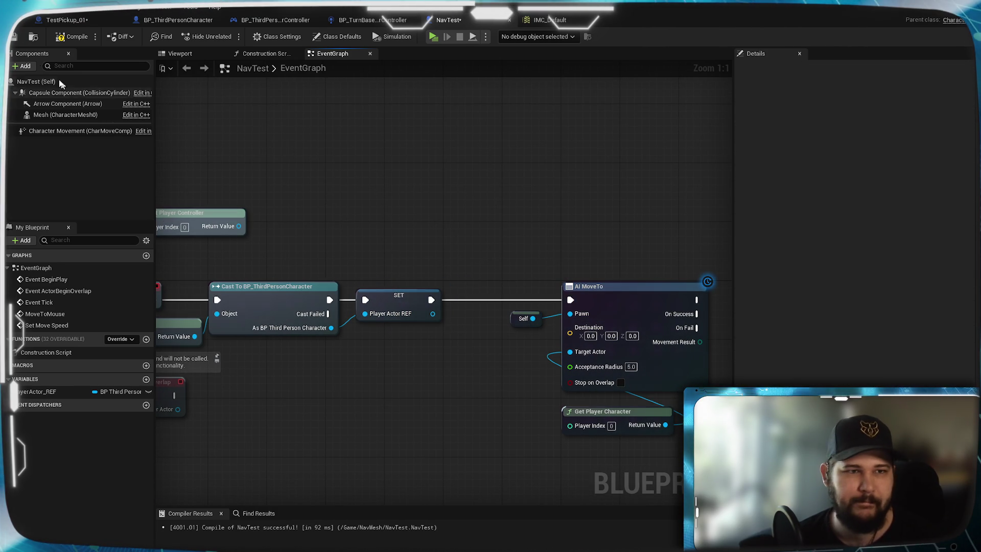
{"action": "left_click", "coordinate": [72, 35]}
Step: Tidy the Get Player Controller node's position and save NavTest with Ctrl+S
{"action": "mouse_move", "coordinate": [314, 382]}
{"action": "left_mouse_down"}
{"action": "mouse_move", "coordinate": [460, 353]}
{"action": "mouse_move", "coordinate": [494, 358]}
{"action": "left_mouse_up"}
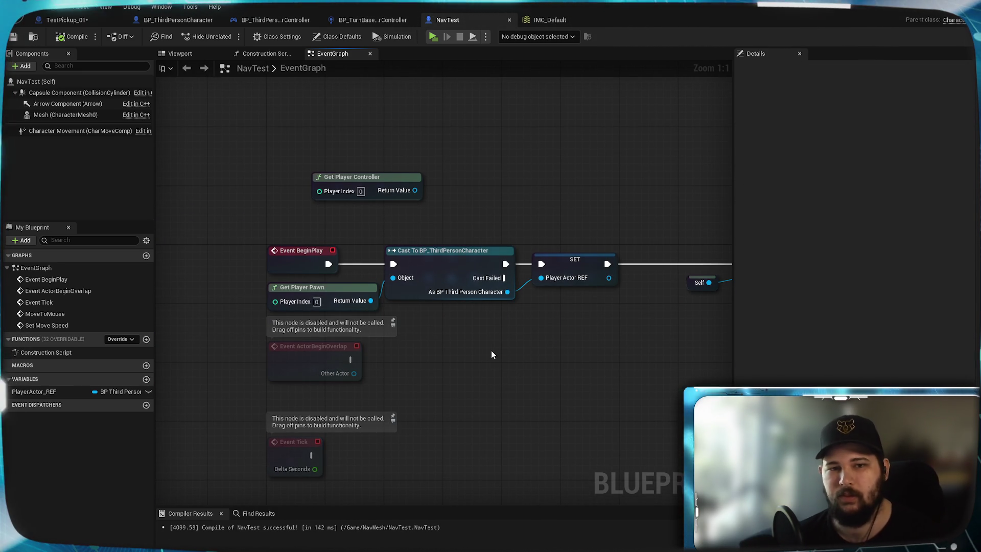
{"action": "mouse_move", "coordinate": [365, 182]}
{"action": "left_mouse_down"}
{"action": "mouse_move", "coordinate": [304, 178]}
{"action": "mouse_move", "coordinate": [320, 198]}
{"action": "left_mouse_up"}
{"action": "left_click", "coordinate": [549, 102]}
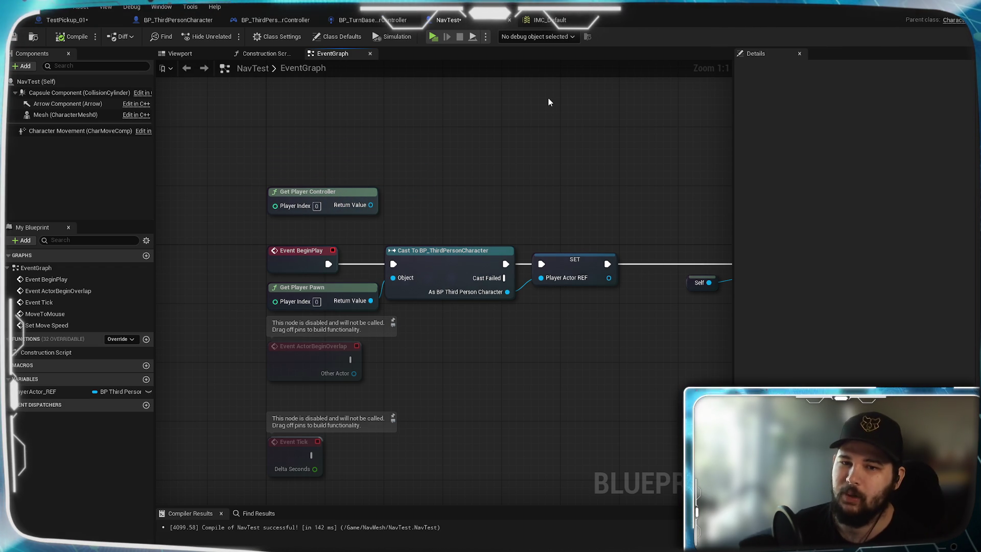
{"action": "key", "text": "ctrl+s"}
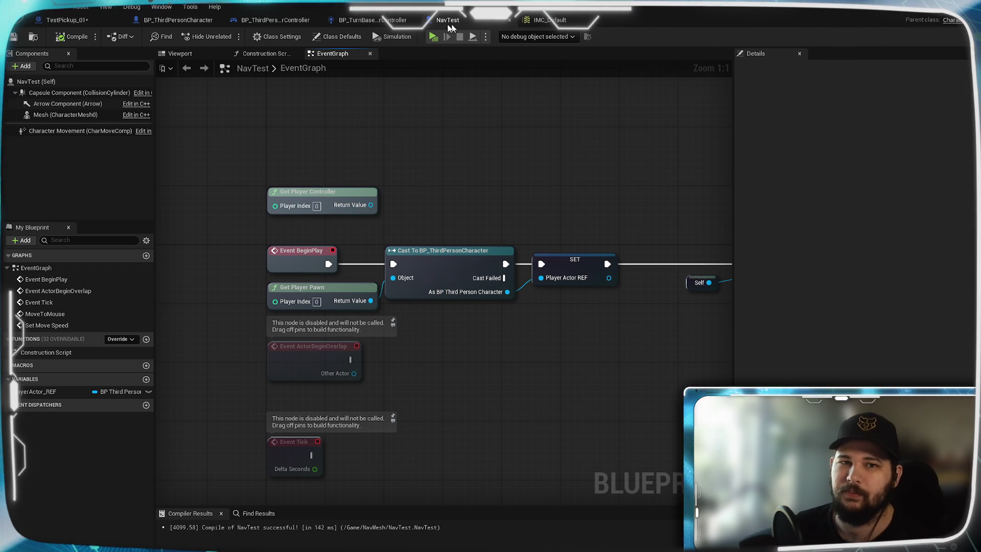
Step: In TestPickup_01, delete the Get Player Character and Get Player Controller nodes
{"action": "left_click", "coordinate": [79, 23]}
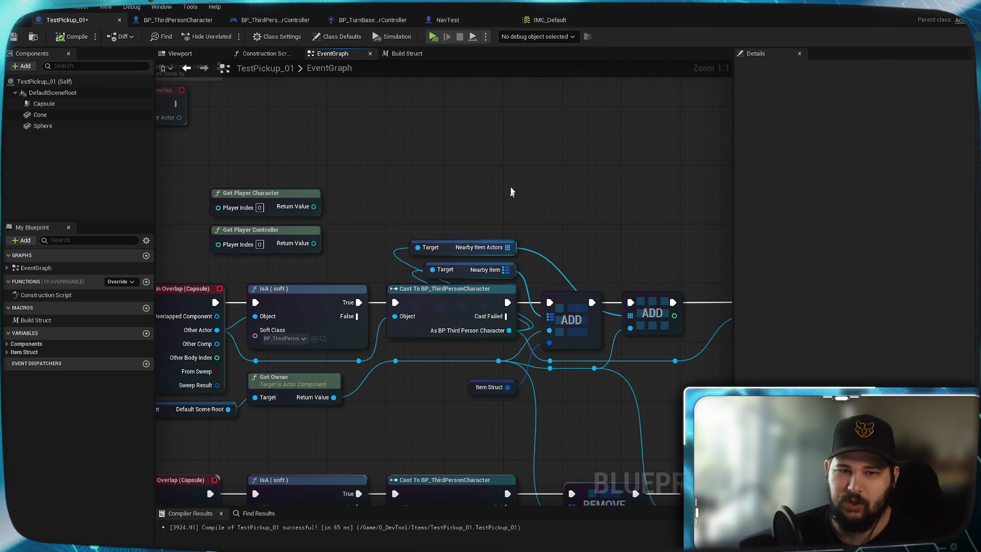
{"action": "mouse_move", "coordinate": [540, 187]}
{"action": "left_mouse_down"}
{"action": "mouse_move", "coordinate": [367, 286]}
{"action": "mouse_move", "coordinate": [417, 285]}
{"action": "left_mouse_up"}
{"action": "key", "text": "Delete"}
{"action": "left_click_drag", "start_coordinate": [519, 204], "coordinate": [465, 190]}
Step: Add a Cast To NavTest node from the overlap actor's reroute pin
{"action": "left_click_drag", "start_coordinate": [460, 380], "coordinate": [463, 214]}
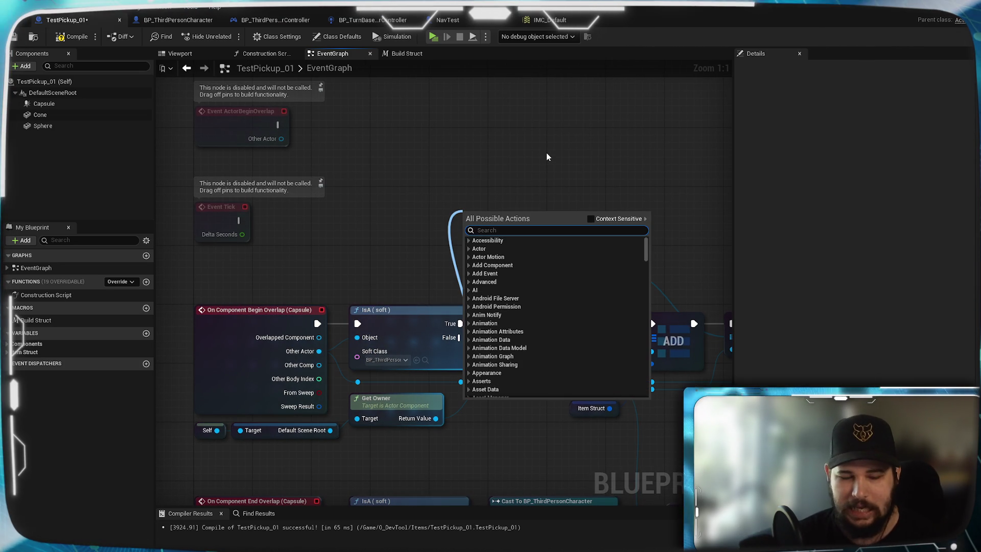
{"action": "type", "text": "cast to"}
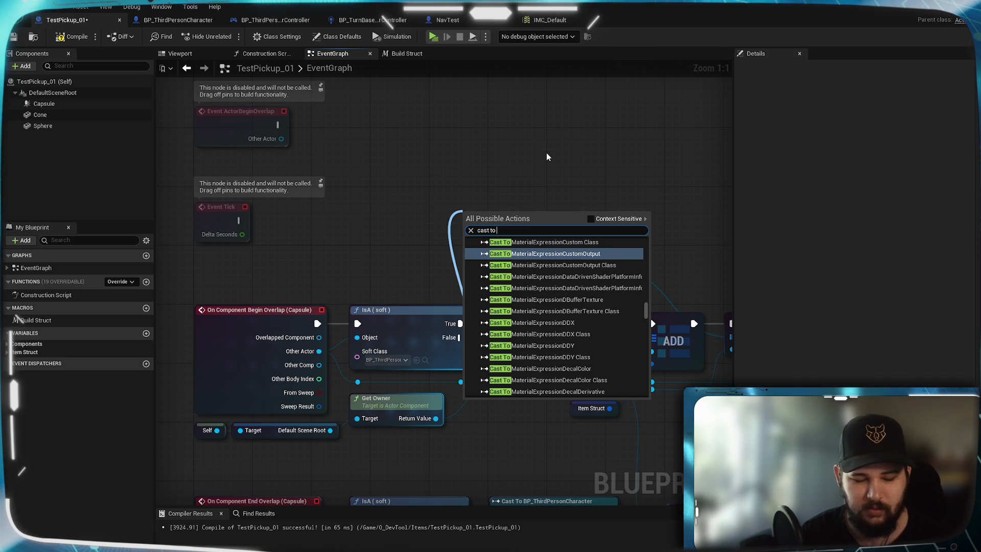
{"action": "type", "text": " navtest"}
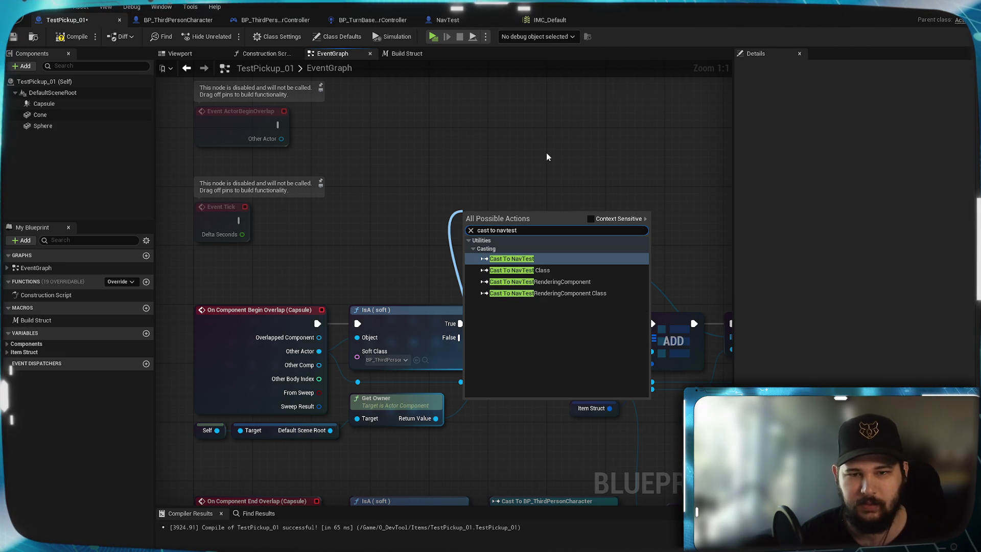
{"action": "left_click", "coordinate": [560, 259]}
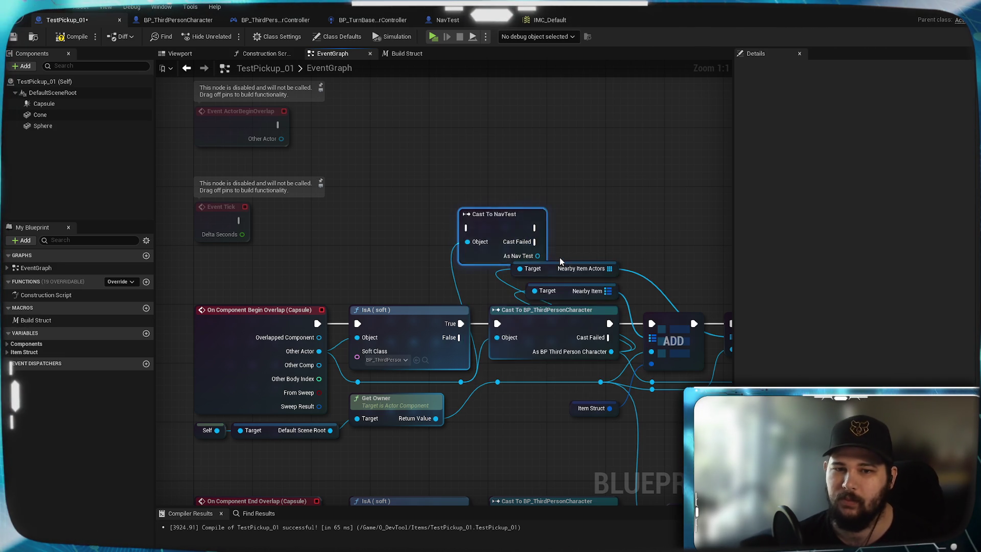
Step: Position the Cast To NavTest node above the item nodes
{"action": "mouse_move", "coordinate": [516, 213]}
{"action": "left_mouse_down"}
{"action": "mouse_move", "coordinate": [519, 197]}
{"action": "mouse_move", "coordinate": [540, 191]}
{"action": "left_mouse_up"}
{"action": "left_click", "coordinate": [569, 147]}
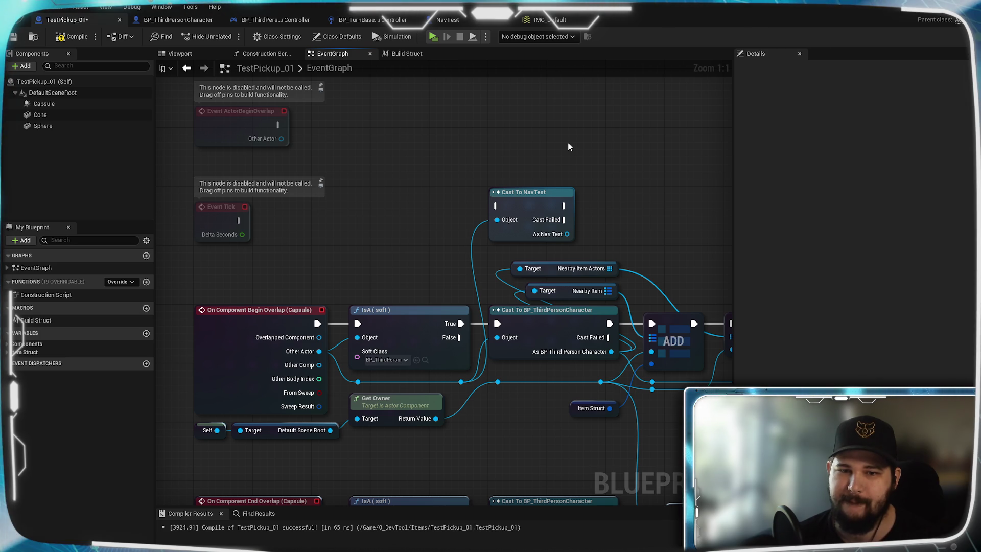
{"action": "left_click_drag", "start_coordinate": [470, 237], "coordinate": [312, 256]}
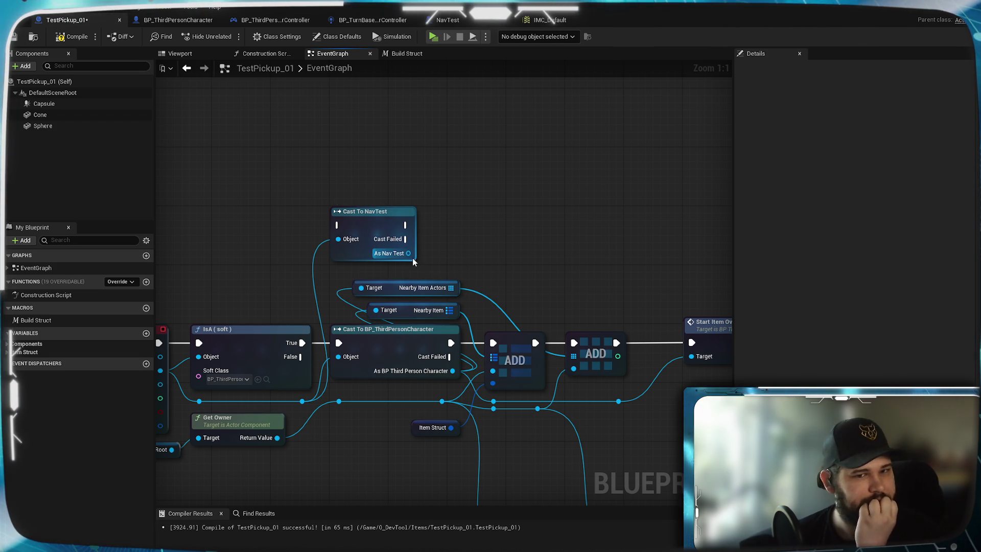
Step: Search 'get player' from As Nav Test with Context Sensitive on, then go to NavTest
{"action": "left_click_drag", "start_coordinate": [409, 253], "coordinate": [437, 249]}
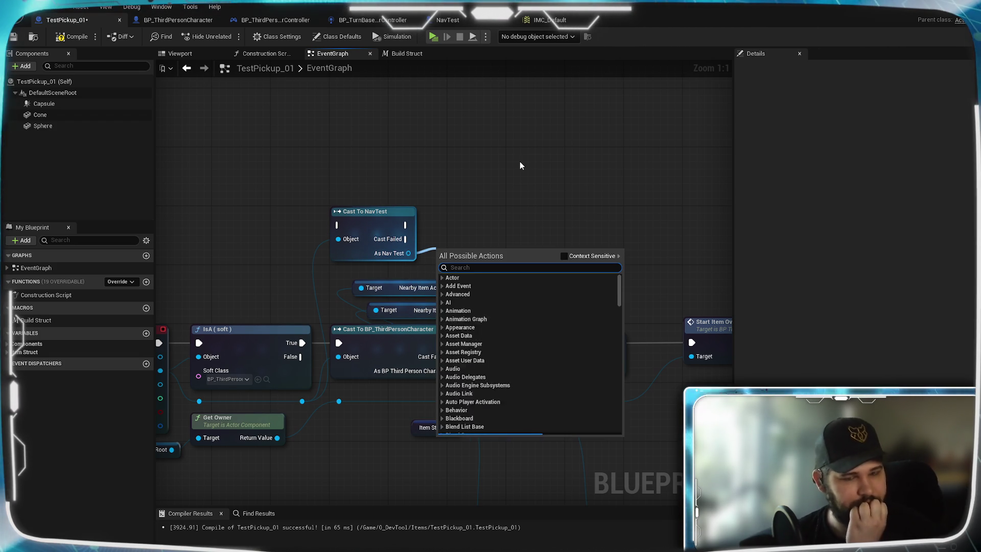
{"action": "type", "text": "get player"}
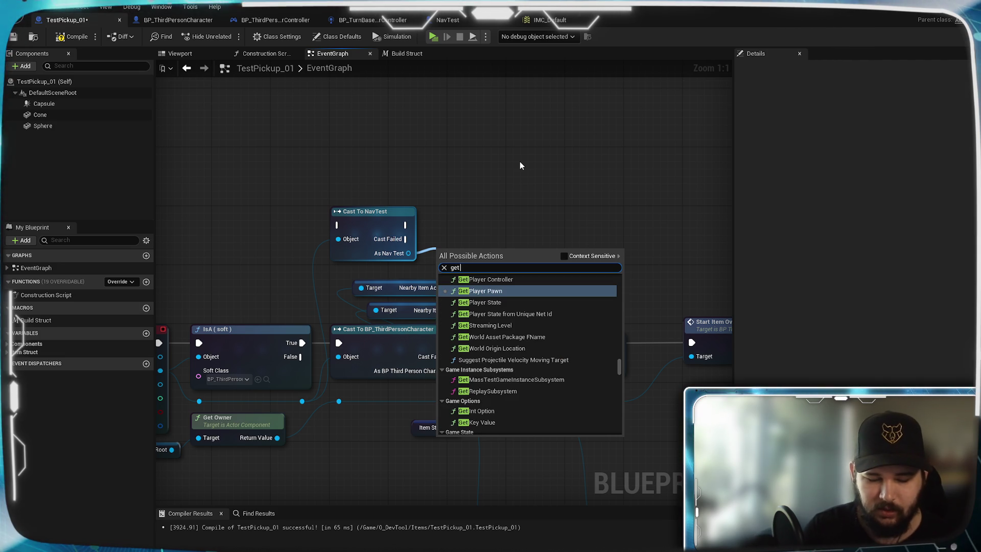
{"action": "left_click", "coordinate": [566, 256]}
{"action": "left_click_drag", "start_coordinate": [477, 277], "coordinate": [468, 276]}
{"action": "left_click", "coordinate": [468, 276]}
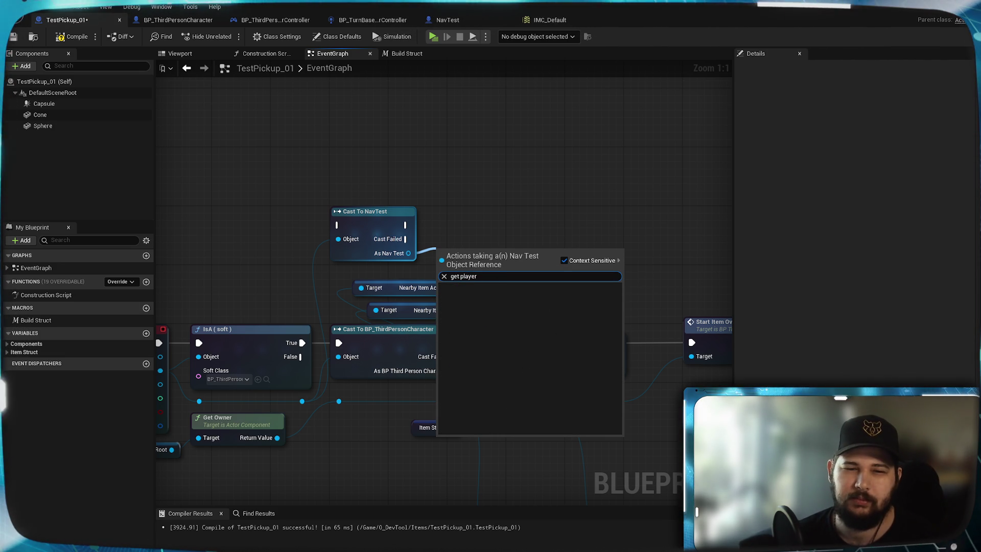
{"action": "left_click", "coordinate": [448, 20]}
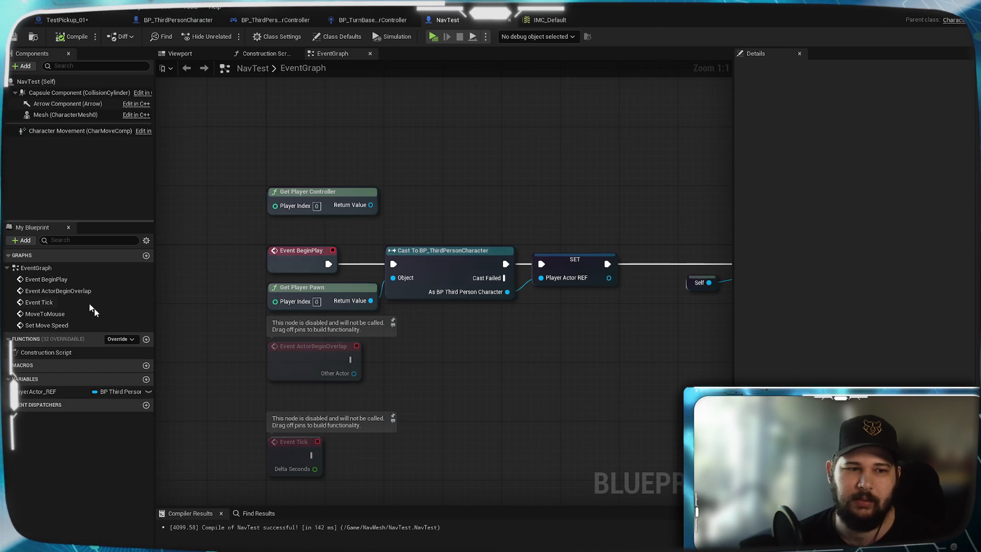
Step: Tick Instance Editable on PlayerActor_REF, compile with F7, save, and return to TestPickup_01
{"action": "left_click", "coordinate": [40, 392]}
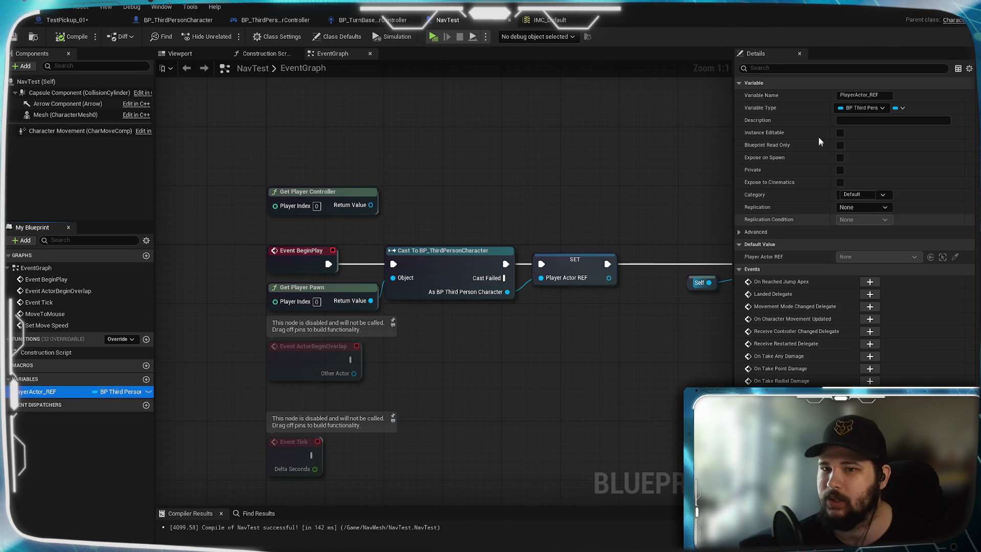
{"action": "left_click", "coordinate": [840, 133]}
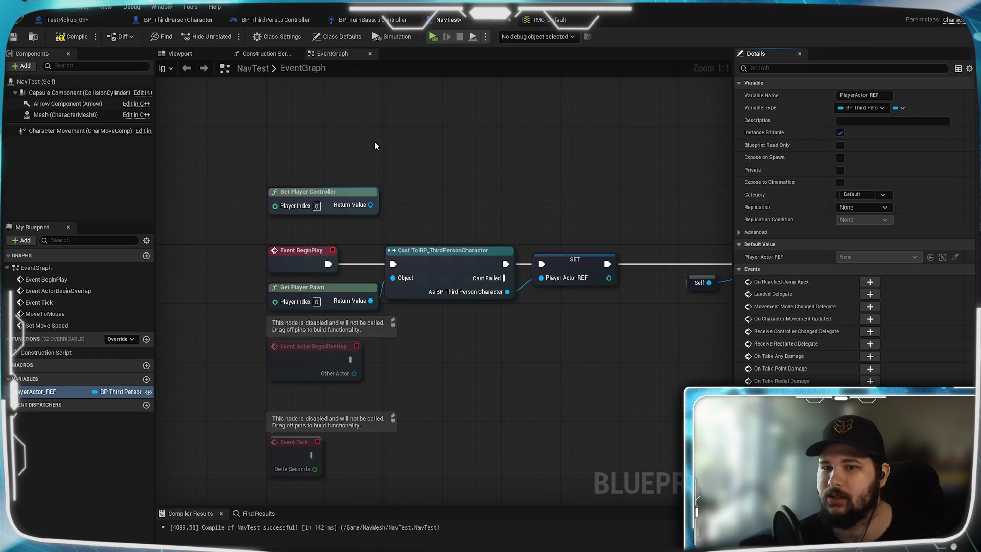
{"action": "key", "text": "F7"}
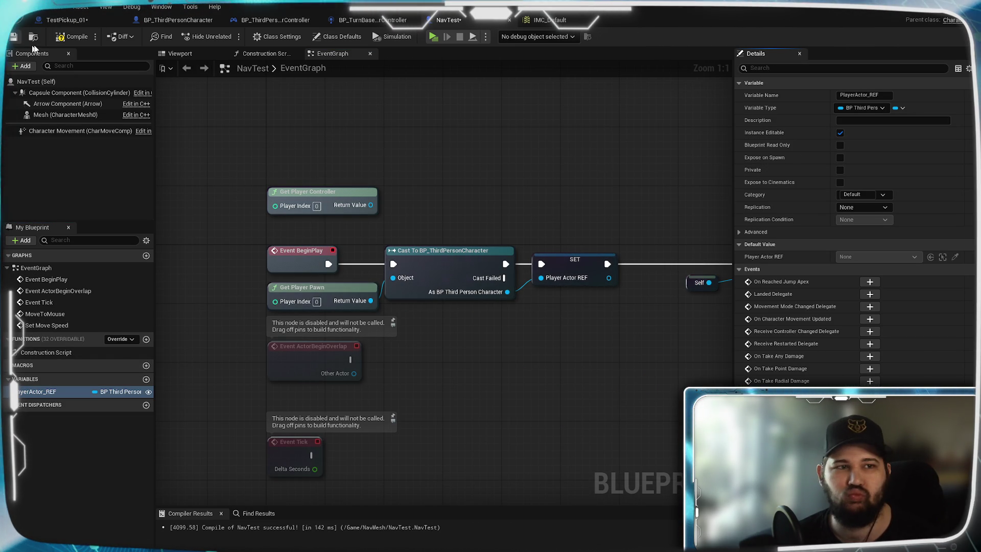
{"action": "left_click", "coordinate": [14, 37]}
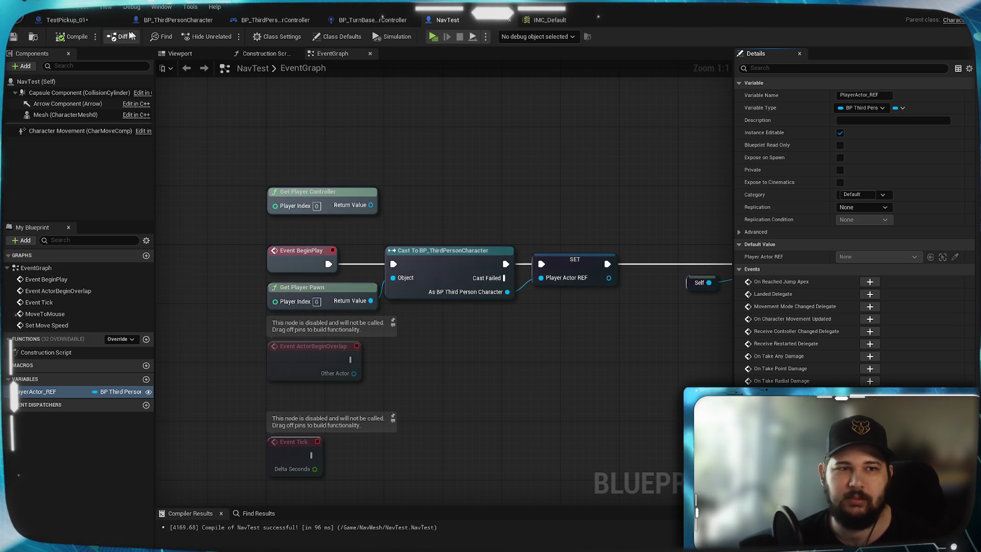
{"action": "left_click", "coordinate": [66, 20]}
{"action": "left_click_drag", "start_coordinate": [411, 250], "coordinate": [483, 232]}
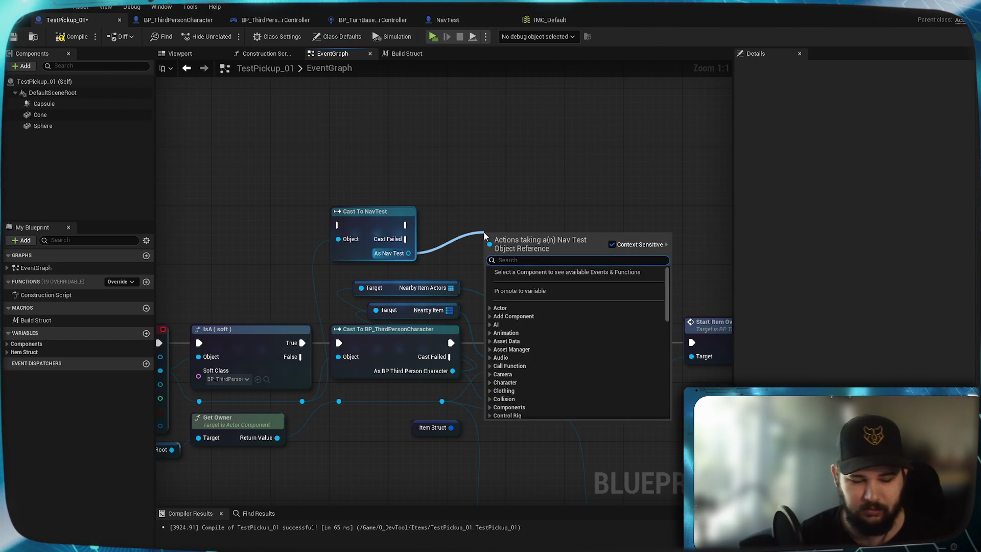
Step: Add a Get Player Actor REF node off the As Nav Test output
{"action": "type", "text": "get player"}
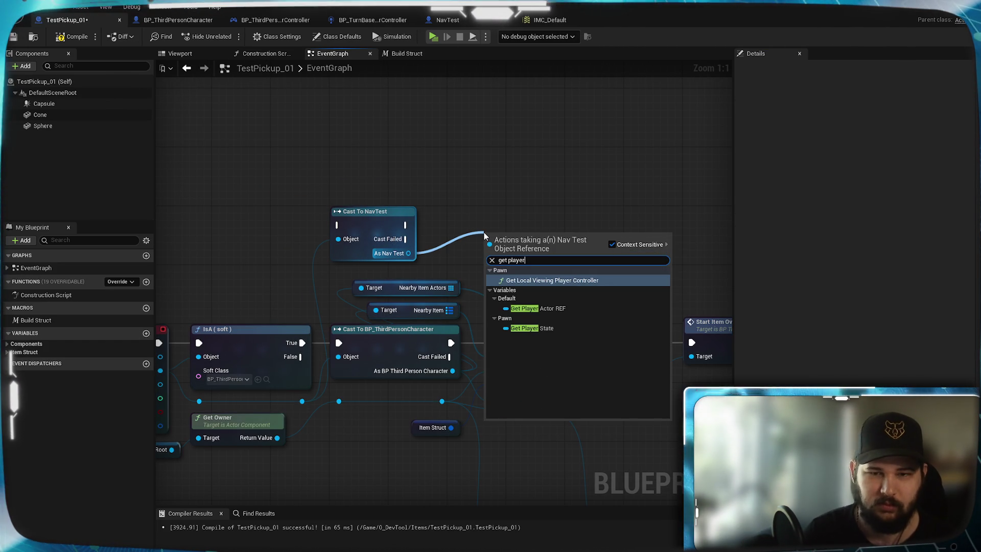
{"action": "left_click", "coordinate": [574, 310]}
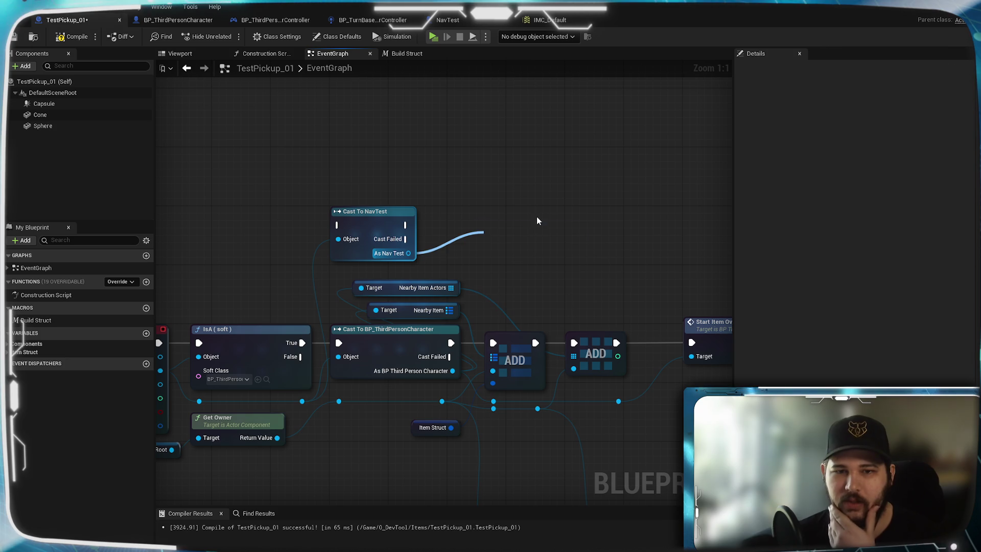
{"action": "left_click_drag", "start_coordinate": [522, 246], "coordinate": [471, 268]}
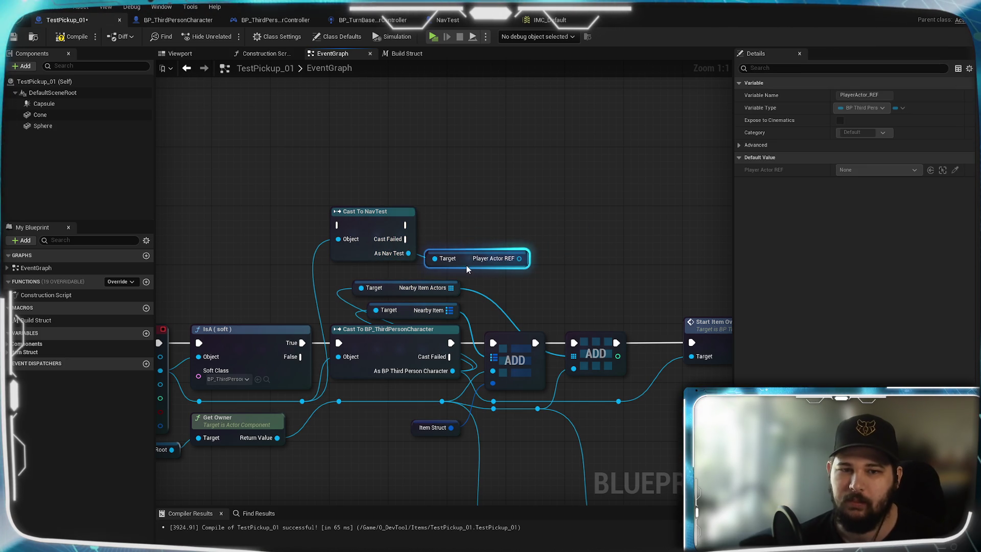
{"action": "left_click", "coordinate": [471, 267]}
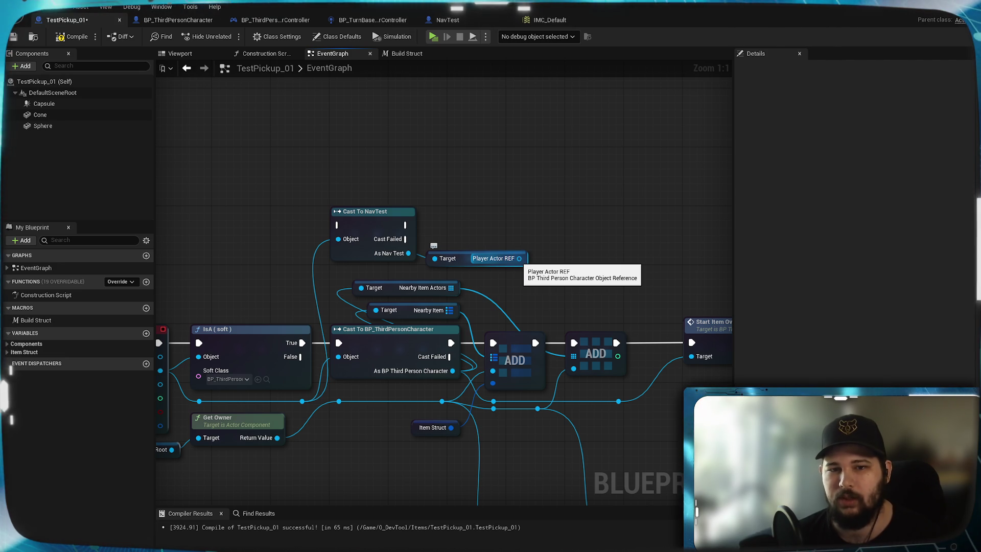
Step: Add a Get Controlled Actor node fed by Player Actor REF and arrange the nodes
{"action": "mouse_move", "coordinate": [519, 259]}
{"action": "left_mouse_down"}
{"action": "mouse_move", "coordinate": [557, 237]}
{"action": "mouse_move", "coordinate": [557, 253]}
{"action": "left_mouse_up"}
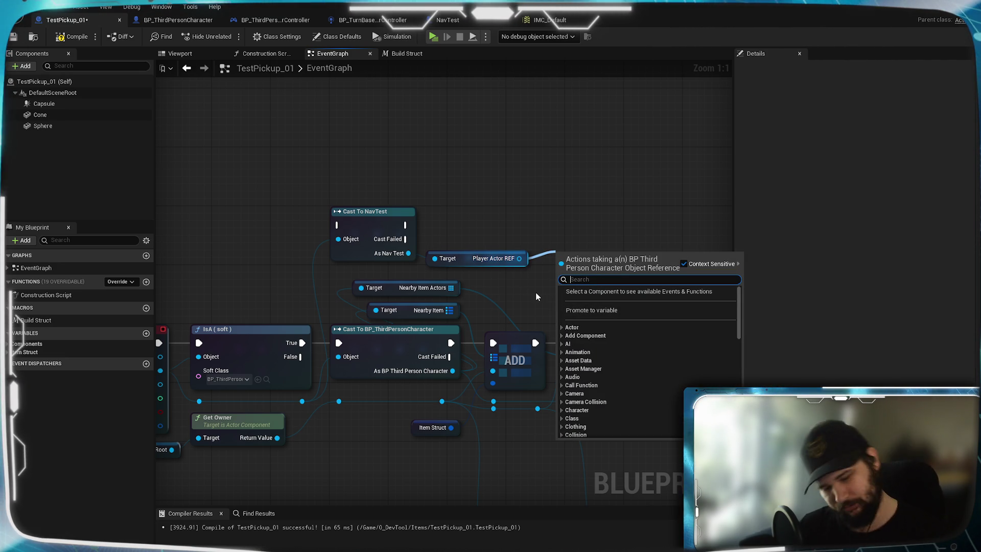
{"action": "type", "text": "get control"}
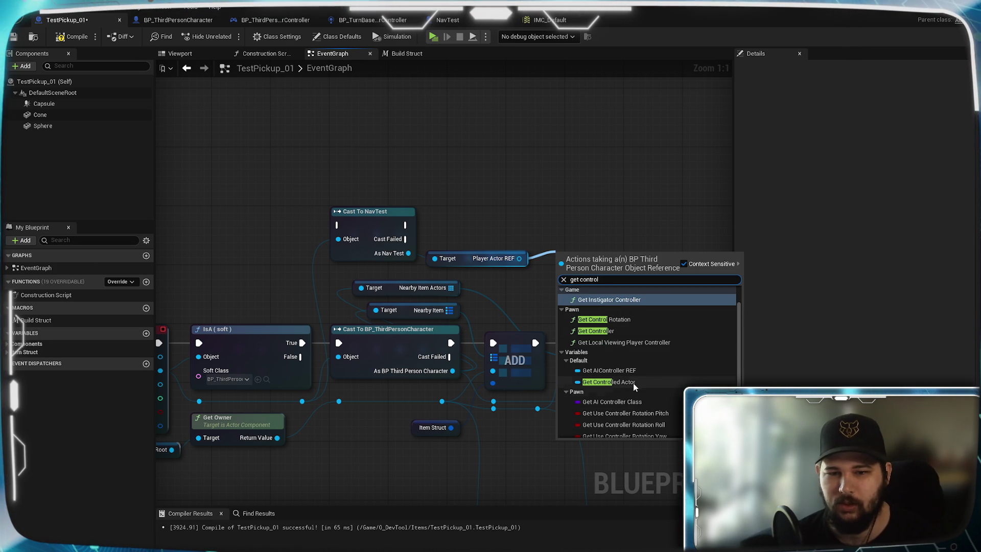
{"action": "left_click", "coordinate": [609, 383]}
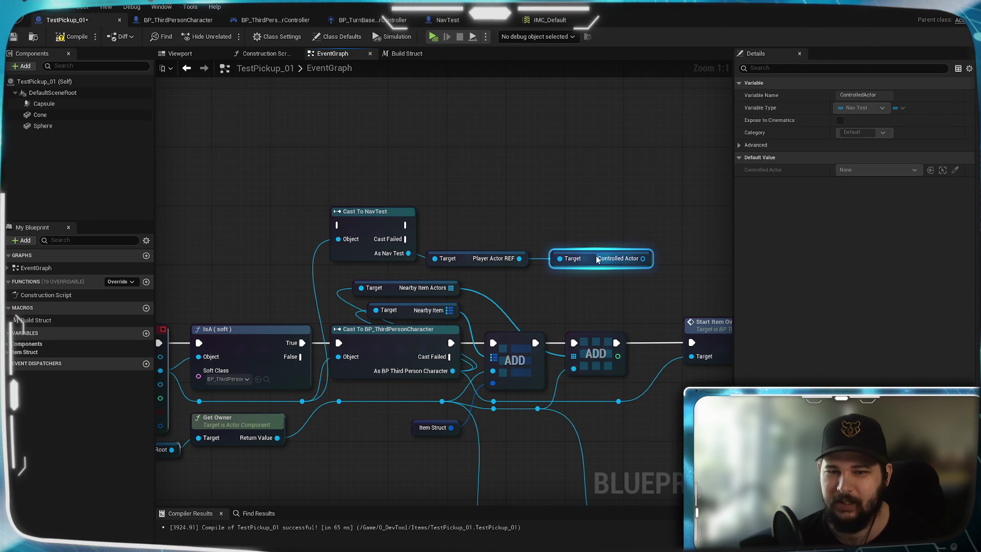
{"action": "left_click_drag", "start_coordinate": [591, 257], "coordinate": [575, 256]}
{"action": "mouse_move", "coordinate": [310, 168]}
{"action": "left_mouse_down"}
{"action": "mouse_move", "coordinate": [596, 260]}
{"action": "mouse_move", "coordinate": [479, 184]}
{"action": "mouse_move", "coordinate": [463, 200]}
{"action": "left_mouse_up"}
{"action": "left_click", "coordinate": [468, 131]}
{"action": "mouse_move", "coordinate": [473, 141]}
{"action": "left_mouse_down"}
{"action": "mouse_move", "coordinate": [568, 249]}
{"action": "mouse_move", "coordinate": [447, 214]}
{"action": "left_mouse_up"}
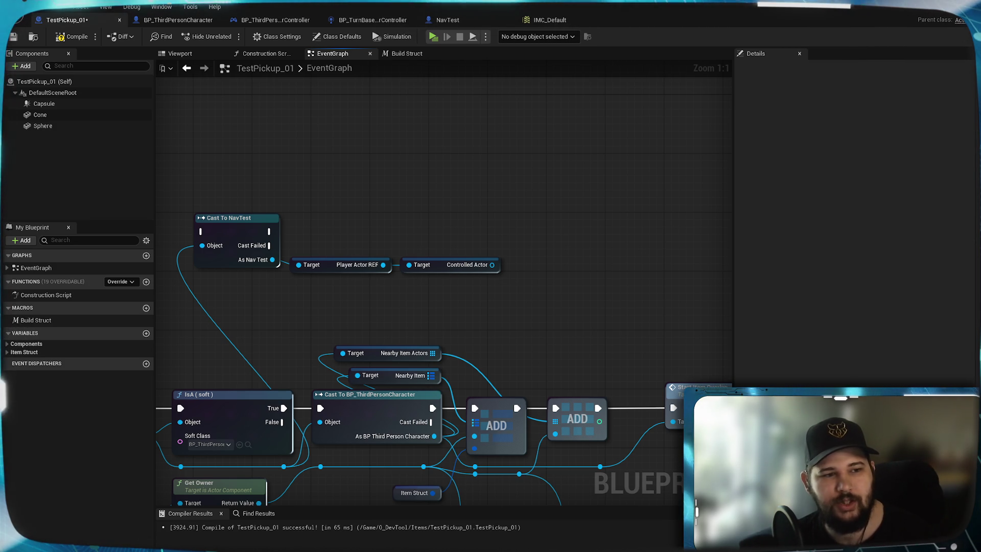
Step: Add an Equal (==) node comparing Controlled Actor (first input) with the overlap's Other Actor (second input)
{"action": "mouse_move", "coordinate": [495, 174]}
{"action": "left_mouse_down"}
{"action": "mouse_move", "coordinate": [548, 148]}
{"action": "mouse_move", "coordinate": [476, 137]}
{"action": "left_mouse_up"}
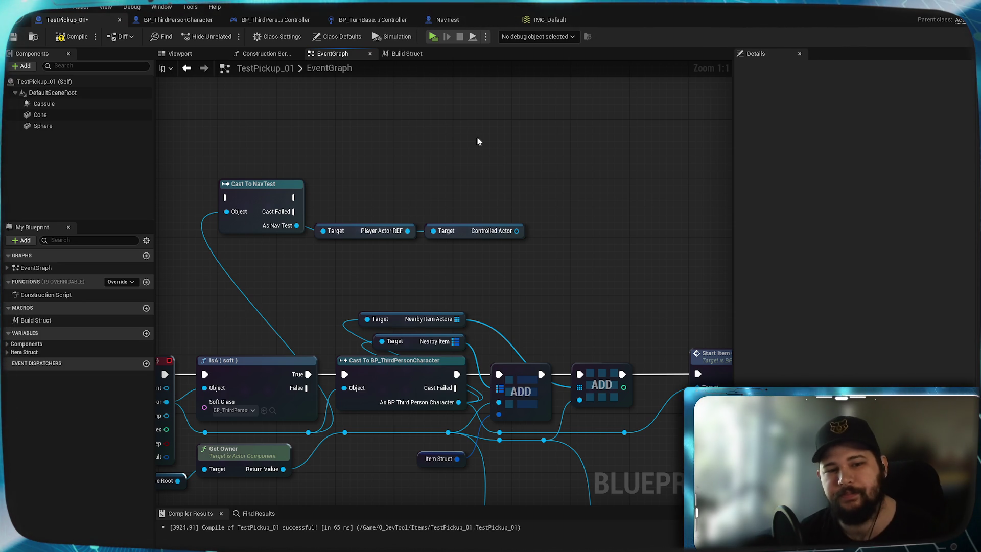
{"action": "mouse_move", "coordinate": [409, 251]}
{"action": "left_mouse_down"}
{"action": "mouse_move", "coordinate": [495, 232]}
{"action": "mouse_move", "coordinate": [458, 256]}
{"action": "left_mouse_up"}
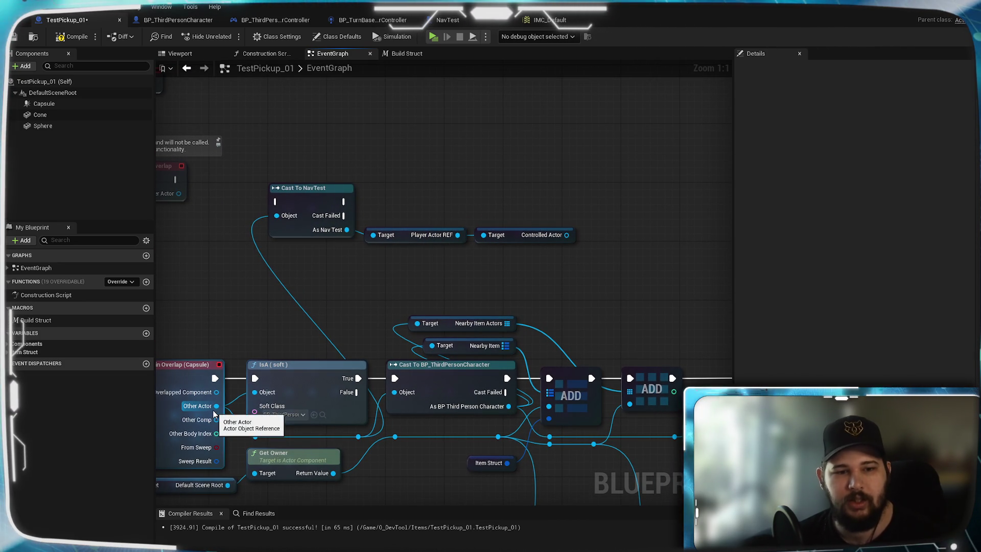
{"action": "mouse_move", "coordinate": [216, 406]}
{"action": "left_mouse_down"}
{"action": "mouse_move", "coordinate": [558, 267]}
{"action": "mouse_move", "coordinate": [545, 260]}
{"action": "mouse_move", "coordinate": [564, 263]}
{"action": "left_mouse_up"}
{"action": "type", "text": "="}
{"action": "key", "text": "Return"}
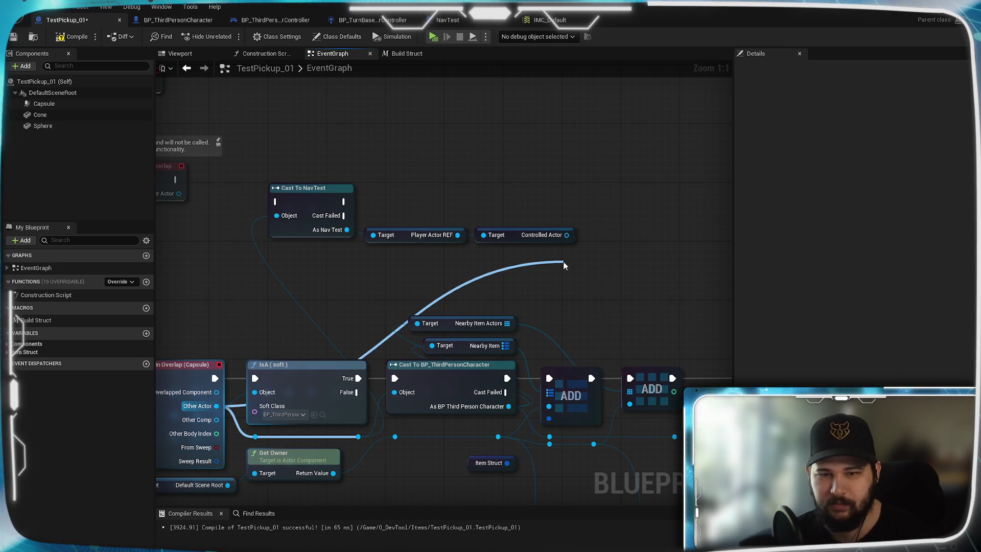
{"action": "left_click_drag", "start_coordinate": [567, 235], "coordinate": [587, 263]}
{"action": "mouse_move", "coordinate": [217, 407]}
{"action": "left_mouse_down"}
{"action": "mouse_move", "coordinate": [286, 409]}
{"action": "mouse_move", "coordinate": [619, 292]}
{"action": "mouse_move", "coordinate": [587, 278]}
{"action": "mouse_move", "coordinate": [610, 248]}
{"action": "left_mouse_up"}
Step: Add a Branch driven by the equality result, fed by Cast To NavTest's success path
{"action": "mouse_move", "coordinate": [610, 172]}
{"action": "left_mouse_down"}
{"action": "mouse_move", "coordinate": [433, 225]}
{"action": "mouse_move", "coordinate": [553, 201]}
{"action": "left_mouse_up"}
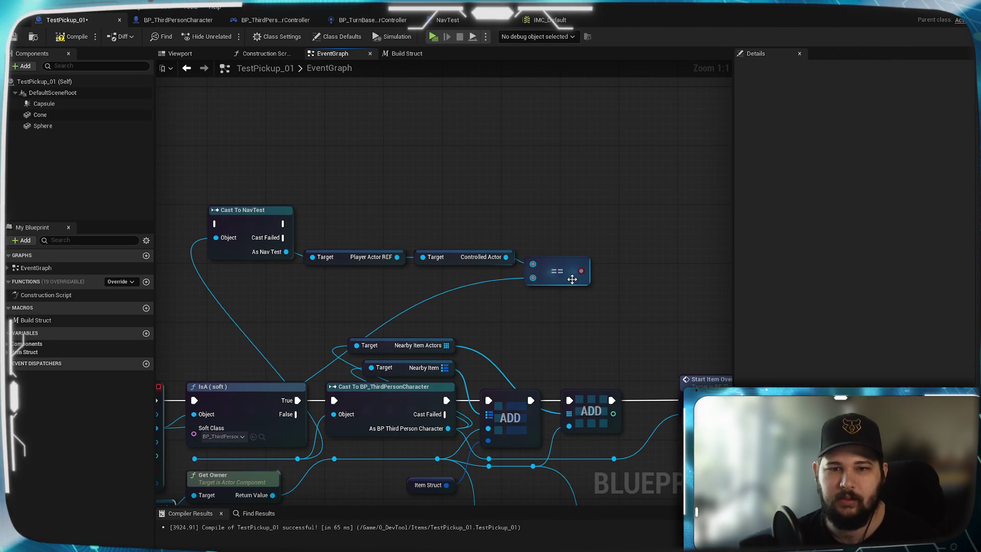
{"action": "left_click_drag", "start_coordinate": [581, 270], "coordinate": [613, 235]}
{"action": "left_click", "coordinate": [245, 210]}
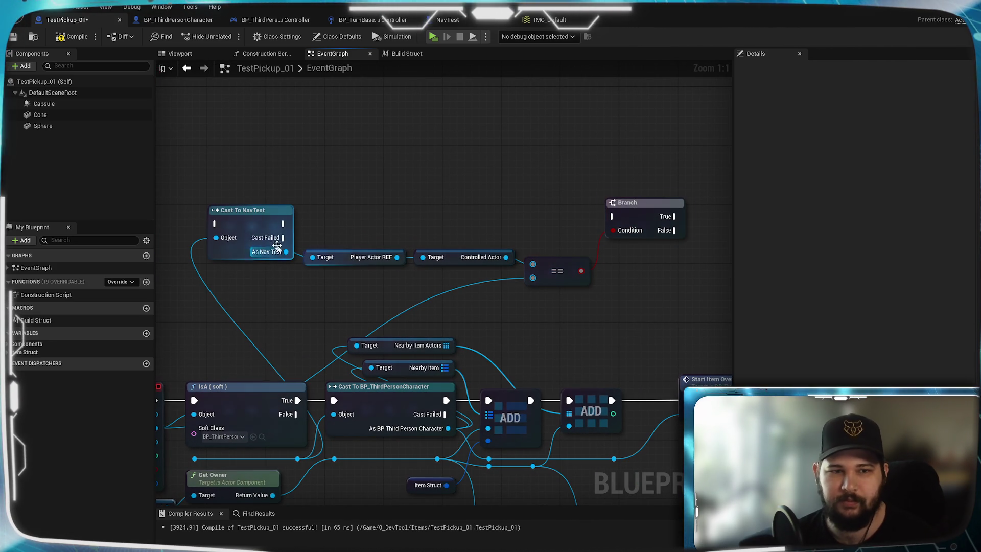
{"action": "left_click_drag", "start_coordinate": [283, 223], "coordinate": [629, 220]}
{"action": "left_click", "coordinate": [584, 140]}
Step: Connect Player Actor REF to the Nearby Item Actors and Nearby Item targets
{"action": "key", "text": "Home"}
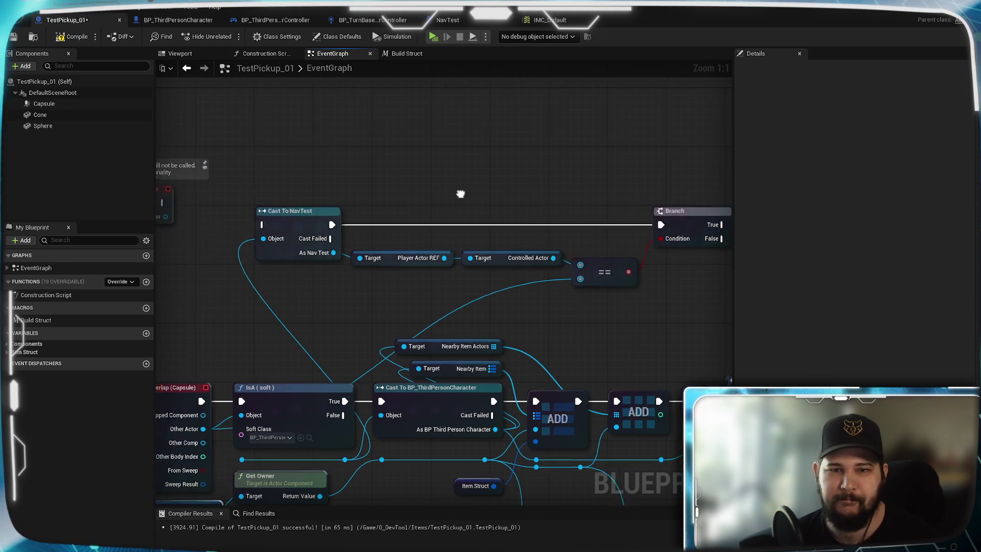
{"action": "left_click_drag", "start_coordinate": [418, 313], "coordinate": [330, 290]}
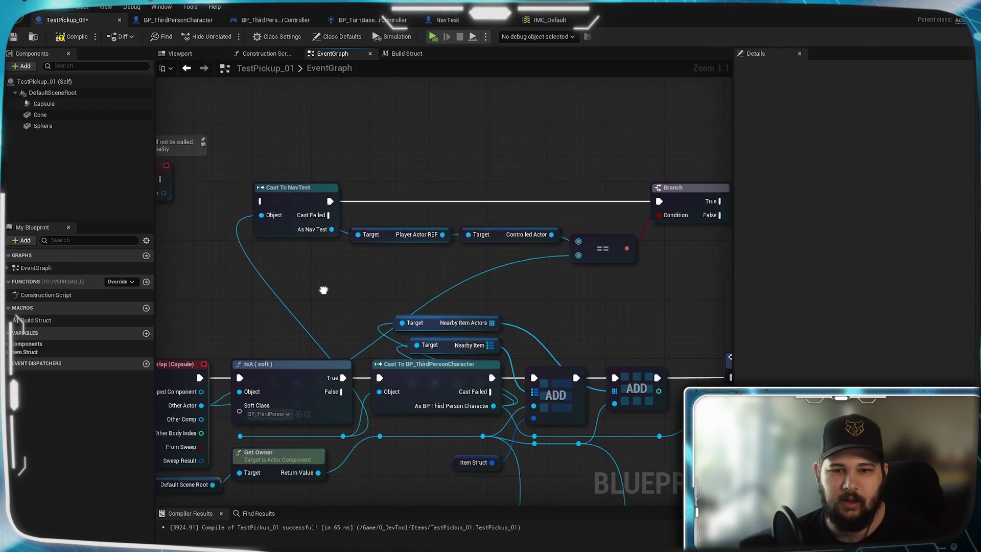
{"action": "left_click_drag", "start_coordinate": [558, 305], "coordinate": [520, 302]}
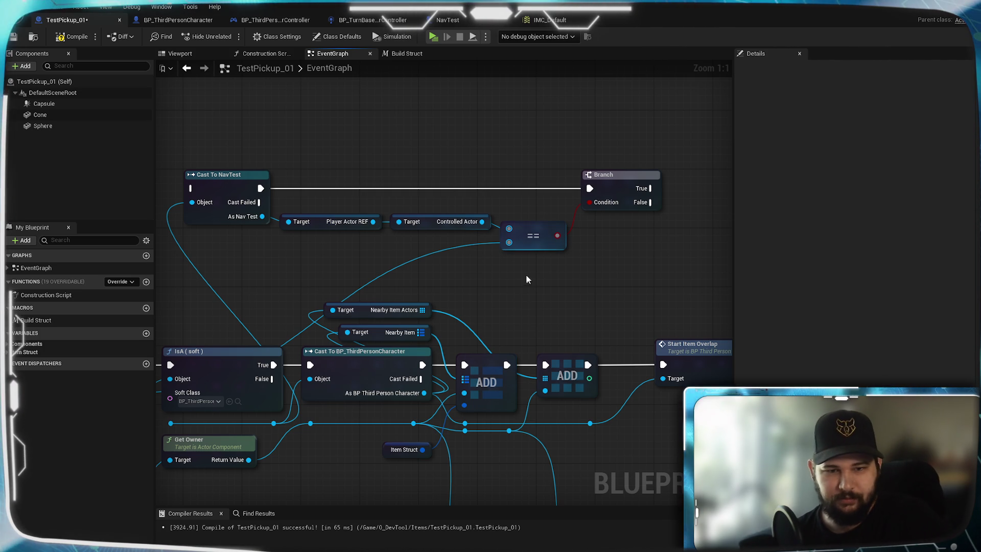
{"action": "mouse_move", "coordinate": [520, 270]}
{"action": "left_mouse_down"}
{"action": "mouse_move", "coordinate": [557, 266]}
{"action": "mouse_move", "coordinate": [552, 280]}
{"action": "mouse_move", "coordinate": [467, 297]}
{"action": "left_mouse_up"}
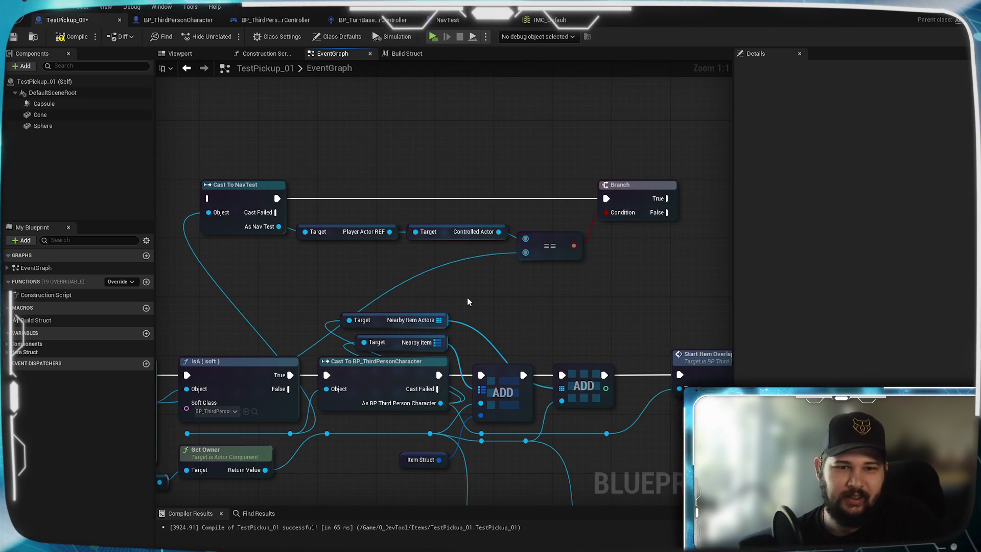
{"action": "left_click_drag", "start_coordinate": [390, 231], "coordinate": [350, 321]}
{"action": "left_click_drag", "start_coordinate": [390, 232], "coordinate": [364, 343]}
Step: Connect Player Actor REF to the Start Item Overlap and End Item Overlap targets
{"action": "mouse_move", "coordinate": [488, 321]}
{"action": "left_mouse_down"}
{"action": "mouse_move", "coordinate": [488, 230]}
{"action": "mouse_move", "coordinate": [516, 250]}
{"action": "mouse_move", "coordinate": [623, 227]}
{"action": "mouse_move", "coordinate": [681, 230]}
{"action": "mouse_move", "coordinate": [489, 259]}
{"action": "mouse_move", "coordinate": [532, 265]}
{"action": "mouse_move", "coordinate": [468, 242]}
{"action": "left_mouse_up"}
{"action": "left_click_drag", "start_coordinate": [676, 312], "coordinate": [597, 348]}
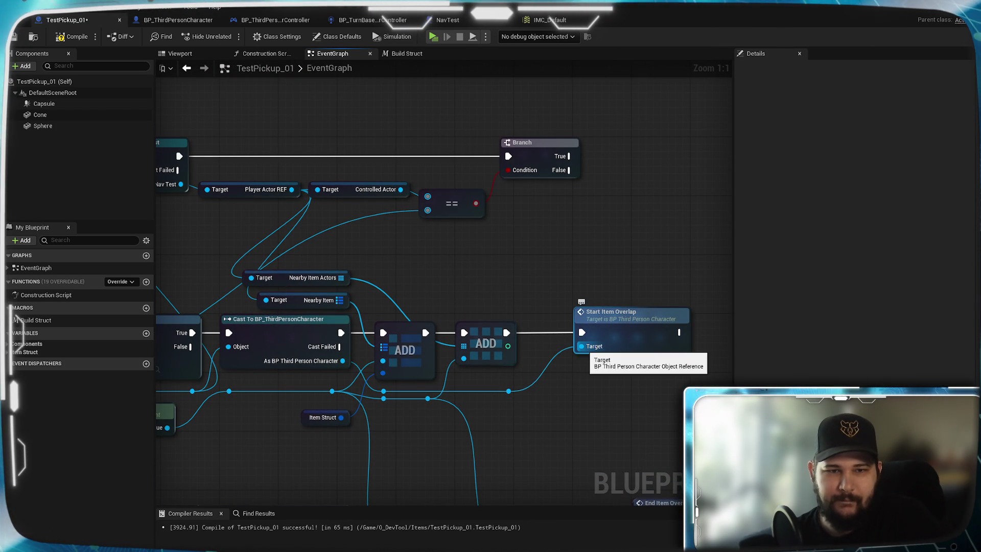
{"action": "mouse_move", "coordinate": [295, 191]}
{"action": "left_mouse_down"}
{"action": "mouse_move", "coordinate": [378, 250]}
{"action": "mouse_move", "coordinate": [585, 350]}
{"action": "left_mouse_up"}
{"action": "mouse_move", "coordinate": [543, 450]}
{"action": "left_mouse_down"}
{"action": "mouse_move", "coordinate": [567, 358]}
{"action": "mouse_move", "coordinate": [596, 333]}
{"action": "mouse_move", "coordinate": [621, 386]}
{"action": "mouse_move", "coordinate": [622, 467]}
{"action": "mouse_move", "coordinate": [622, 409]}
{"action": "mouse_move", "coordinate": [589, 228]}
{"action": "mouse_move", "coordinate": [485, 261]}
{"action": "mouse_move", "coordinate": [549, 389]}
{"action": "left_mouse_up"}
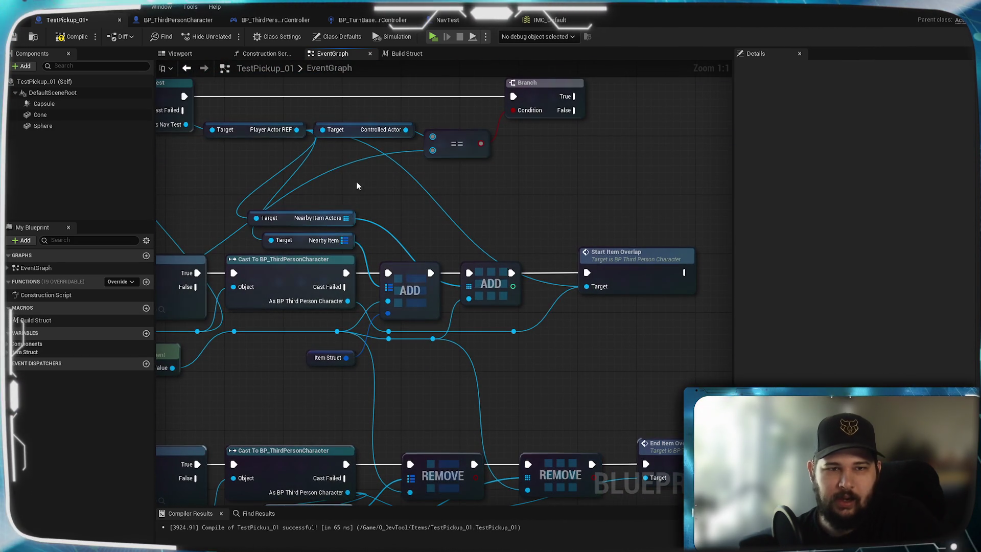
{"action": "mouse_move", "coordinate": [297, 129]}
{"action": "left_mouse_down"}
{"action": "mouse_move", "coordinate": [565, 390]}
{"action": "mouse_move", "coordinate": [646, 447]}
{"action": "left_mouse_up"}
{"action": "mouse_move", "coordinate": [528, 398]}
{"action": "left_mouse_down"}
{"action": "mouse_move", "coordinate": [555, 348]}
{"action": "mouse_move", "coordinate": [552, 396]}
{"action": "mouse_move", "coordinate": [512, 136]}
{"action": "mouse_move", "coordinate": [529, 141]}
{"action": "mouse_move", "coordinate": [517, 189]}
{"action": "left_mouse_up"}
Step: Review the overlap chains, then drag a wire from IsA's True output and drop it unconnected
{"action": "left_click_drag", "start_coordinate": [474, 481], "coordinate": [473, 296]}
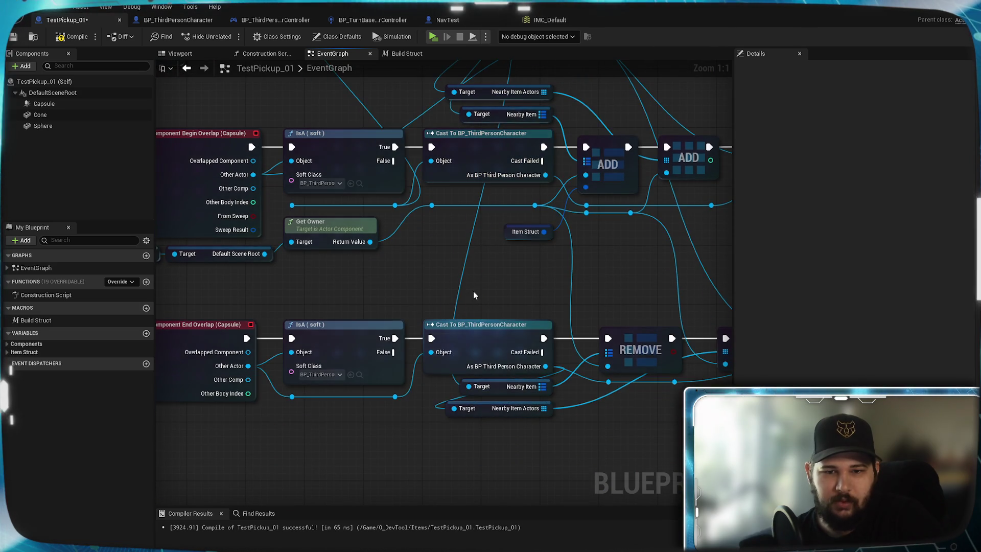
{"action": "mouse_move", "coordinate": [545, 175]}
{"action": "left_mouse_down"}
{"action": "mouse_move", "coordinate": [478, 456]}
{"action": "mouse_move", "coordinate": [458, 453]}
{"action": "mouse_move", "coordinate": [460, 370]}
{"action": "left_mouse_up"}
{"action": "mouse_move", "coordinate": [511, 225]}
{"action": "left_mouse_down"}
{"action": "mouse_move", "coordinate": [437, 336]}
{"action": "mouse_move", "coordinate": [463, 445]}
{"action": "mouse_move", "coordinate": [305, 438]}
{"action": "mouse_move", "coordinate": [295, 424]}
{"action": "mouse_move", "coordinate": [417, 429]}
{"action": "left_mouse_up"}
{"action": "left_click_drag", "start_coordinate": [687, 146], "coordinate": [500, 323]}
{"action": "mouse_move", "coordinate": [580, 299]}
{"action": "left_mouse_down"}
{"action": "mouse_move", "coordinate": [475, 161]}
{"action": "mouse_move", "coordinate": [534, 314]}
{"action": "mouse_move", "coordinate": [602, 231]}
{"action": "mouse_move", "coordinate": [570, 255]}
{"action": "left_mouse_up"}
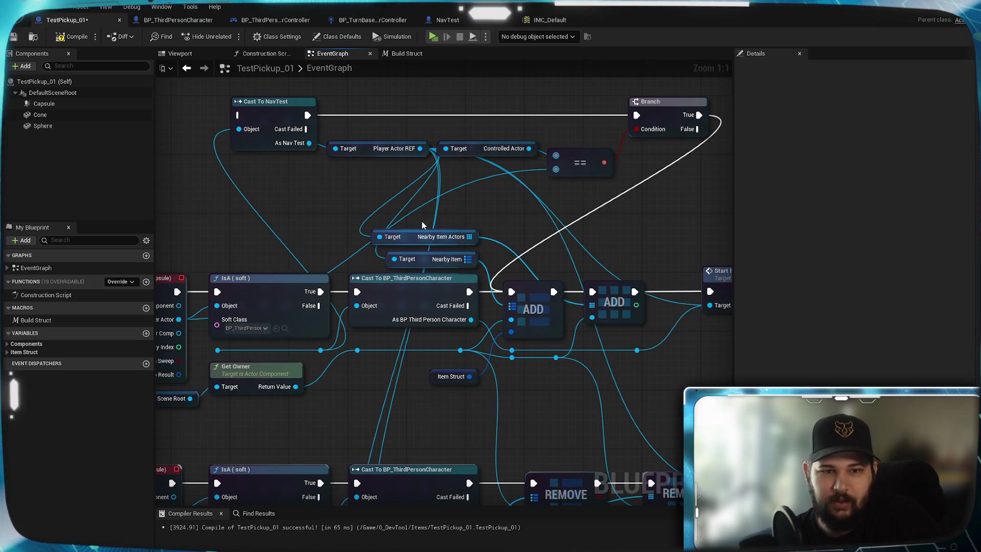
{"action": "mouse_move", "coordinate": [416, 229]}
{"action": "left_mouse_down"}
{"action": "mouse_move", "coordinate": [413, 264]}
{"action": "mouse_move", "coordinate": [423, 200]}
{"action": "mouse_move", "coordinate": [415, 276]}
{"action": "mouse_move", "coordinate": [432, 280]}
{"action": "left_mouse_up"}
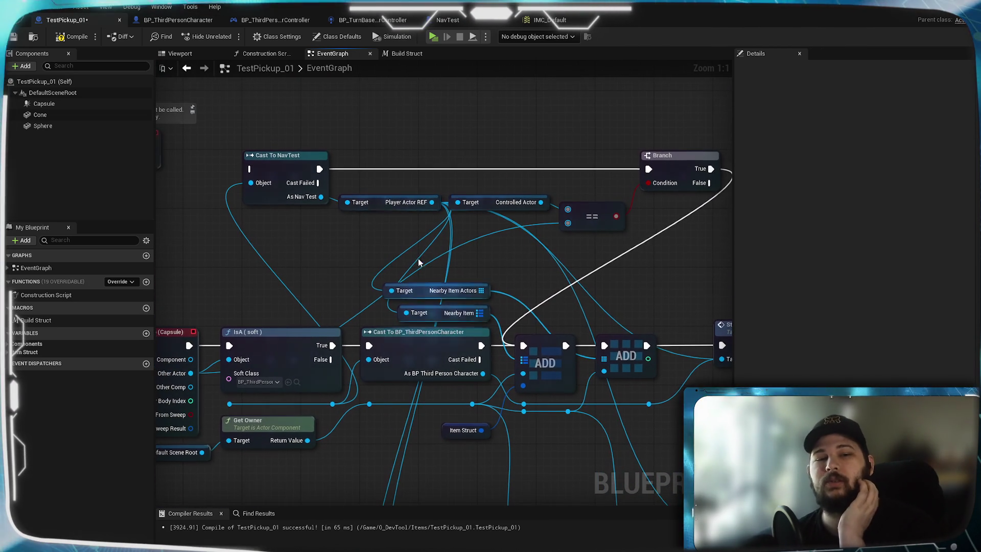
{"action": "mouse_move", "coordinate": [332, 346]}
{"action": "left_mouse_down"}
{"action": "mouse_move", "coordinate": [240, 179]}
{"action": "mouse_move", "coordinate": [249, 170]}
{"action": "left_mouse_up"}
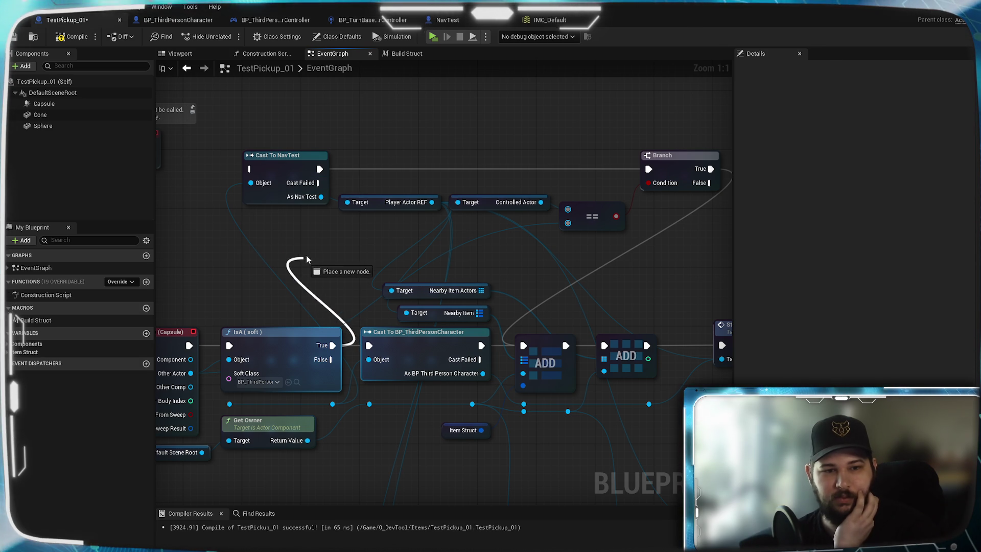
{"action": "left_click_drag", "start_coordinate": [308, 250], "coordinate": [309, 250]}
Step: Feed Begin Overlap's execution into Cast To NavTest and select the Cast-through-Branch check nodes
{"action": "left_click", "coordinate": [246, 283]}
{"action": "left_click_drag", "start_coordinate": [231, 278], "coordinate": [419, 241]}
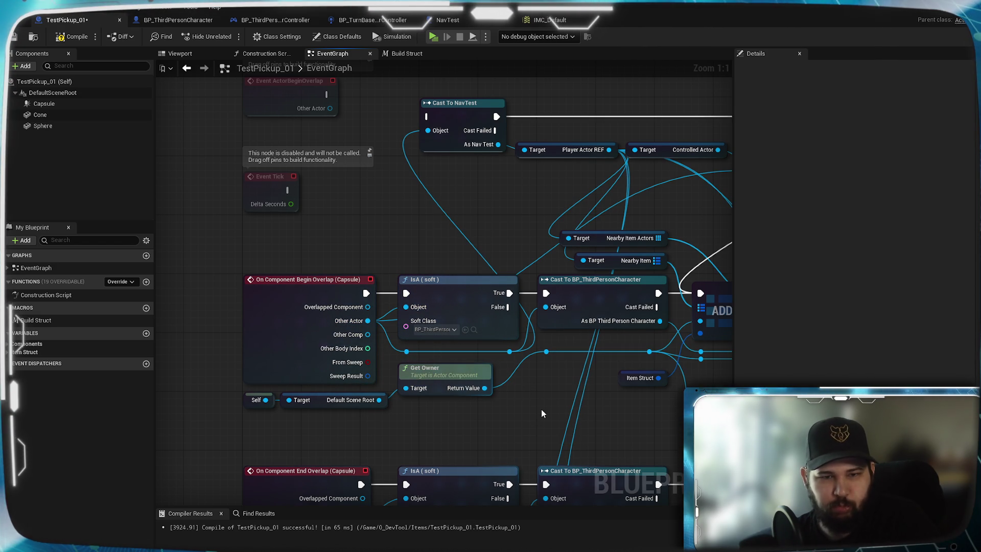
{"action": "mouse_move", "coordinate": [541, 409]}
{"action": "left_mouse_down"}
{"action": "mouse_move", "coordinate": [291, 447]}
{"action": "mouse_move", "coordinate": [327, 432]}
{"action": "mouse_move", "coordinate": [469, 428]}
{"action": "left_mouse_up"}
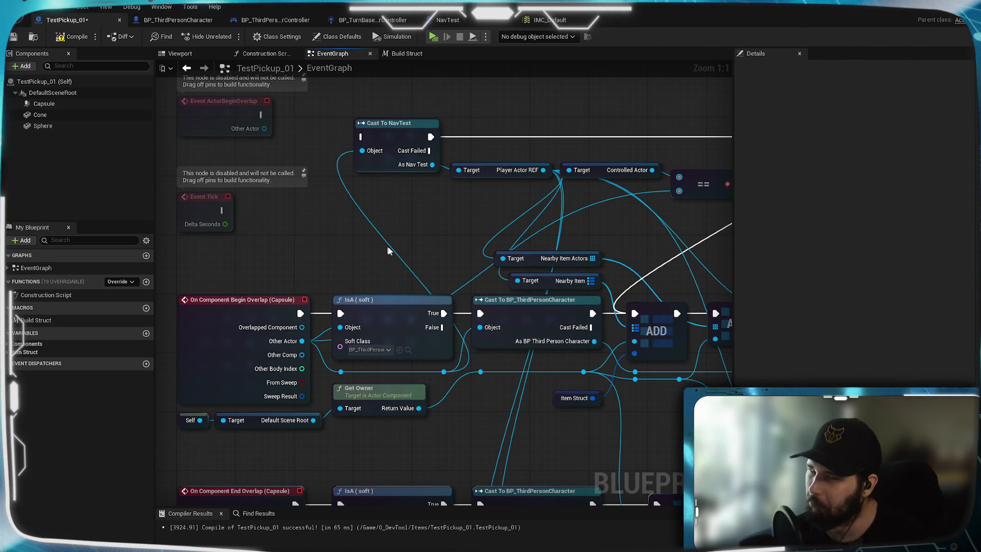
{"action": "left_click_drag", "start_coordinate": [292, 353], "coordinate": [351, 176]}
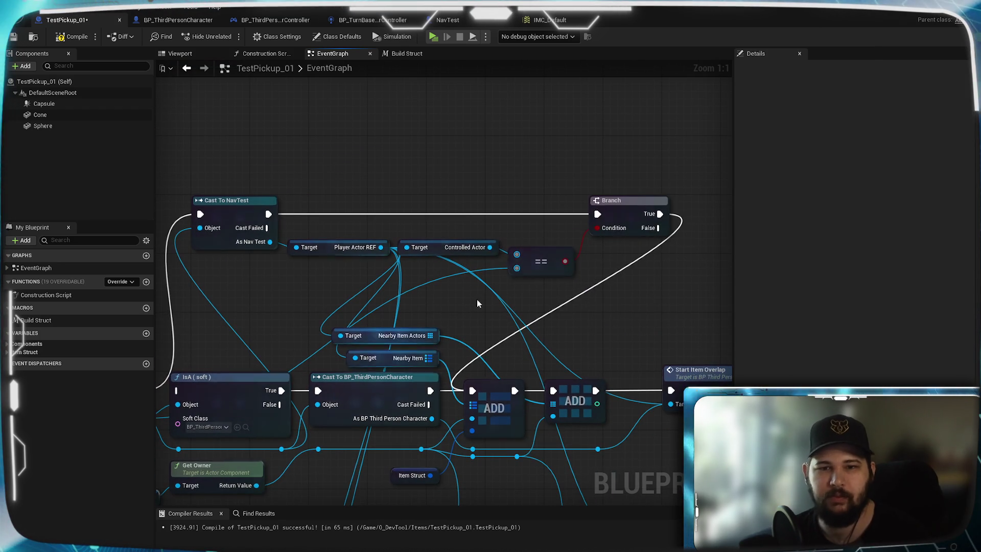
{"action": "mouse_move", "coordinate": [671, 176]}
{"action": "left_mouse_down"}
{"action": "mouse_move", "coordinate": [141, 276]}
{"action": "mouse_move", "coordinate": [204, 381]}
{"action": "left_mouse_up"}
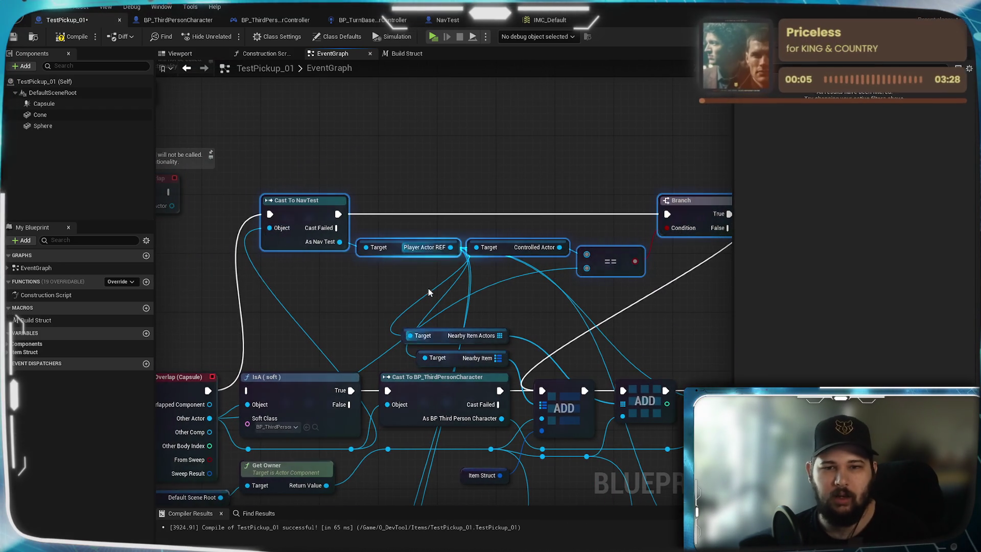
{"action": "scroll", "coordinate": [432, 289], "scroll_direction": "down", "scroll_amount": 3}
{"action": "mouse_move", "coordinate": [418, 238]}
{"action": "left_mouse_down"}
{"action": "mouse_move", "coordinate": [451, 276]}
{"action": "mouse_move", "coordinate": [441, 321]}
{"action": "left_mouse_up"}
Step: Paste the player check beside End Overlap, feed its execution into the cast, and Branch True into REMOVE
{"action": "key", "text": "ctrl+v"}
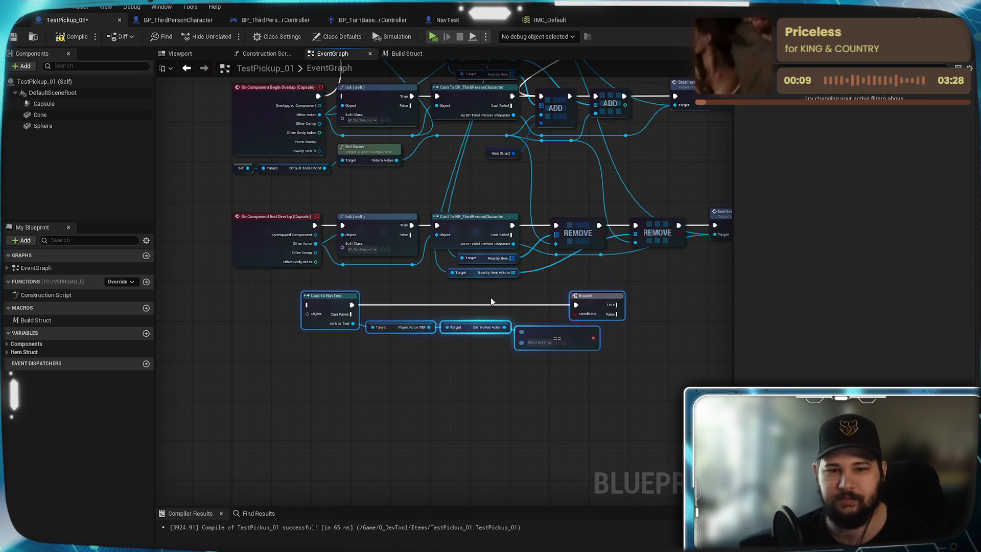
{"action": "scroll", "coordinate": [490, 291], "scroll_direction": "up", "scroll_amount": 3}
{"action": "mouse_move", "coordinate": [306, 324]}
{"action": "left_mouse_down"}
{"action": "mouse_move", "coordinate": [357, 327]}
{"action": "mouse_move", "coordinate": [380, 307]}
{"action": "left_mouse_up"}
{"action": "left_click", "coordinate": [289, 310]}
{"action": "left_click_drag", "start_coordinate": [263, 219], "coordinate": [328, 323]}
{"action": "mouse_move", "coordinate": [669, 317]}
{"action": "left_mouse_down"}
{"action": "mouse_move", "coordinate": [635, 329]}
{"action": "mouse_move", "coordinate": [376, 353]}
{"action": "mouse_move", "coordinate": [436, 363]}
{"action": "left_mouse_up"}
{"action": "mouse_move", "coordinate": [553, 375]}
{"action": "left_mouse_down"}
{"action": "mouse_move", "coordinate": [573, 383]}
{"action": "mouse_move", "coordinate": [387, 279]}
{"action": "left_mouse_up"}
{"action": "mouse_move", "coordinate": [411, 357]}
{"action": "left_mouse_down"}
{"action": "mouse_move", "coordinate": [529, 313]}
{"action": "mouse_move", "coordinate": [533, 327]}
{"action": "left_mouse_up"}
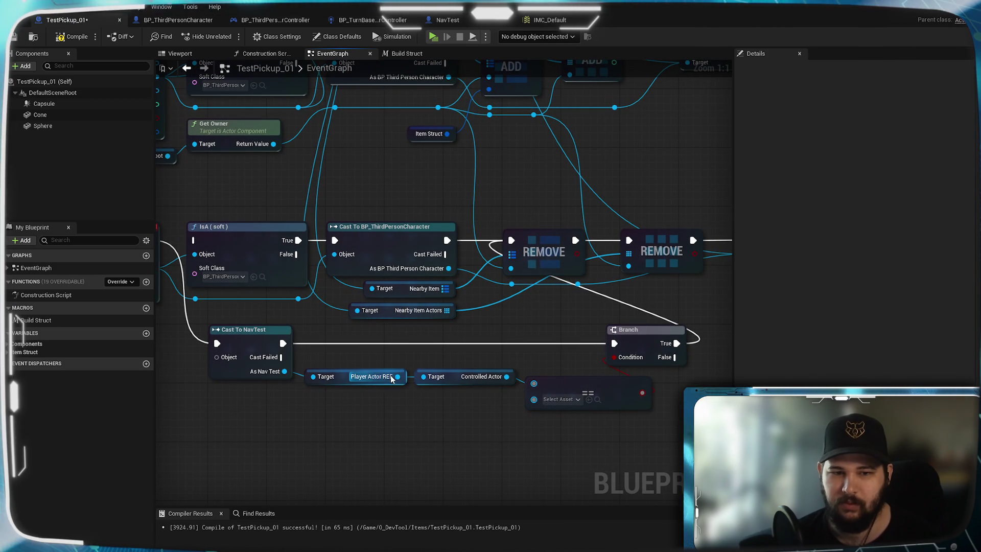
Step: Connect Player Actor REF to the Nearby Item Actors and End Item Overlap targets
{"action": "left_click_drag", "start_coordinate": [397, 377], "coordinate": [390, 369]}
{"action": "left_click_drag", "start_coordinate": [366, 295], "coordinate": [366, 296]}
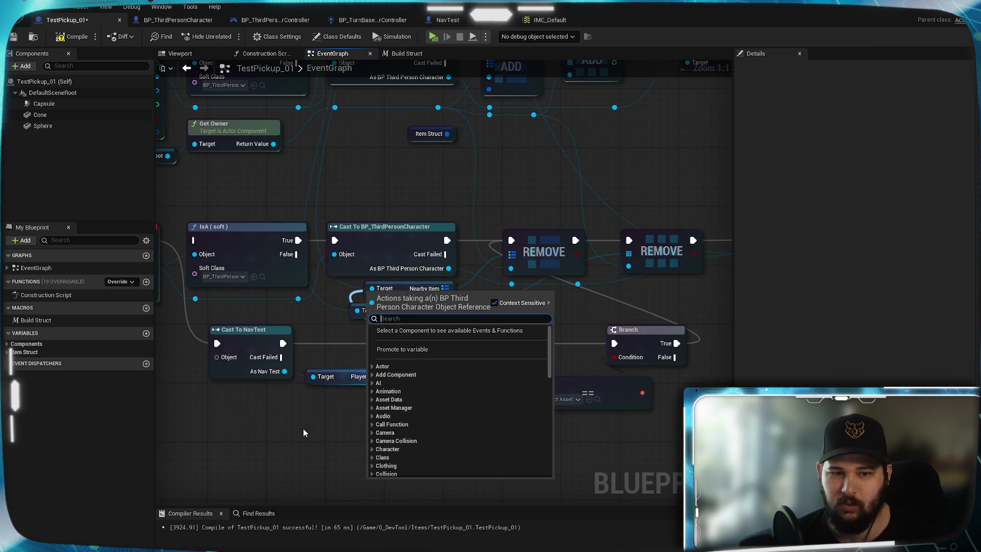
{"action": "key", "text": "Escape"}
{"action": "left_click_drag", "start_coordinate": [398, 377], "coordinate": [398, 377]}
{"action": "left_click_drag", "start_coordinate": [358, 315], "coordinate": [358, 315]}
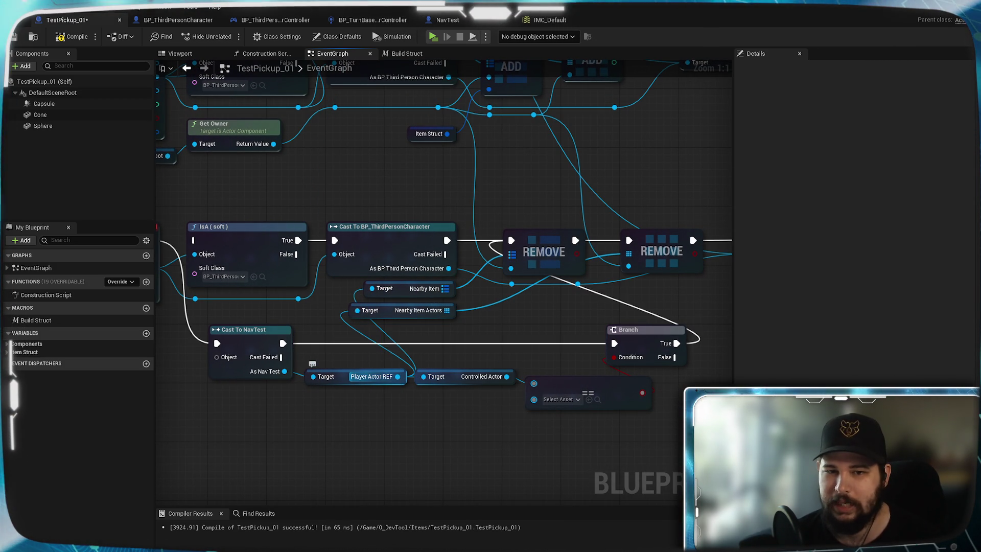
{"action": "left_click_drag", "start_coordinate": [398, 377], "coordinate": [416, 376]}
{"action": "mouse_move", "coordinate": [572, 322]}
{"action": "left_mouse_down"}
{"action": "mouse_move", "coordinate": [746, 280]}
{"action": "mouse_move", "coordinate": [674, 254]}
{"action": "left_mouse_up"}
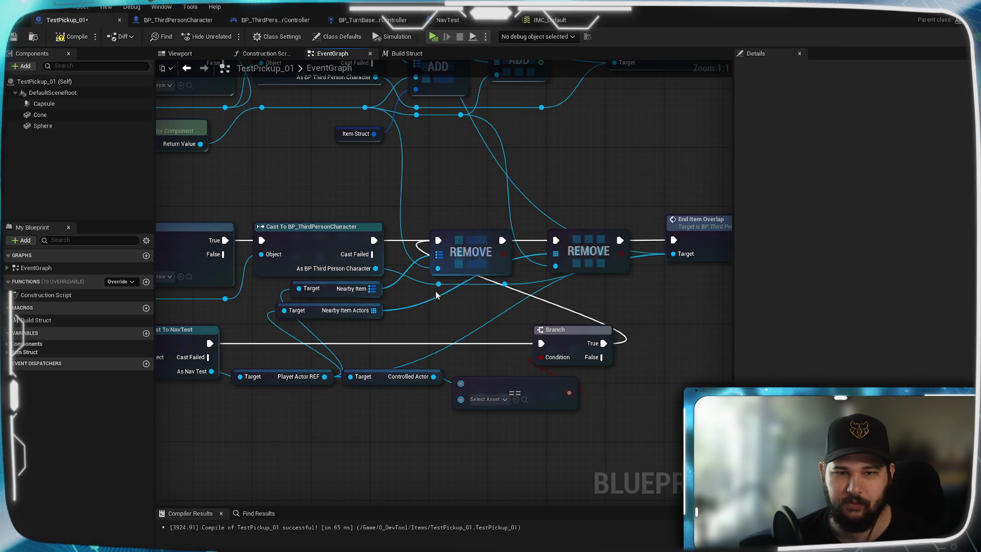
Step: Link Other Actor to Cast To NavTest's Object input, then compile and save TestPickup_01
{"action": "mouse_move", "coordinate": [423, 305]}
{"action": "left_mouse_down"}
{"action": "mouse_move", "coordinate": [487, 328]}
{"action": "mouse_move", "coordinate": [413, 330]}
{"action": "mouse_move", "coordinate": [485, 316]}
{"action": "left_mouse_up"}
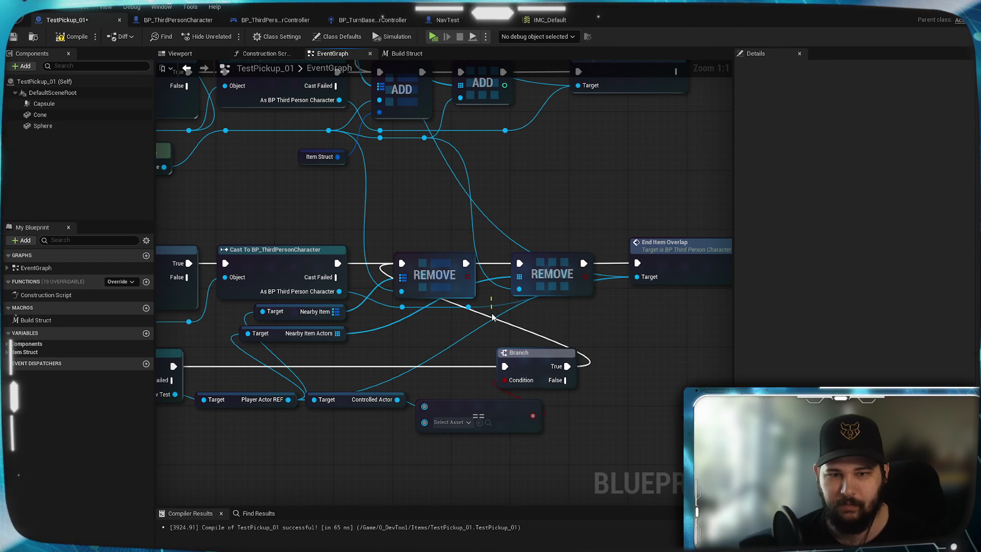
{"action": "mouse_move", "coordinate": [492, 316]}
{"action": "left_mouse_down"}
{"action": "mouse_move", "coordinate": [526, 333]}
{"action": "mouse_move", "coordinate": [553, 278]}
{"action": "left_mouse_up"}
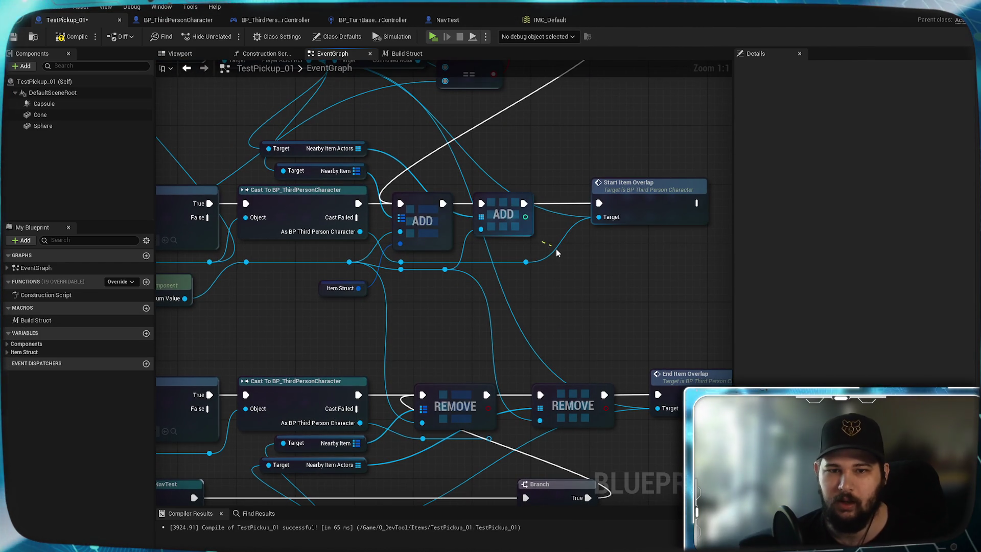
{"action": "left_click_drag", "start_coordinate": [397, 350], "coordinate": [461, 368]}
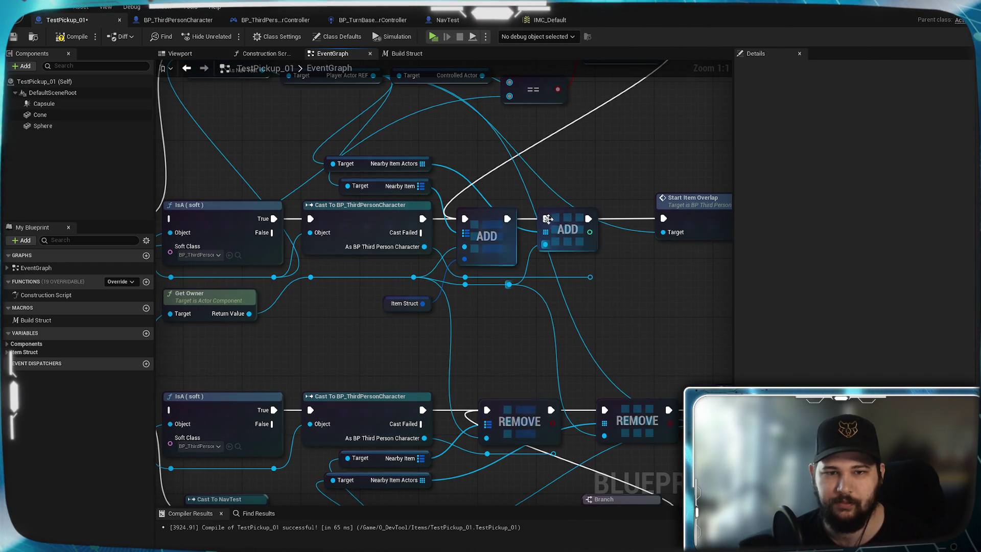
{"action": "mouse_move", "coordinate": [329, 333]}
{"action": "left_mouse_down"}
{"action": "mouse_move", "coordinate": [394, 339]}
{"action": "mouse_move", "coordinate": [364, 318]}
{"action": "mouse_move", "coordinate": [466, 271]}
{"action": "mouse_move", "coordinate": [526, 262]}
{"action": "left_mouse_up"}
{"action": "mouse_move", "coordinate": [460, 291]}
{"action": "left_mouse_down"}
{"action": "mouse_move", "coordinate": [455, 191]}
{"action": "mouse_move", "coordinate": [531, 355]}
{"action": "mouse_move", "coordinate": [512, 317]}
{"action": "mouse_move", "coordinate": [463, 284]}
{"action": "mouse_move", "coordinate": [519, 291]}
{"action": "mouse_move", "coordinate": [513, 281]}
{"action": "mouse_move", "coordinate": [451, 259]}
{"action": "left_mouse_up"}
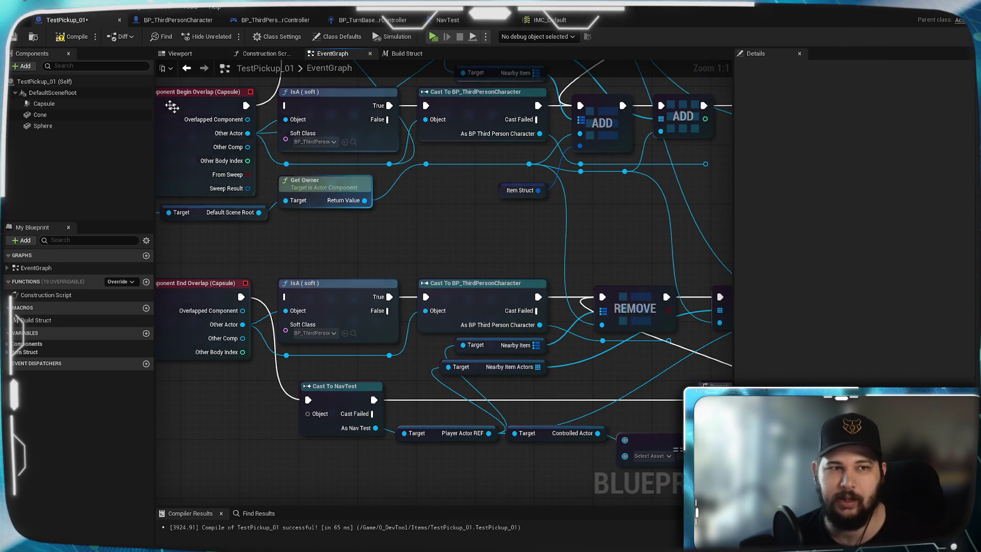
{"action": "left_click", "coordinate": [72, 36]}
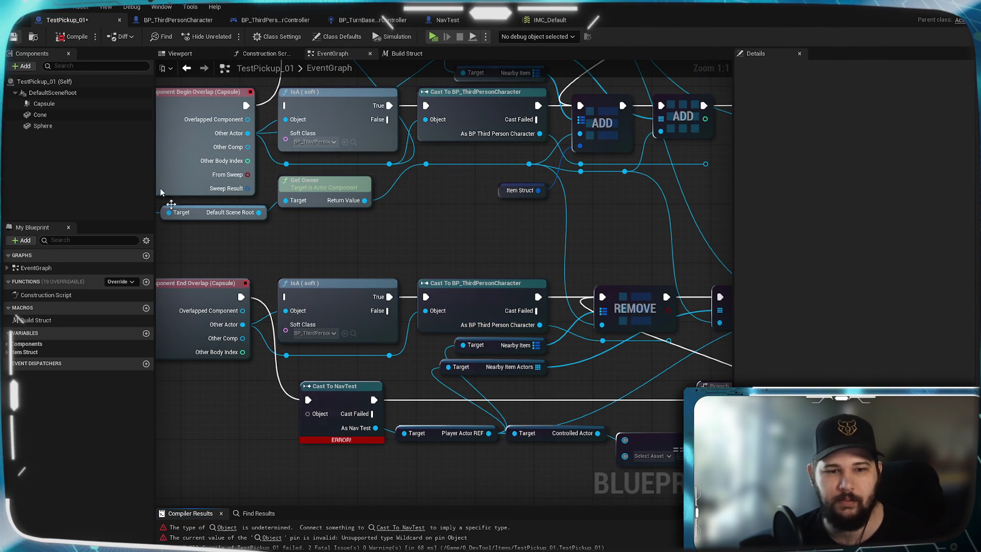
{"action": "mouse_move", "coordinate": [243, 325]}
{"action": "left_mouse_down"}
{"action": "mouse_move", "coordinate": [310, 423]}
{"action": "mouse_move", "coordinate": [309, 413]}
{"action": "left_mouse_up"}
{"action": "left_click", "coordinate": [71, 36]}
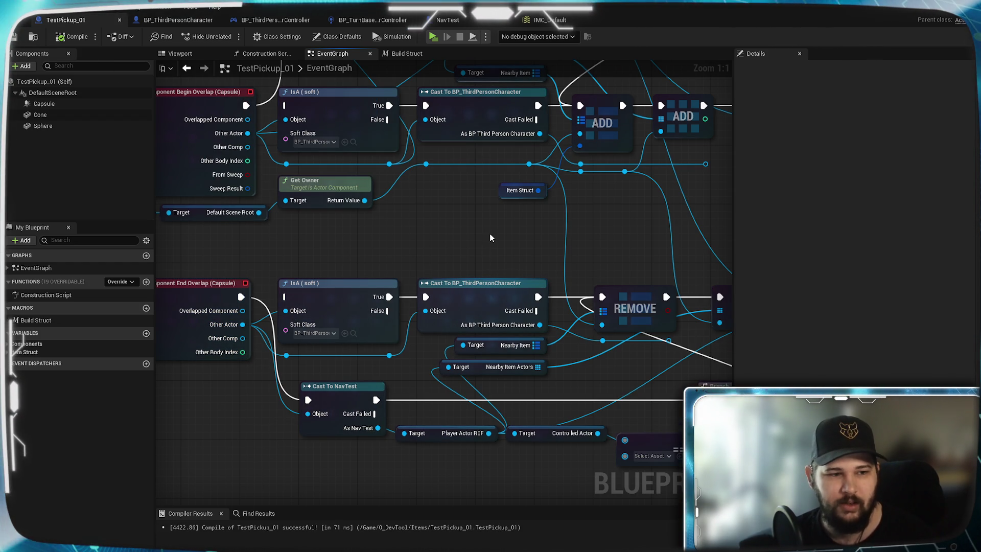
{"action": "key", "text": "ctrl+s"}
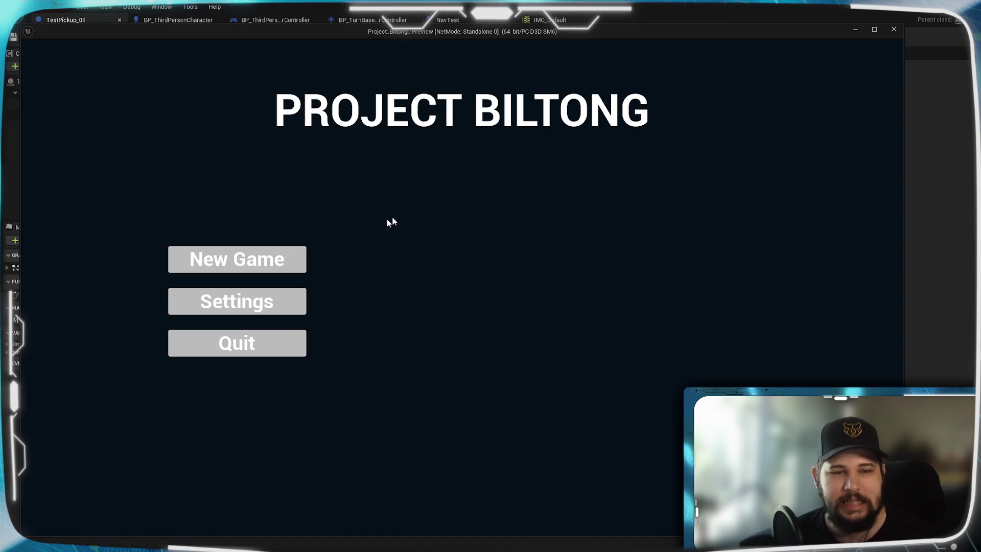
Step: Start a new game, walk around the purple pickup to see the Pickup Jimbob prompt, then end play
{"action": "left_click", "coordinate": [237, 259]}
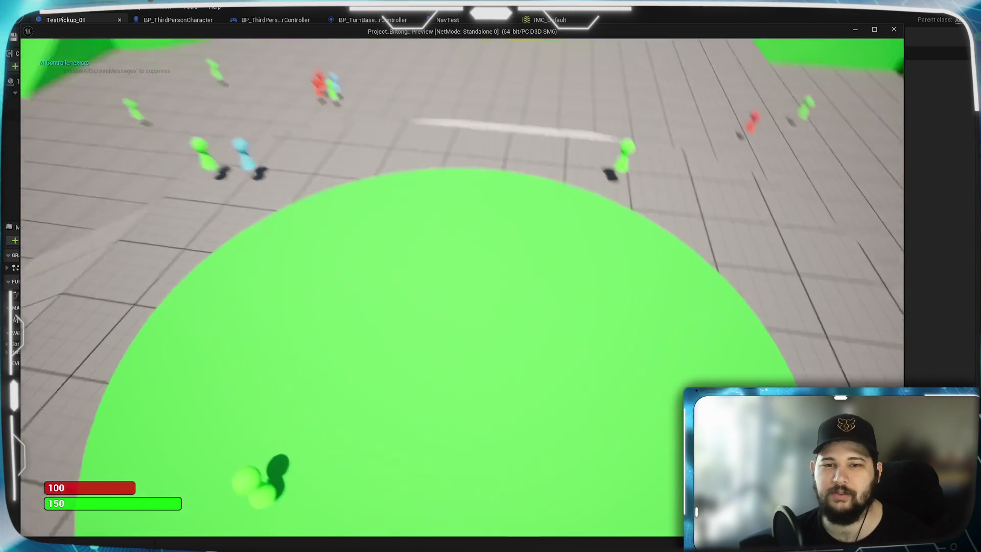
{"action": "key", "text": "w"}
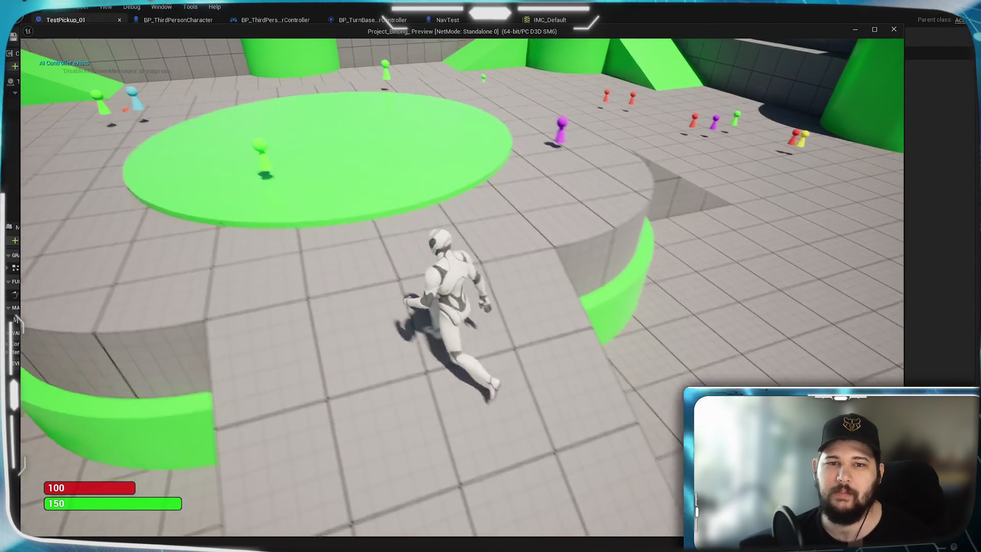
{"action": "key", "text": "w"}
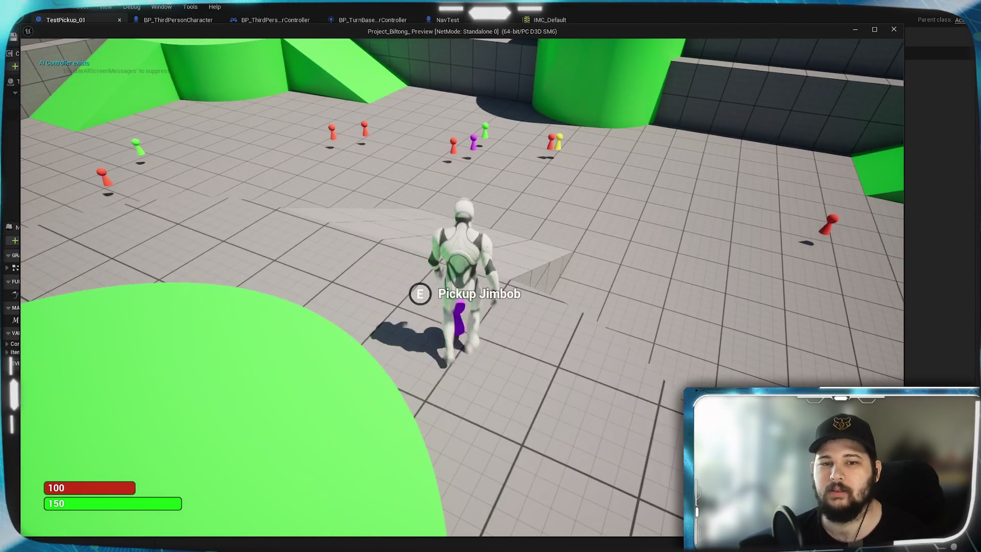
{"action": "key", "text": "s"}
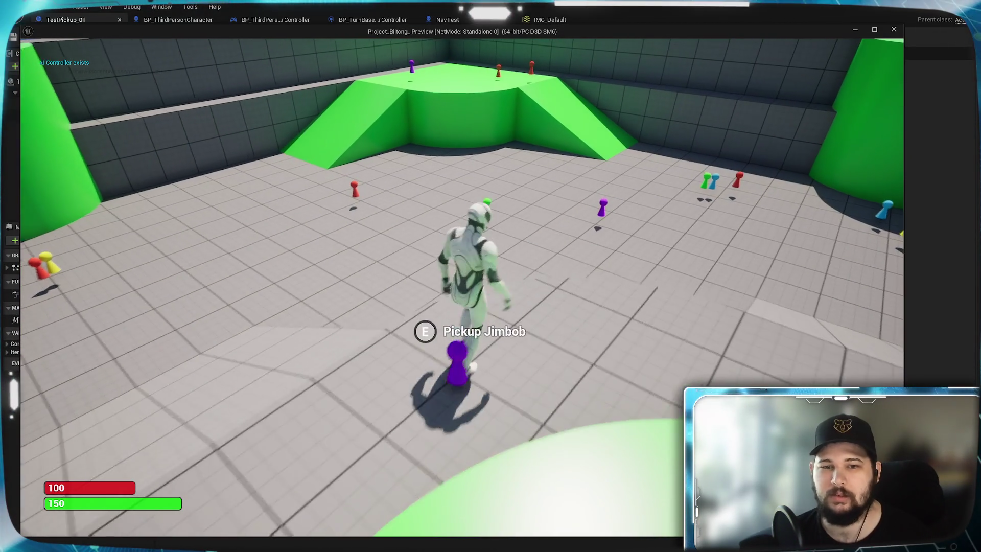
{"action": "key", "text": "w"}
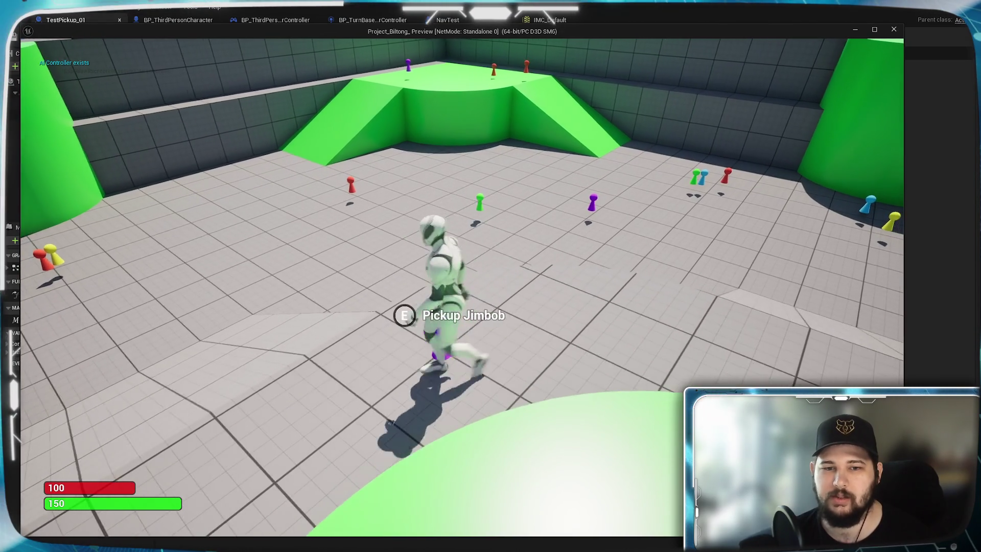
{"action": "key", "text": "s"}
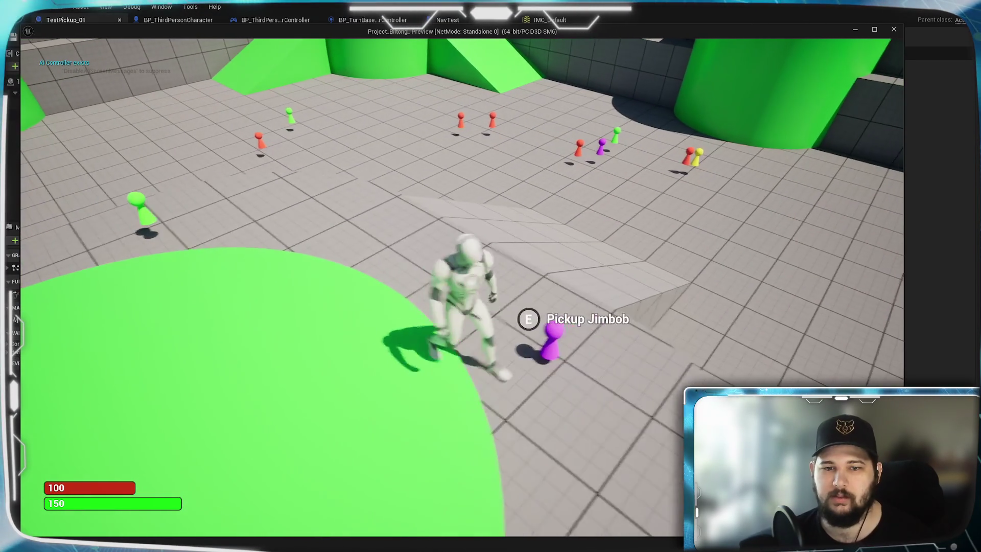
{"action": "key", "text": "a"}
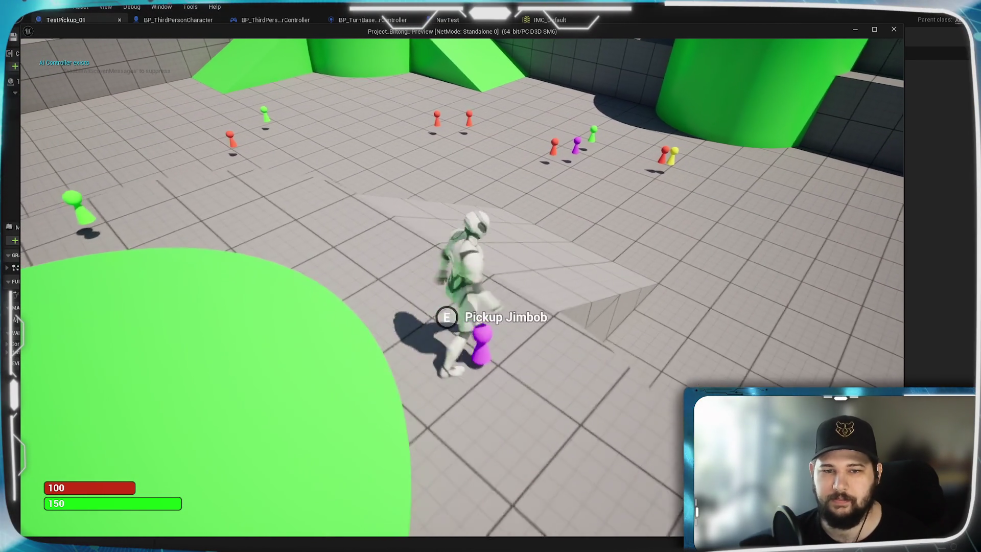
{"action": "key", "text": "a"}
{"action": "key", "text": "d"}
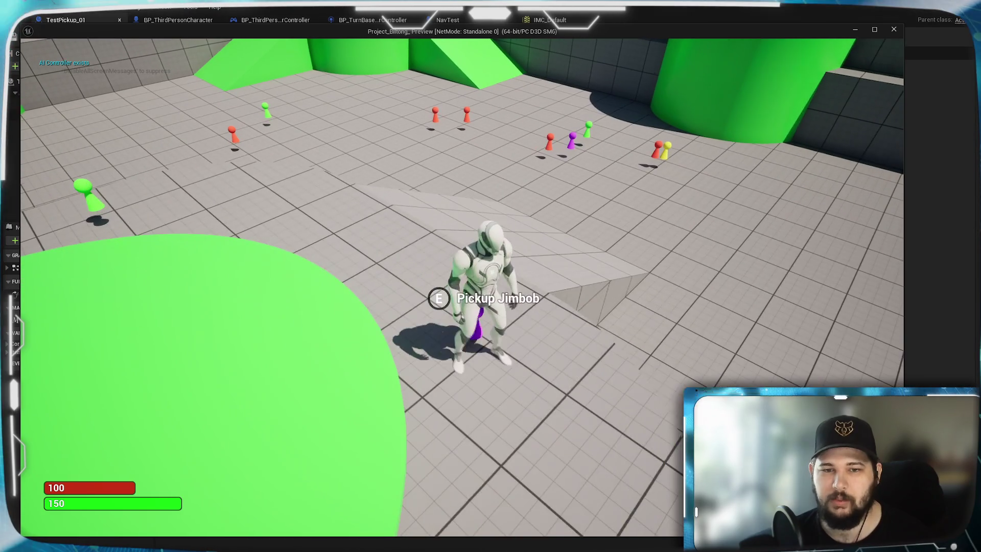
{"action": "key", "text": "a"}
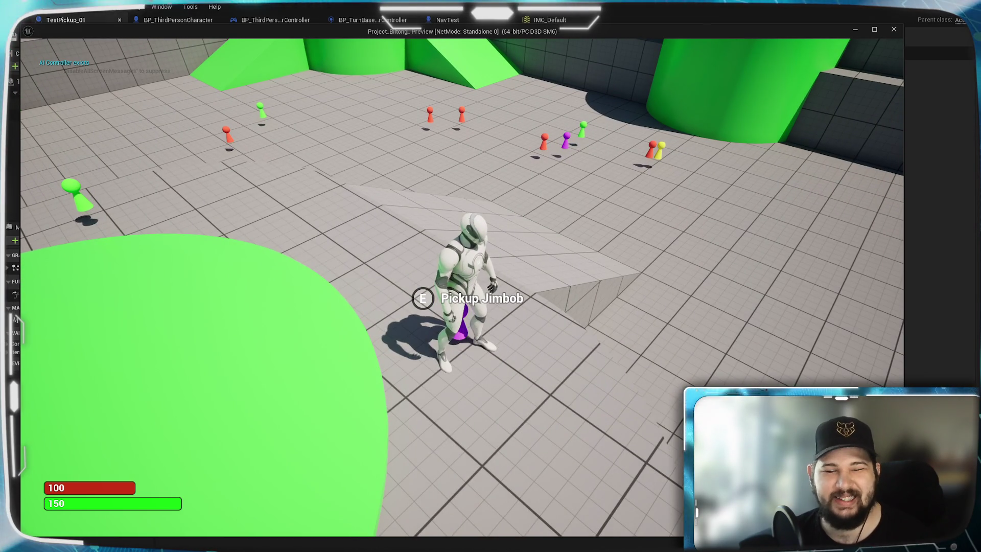
{"action": "key", "text": "s"}
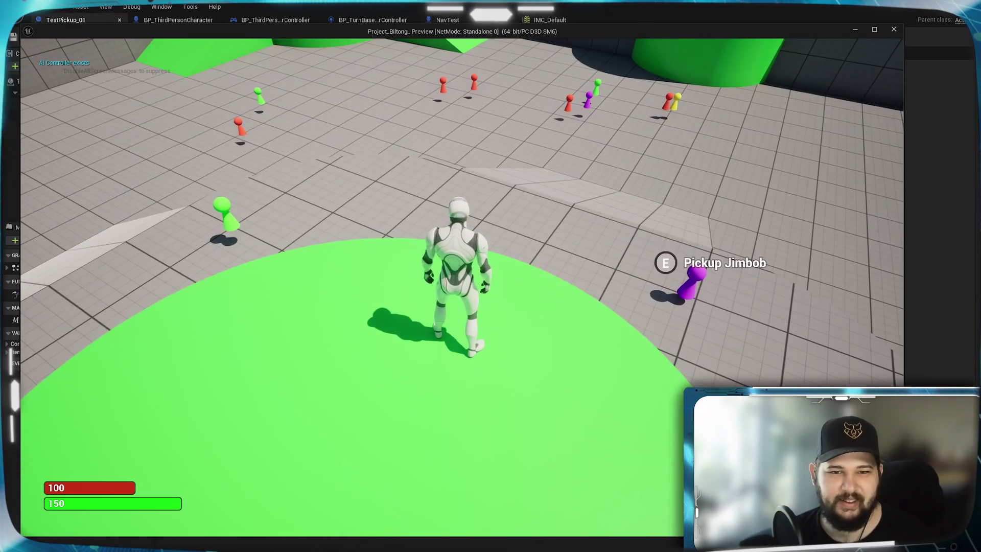
{"action": "key", "text": "s"}
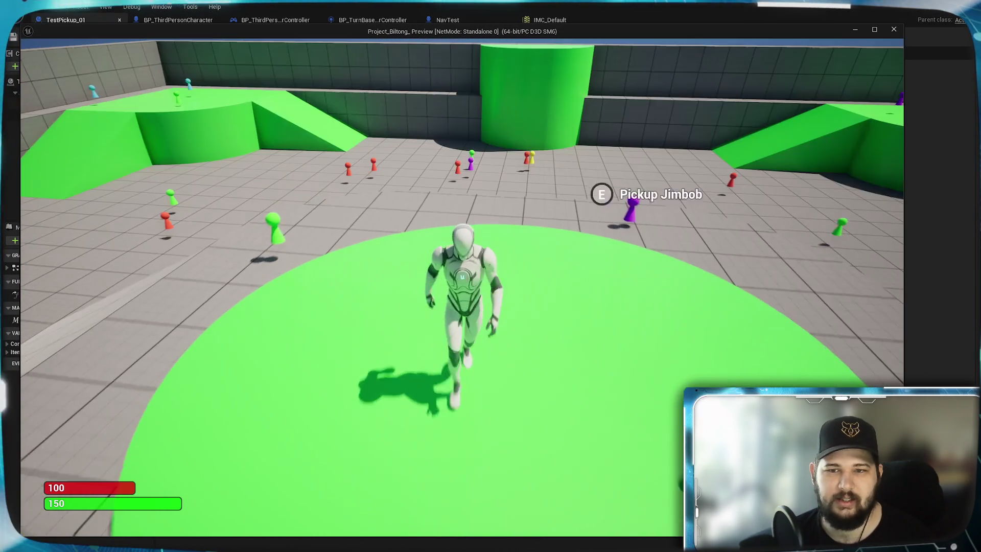
{"action": "key", "text": "w"}
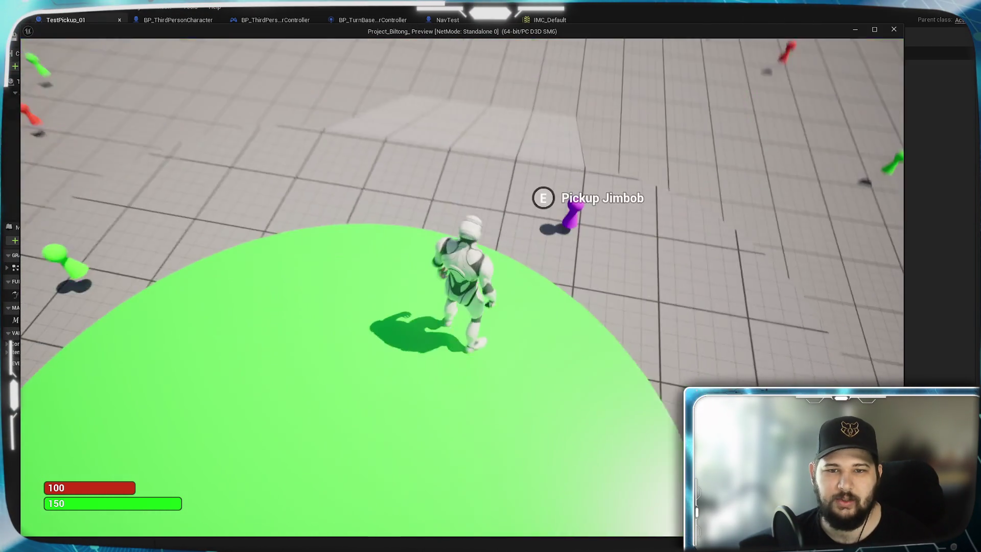
{"action": "key", "text": "s"}
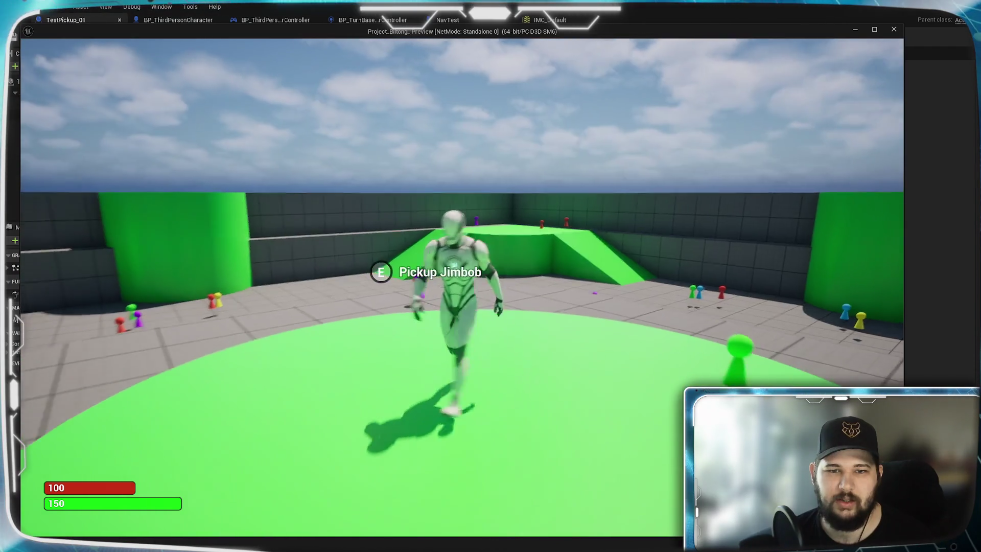
{"action": "key", "text": "Escape"}
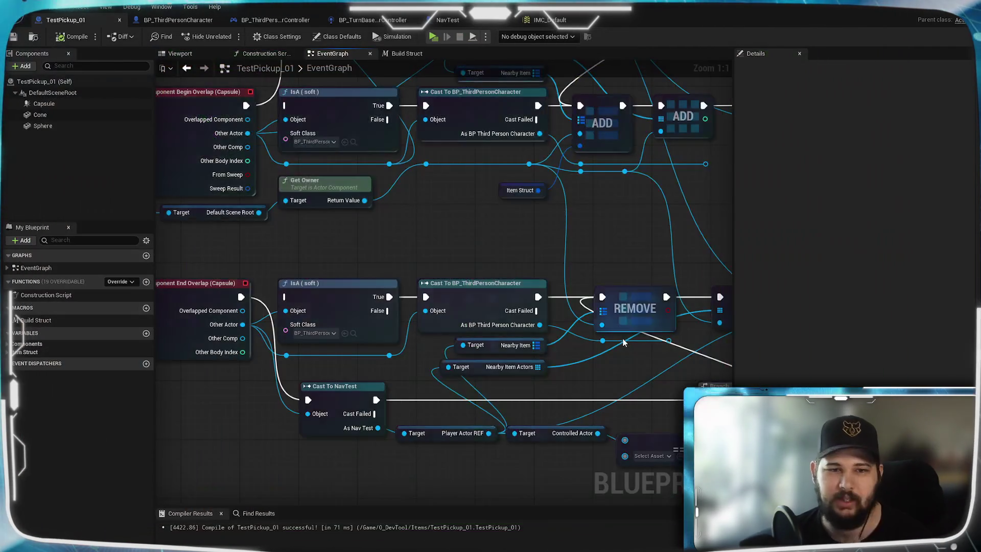
Step: Wire End Overlap's Other Actor into the == node's second input, recompile, and launch a standalone preview
{"action": "key", "text": "Home"}
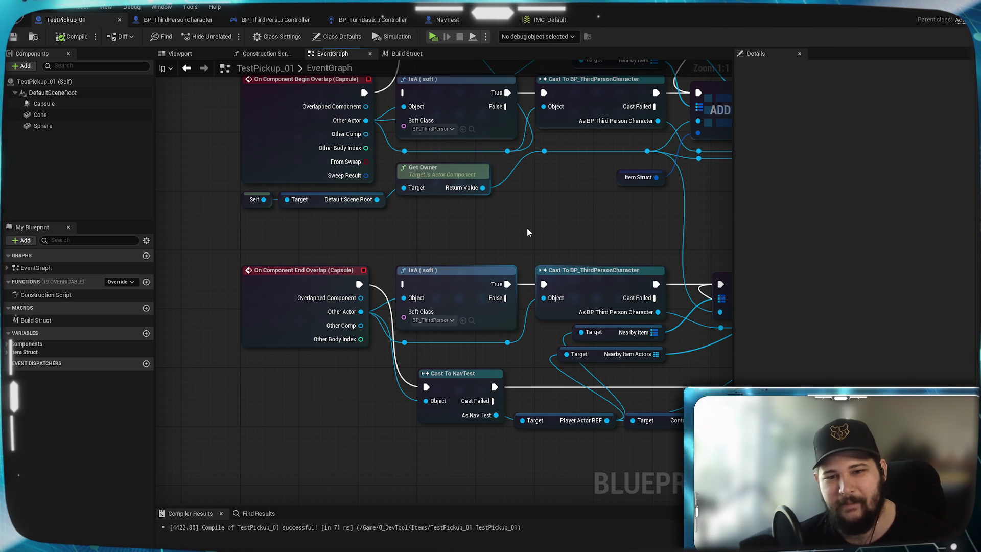
{"action": "left_click_drag", "start_coordinate": [522, 232], "coordinate": [263, 238]}
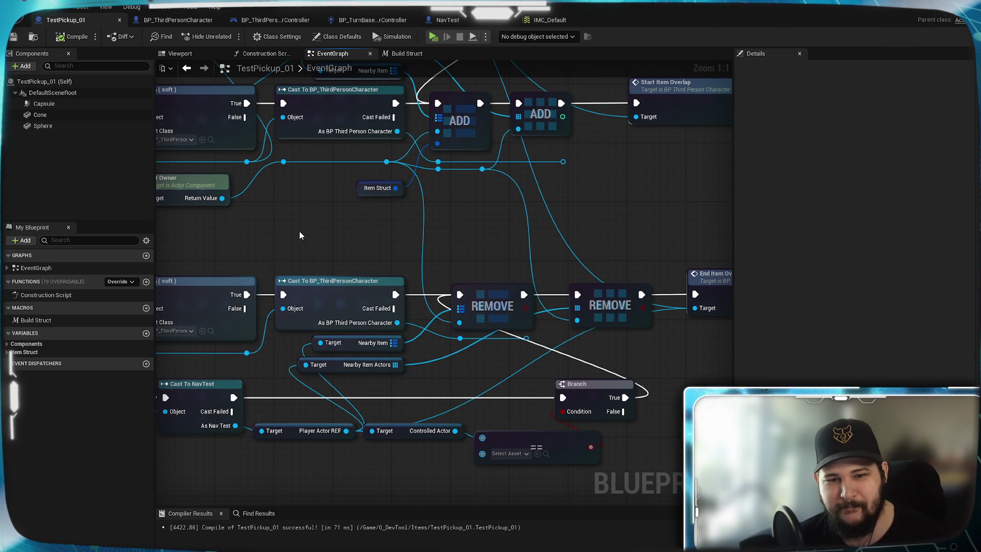
{"action": "mouse_move", "coordinate": [302, 233]}
{"action": "left_mouse_down"}
{"action": "mouse_move", "coordinate": [581, 215]}
{"action": "mouse_move", "coordinate": [386, 110]}
{"action": "left_mouse_up"}
{"action": "mouse_move", "coordinate": [188, 207]}
{"action": "left_mouse_down"}
{"action": "mouse_move", "coordinate": [464, 379]}
{"action": "mouse_move", "coordinate": [571, 339]}
{"action": "left_mouse_up"}
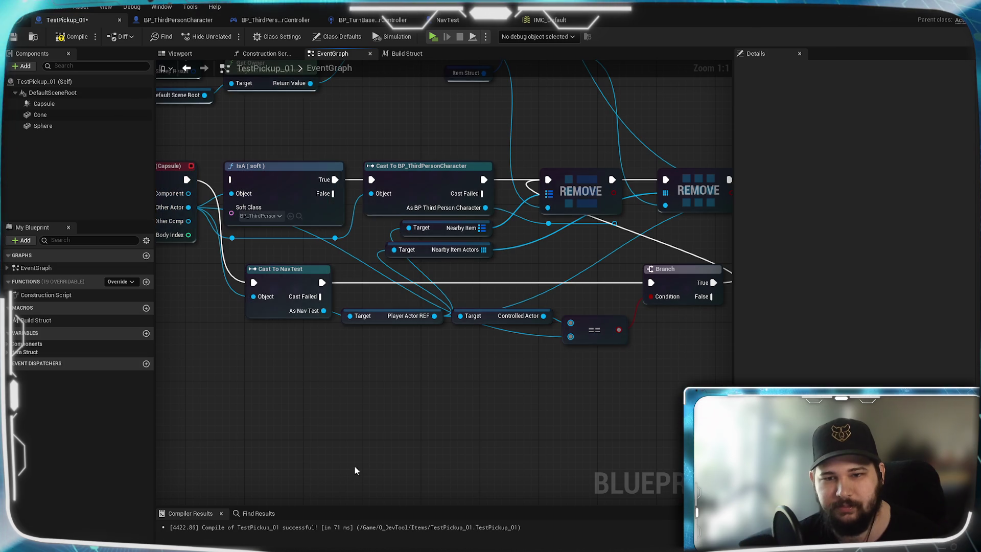
{"action": "key", "text": "F7"}
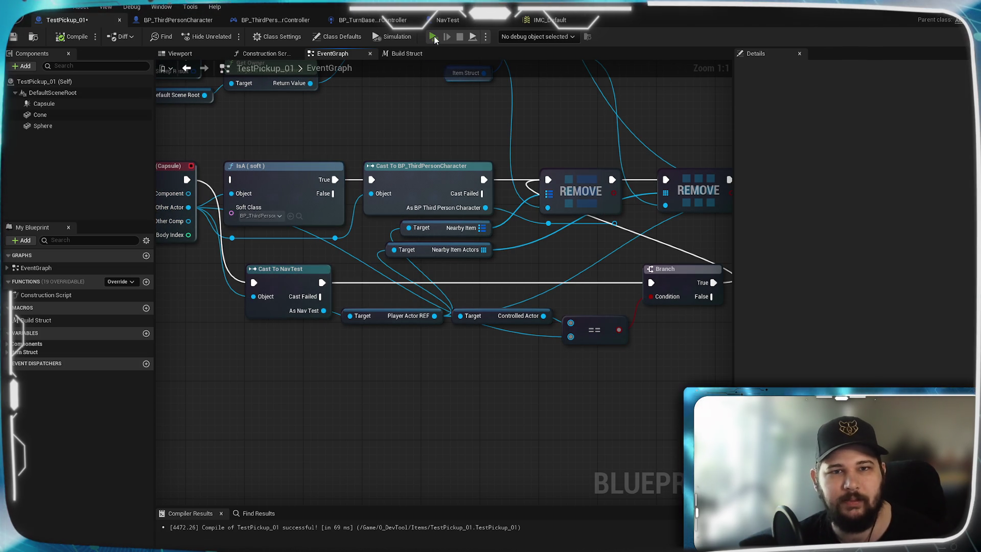
{"action": "key", "text": "alt+p"}
Step: Start a new game and walk the character to the red Larry pickup, testing camera zoom
{"action": "left_click", "coordinate": [237, 258]}
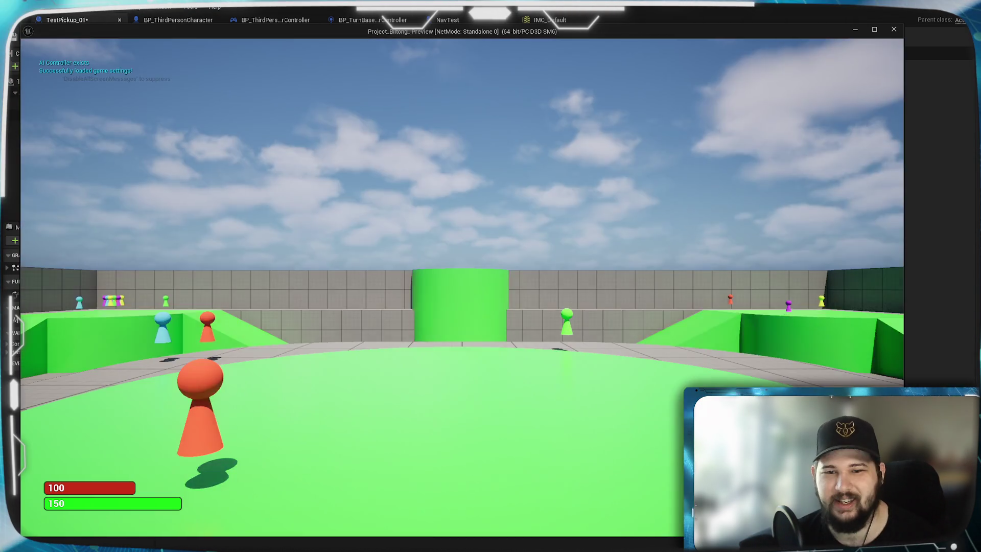
{"action": "key", "text": "w"}
{"action": "key", "text": "w"}
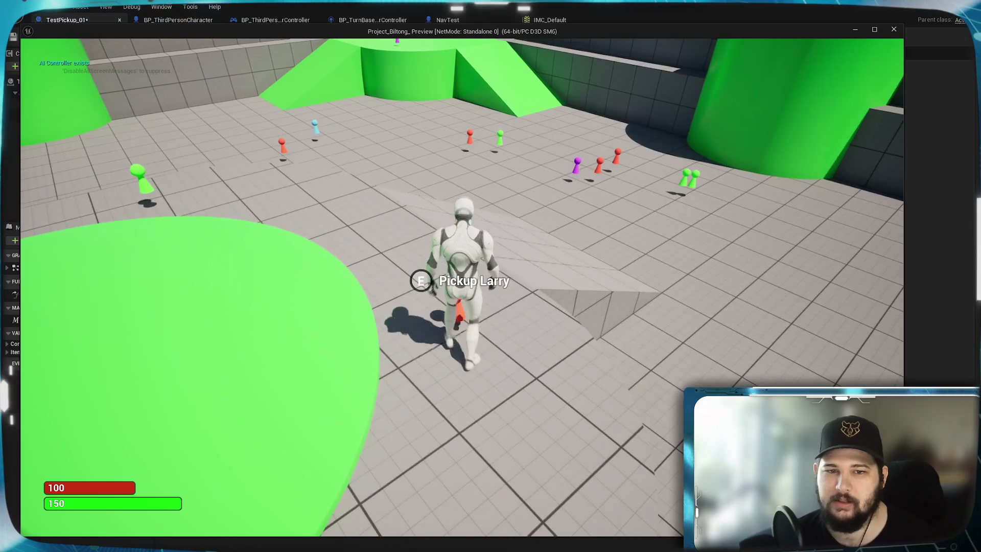
{"action": "key", "text": "w"}
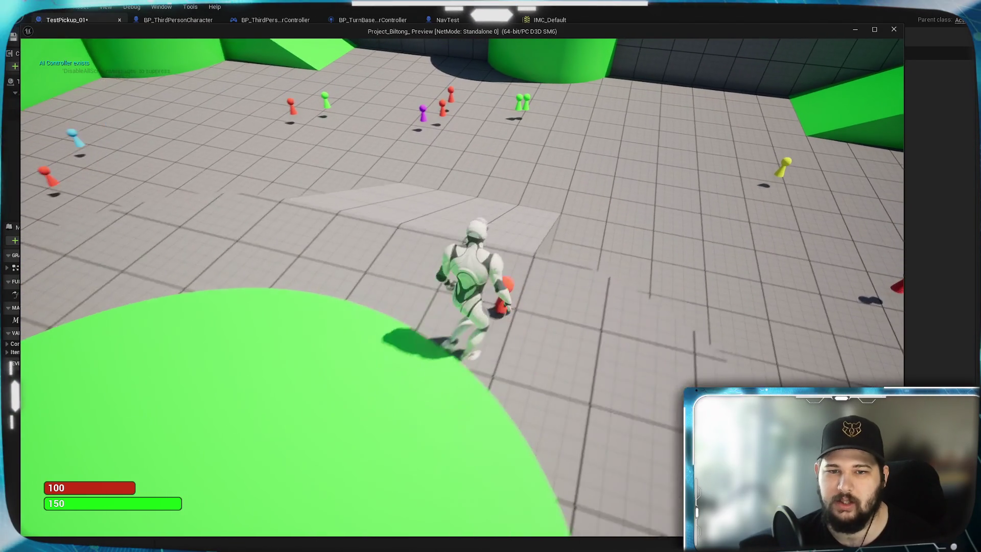
{"action": "key", "text": "w"}
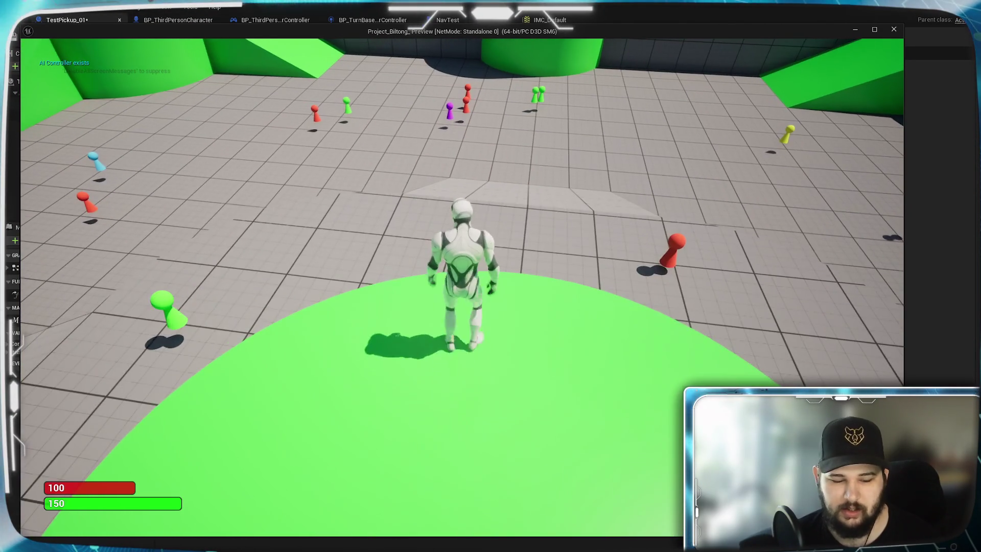
{"action": "scroll", "coordinate": [360, 335], "scroll_direction": "down", "scroll_amount": 3}
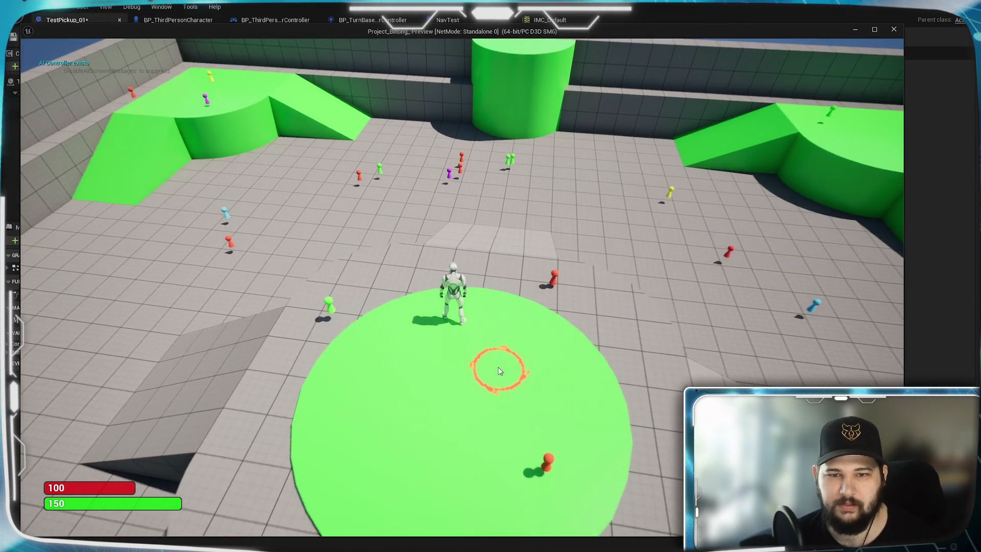
{"action": "scroll", "coordinate": [498, 367], "scroll_direction": "up", "scroll_amount": 3}
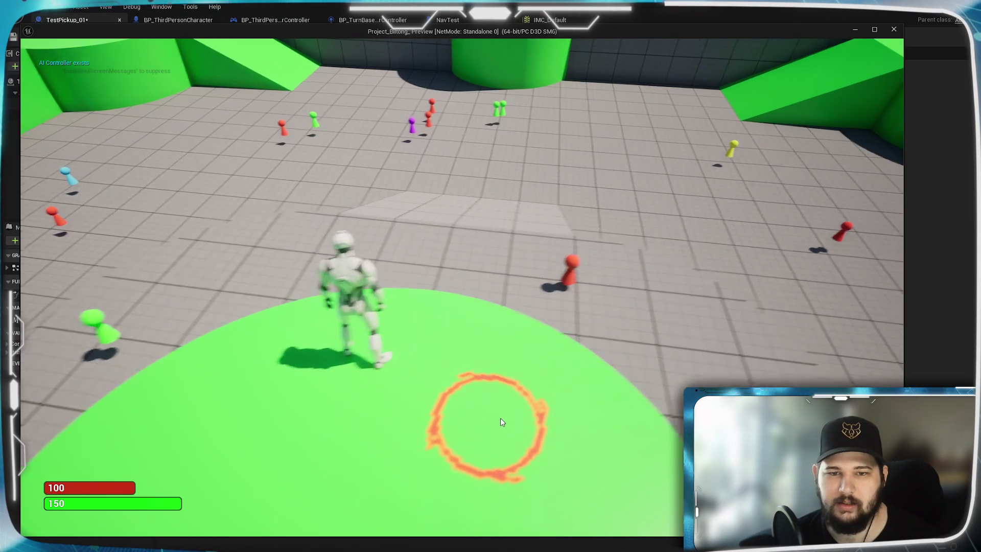
{"action": "key", "text": "d"}
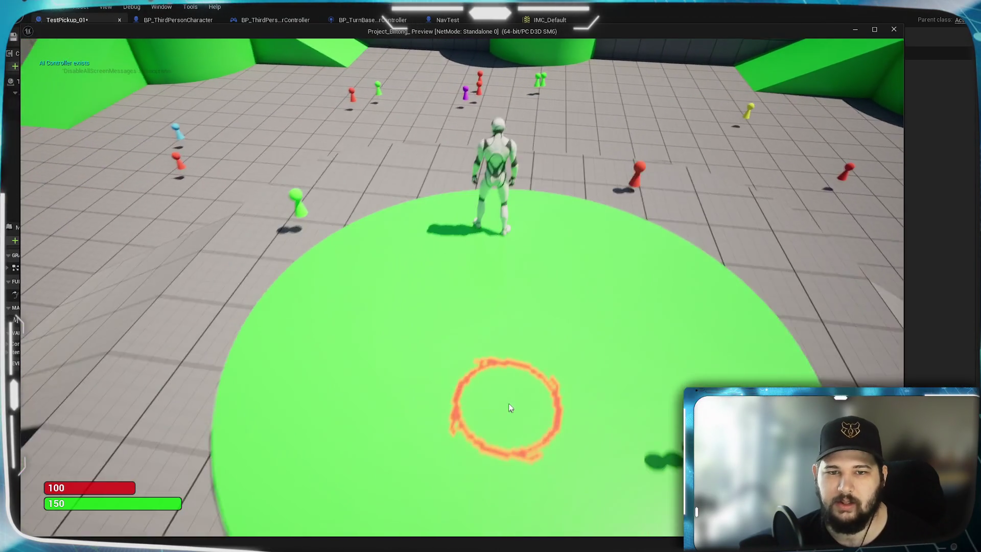
{"action": "scroll", "coordinate": [542, 373], "scroll_direction": "down", "scroll_amount": 3}
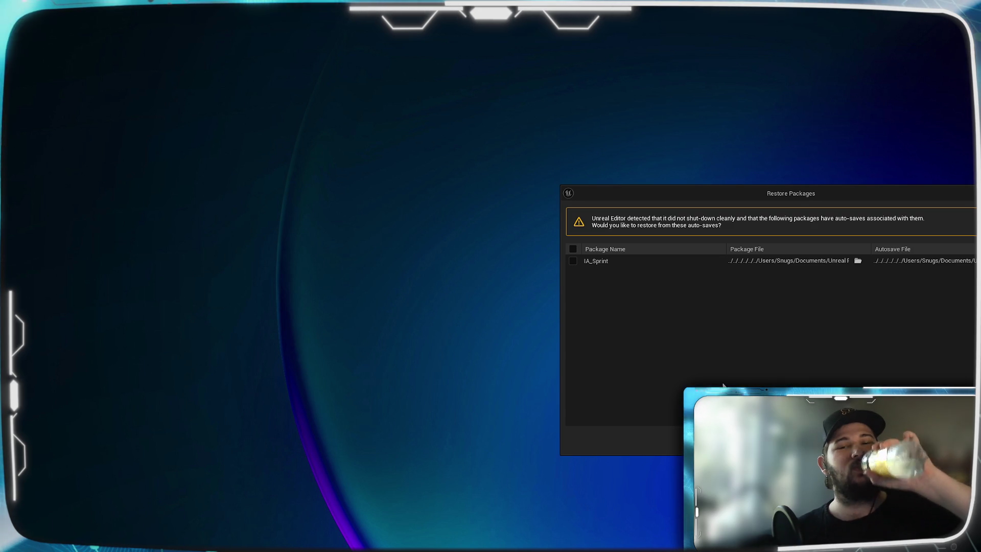
Step: Tick the IA_Sprint autosave and restore it from the Restore Packages prompt
{"action": "left_click", "coordinate": [573, 260]}
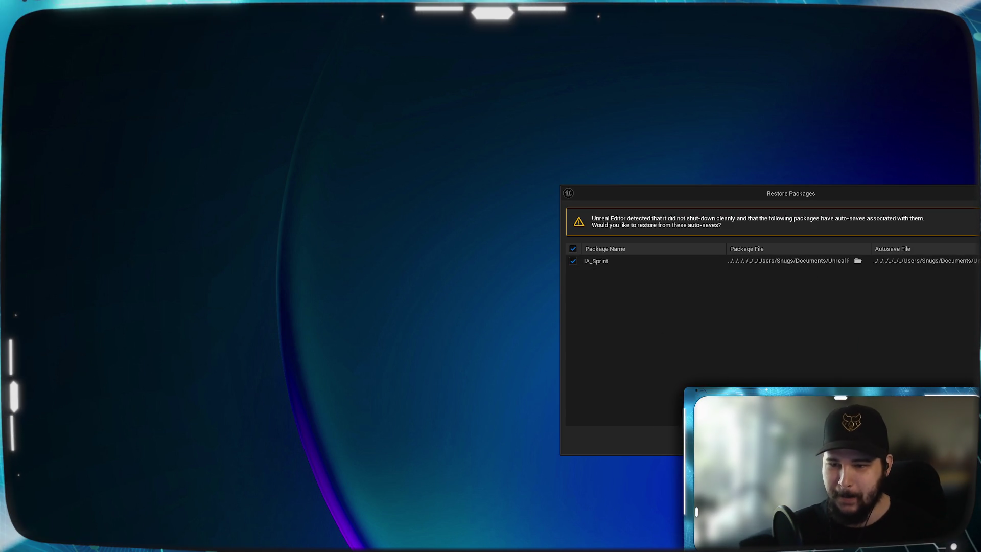
{"action": "left_click", "coordinate": [914, 441]}
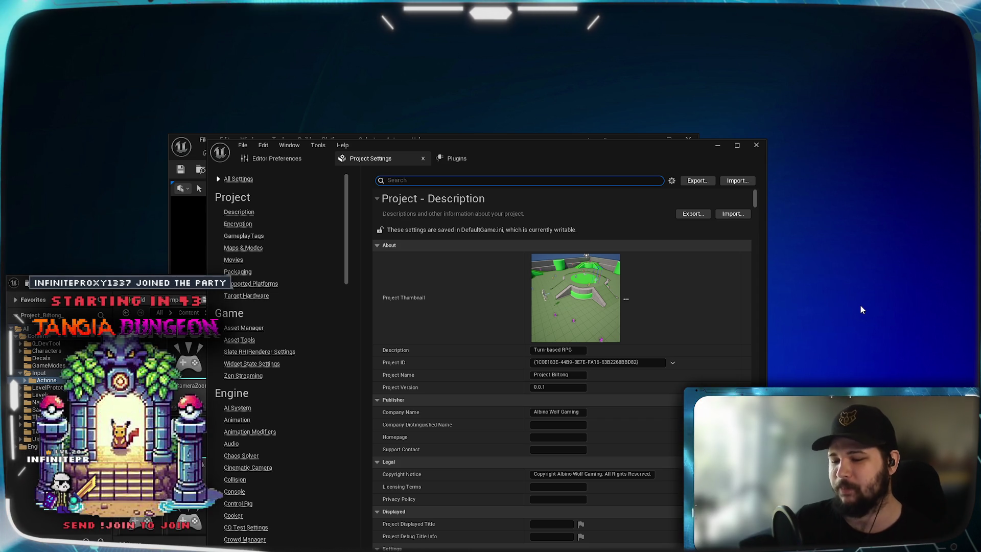
Step: Bring the IMC_Default mapping editor up full-screen to review its key mappings
{"action": "key", "text": "alt+Tab"}
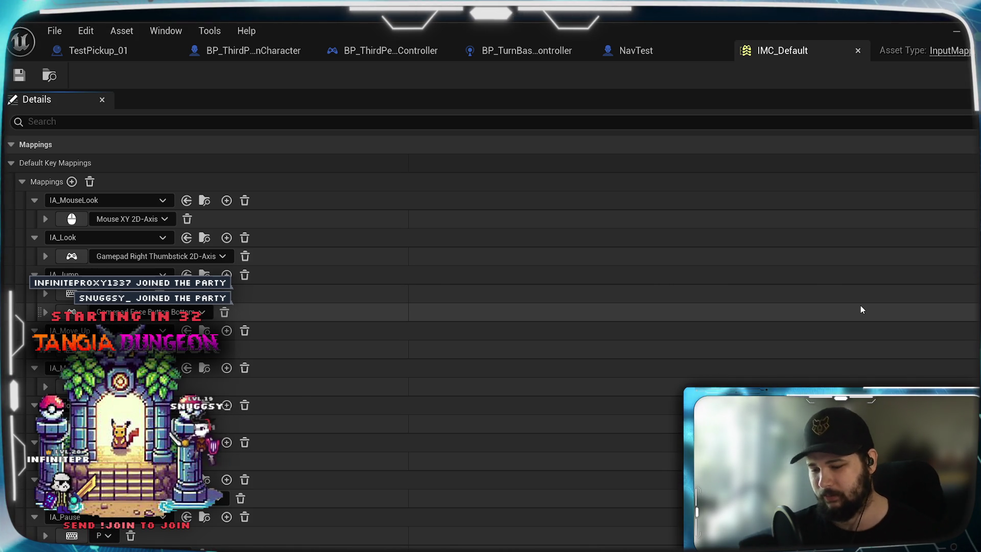
{"action": "mouse_move", "coordinate": [904, 38]}
{"action": "left_mouse_down"}
{"action": "mouse_move", "coordinate": [903, 54]}
{"action": "mouse_move", "coordinate": [843, 21]}
{"action": "mouse_move", "coordinate": [767, 30]}
{"action": "left_mouse_up"}
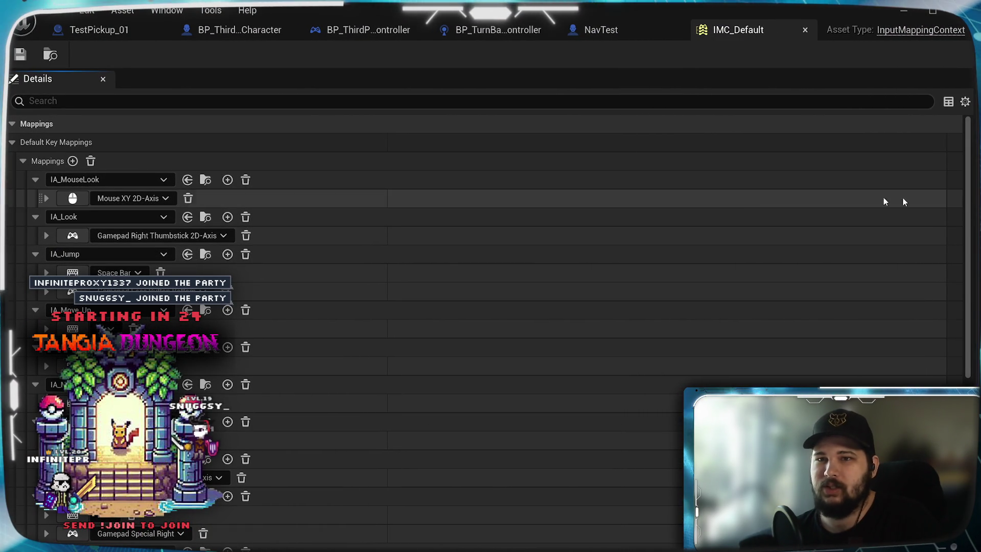
{"action": "mouse_move", "coordinate": [817, 14]}
{"action": "left_mouse_down"}
{"action": "mouse_move", "coordinate": [810, 93]}
{"action": "mouse_move", "coordinate": [775, 89]}
{"action": "left_mouse_up"}
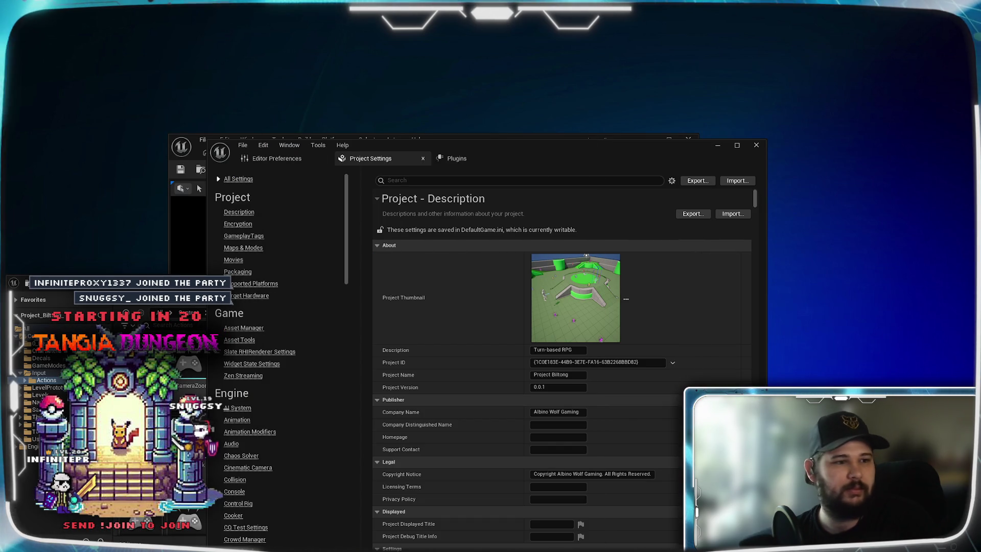
{"action": "left_click", "coordinate": [198, 183]}
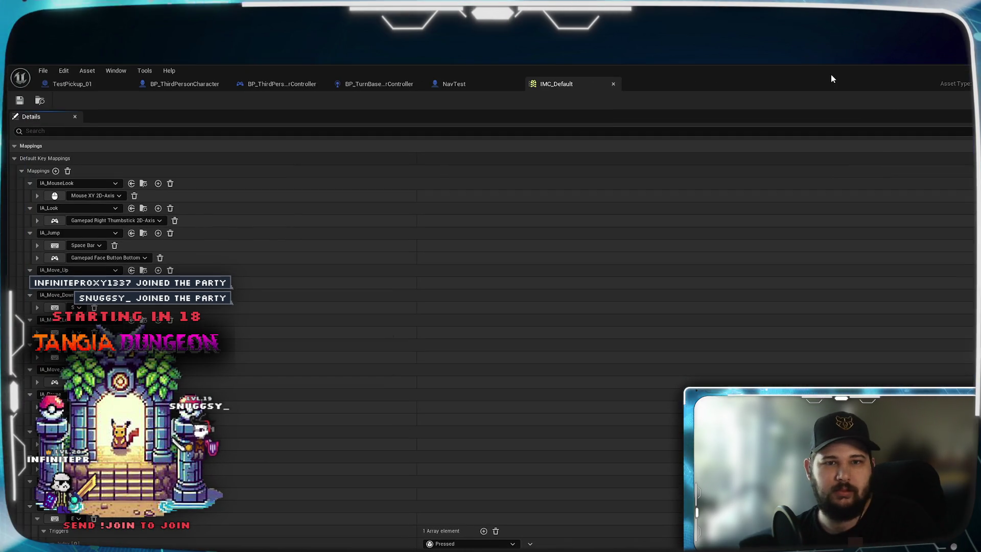
{"action": "double_click", "coordinate": [824, 81]}
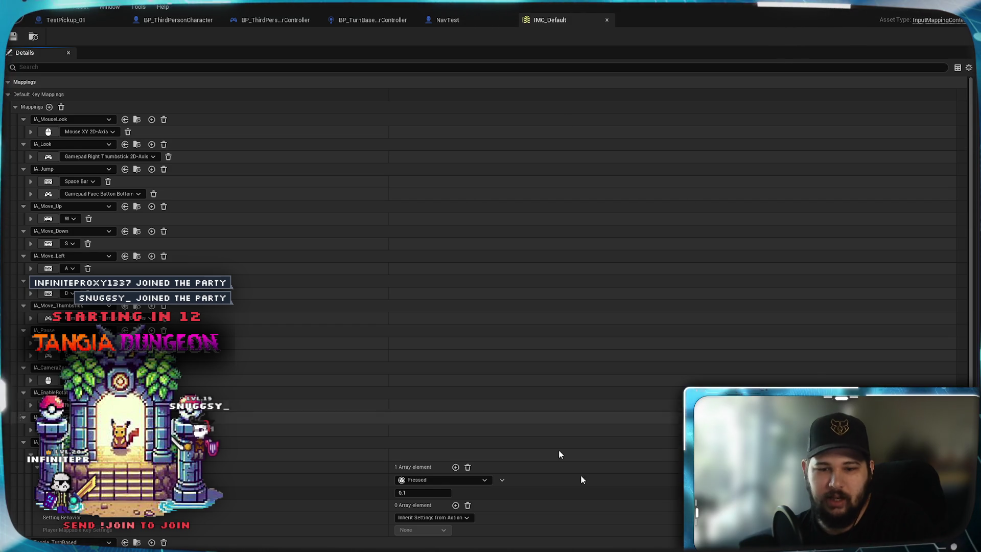
Step: Minimize IMC_Default and Project Settings and restore the level editor as a window
{"action": "left_click", "coordinate": [928, 11]}
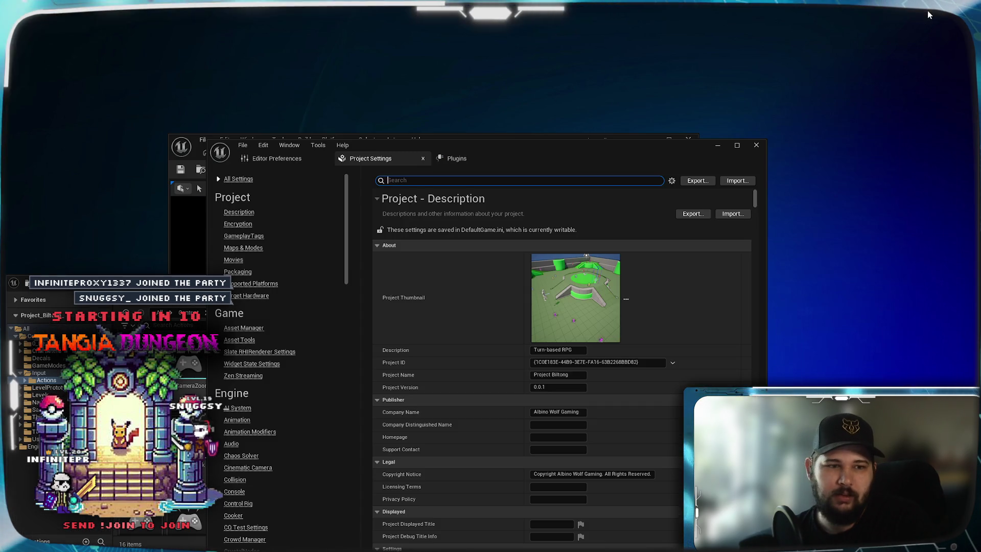
{"action": "left_click", "coordinate": [731, 149]}
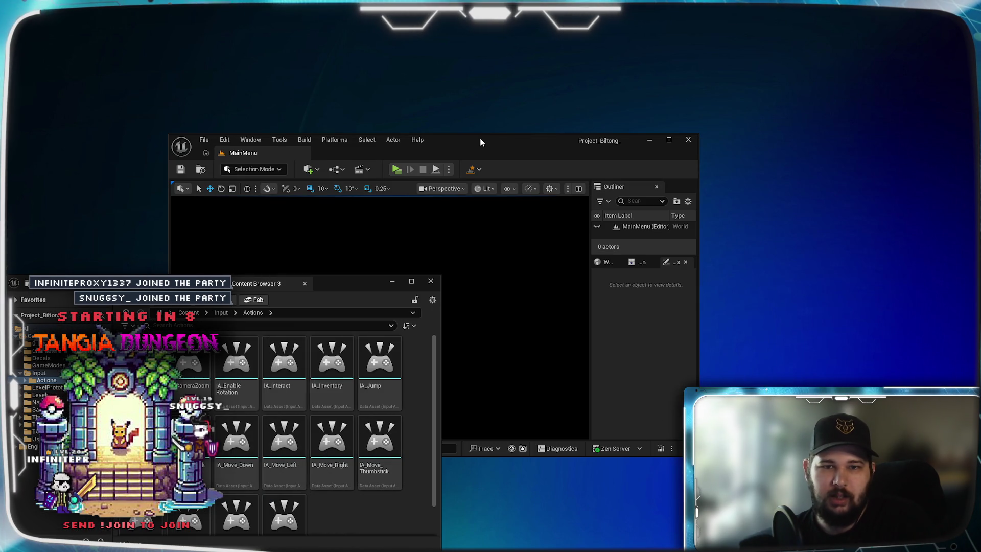
{"action": "left_click", "coordinate": [669, 140]}
{"action": "mouse_move", "coordinate": [669, 14]}
{"action": "left_mouse_down"}
{"action": "mouse_move", "coordinate": [763, 76]}
{"action": "mouse_move", "coordinate": [829, 25]}
{"action": "mouse_move", "coordinate": [808, 70]}
{"action": "mouse_move", "coordinate": [780, 1]}
{"action": "left_mouse_up"}
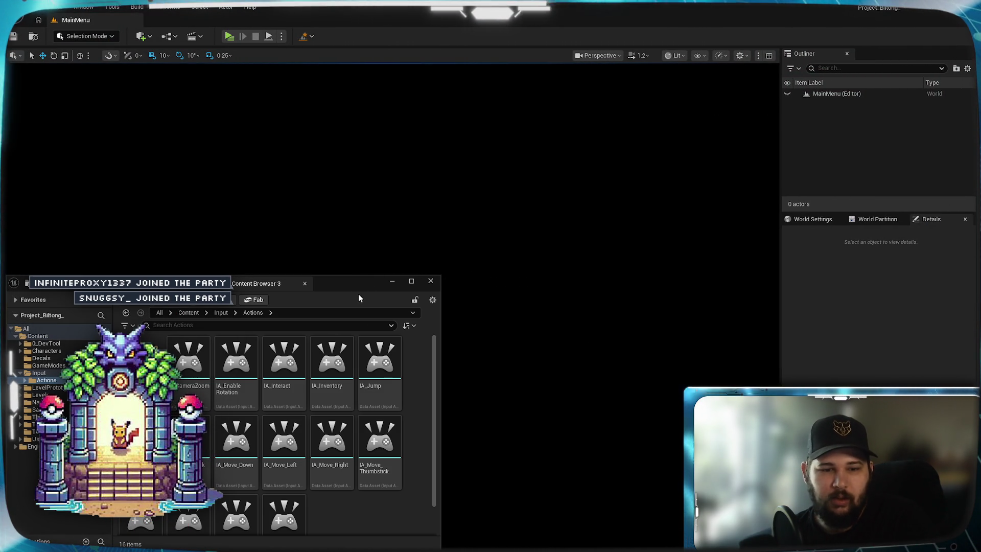
{"action": "scroll", "coordinate": [329, 475], "scroll_direction": "down", "scroll_amount": 1}
{"action": "scroll", "coordinate": [328, 477], "scroll_direction": "up", "scroll_amount": 1}
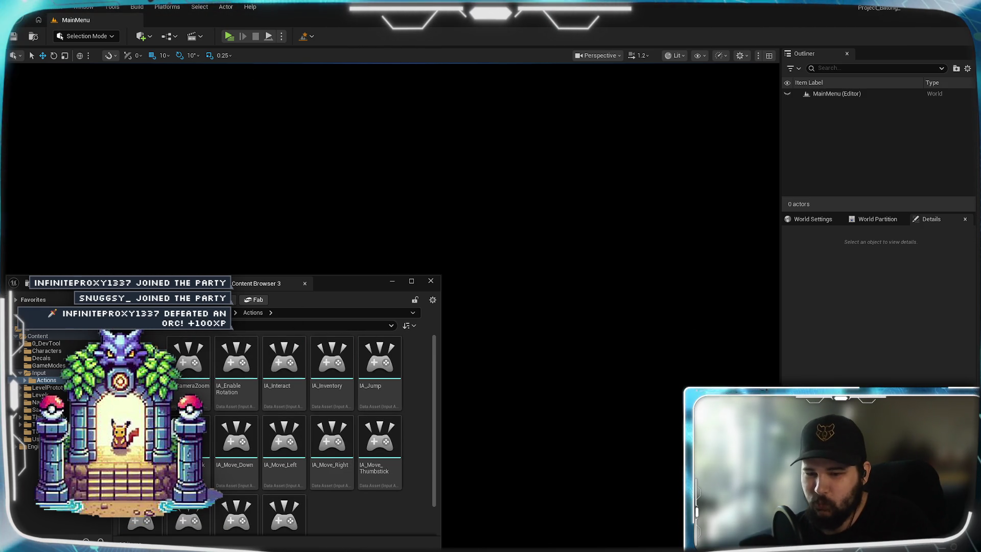
Step: Return to IMC_Default, then show the NavTest blueprint's event graph
{"action": "key", "text": "alt+Tab"}
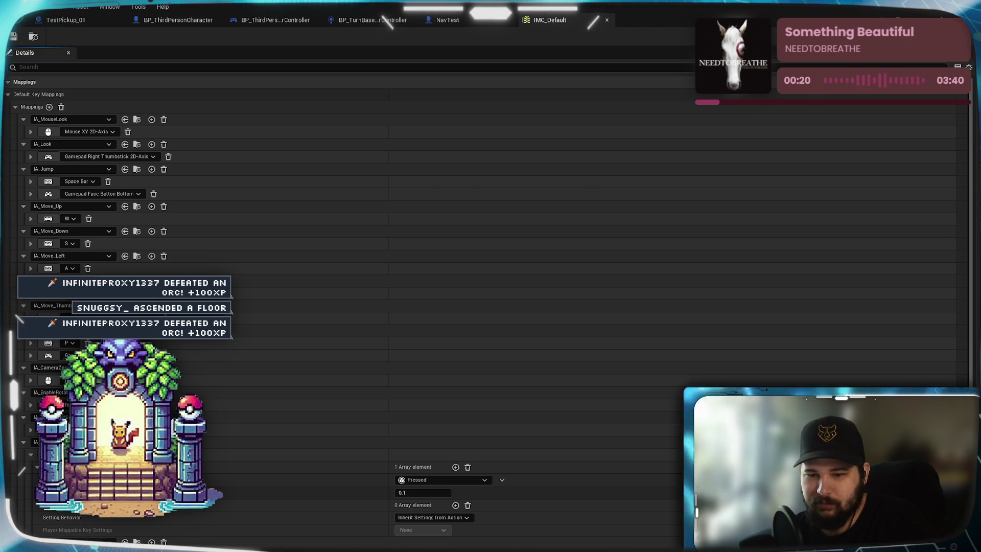
{"action": "left_click", "coordinate": [543, 20]}
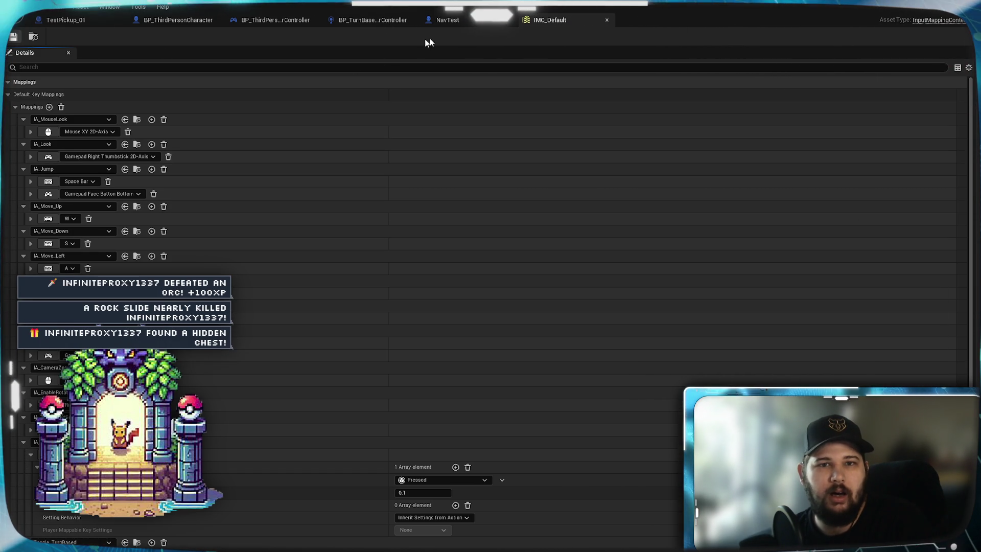
{"action": "left_click", "coordinate": [461, 19]}
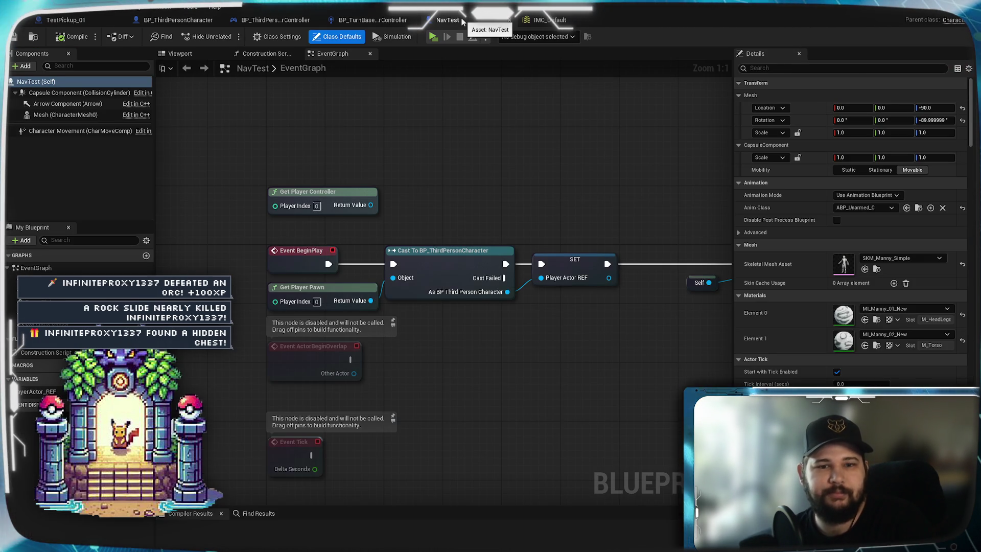
Step: In TestPickup_01's event graph, connect the actor references into the == comparison
{"action": "key", "text": "ctrl+Tab"}
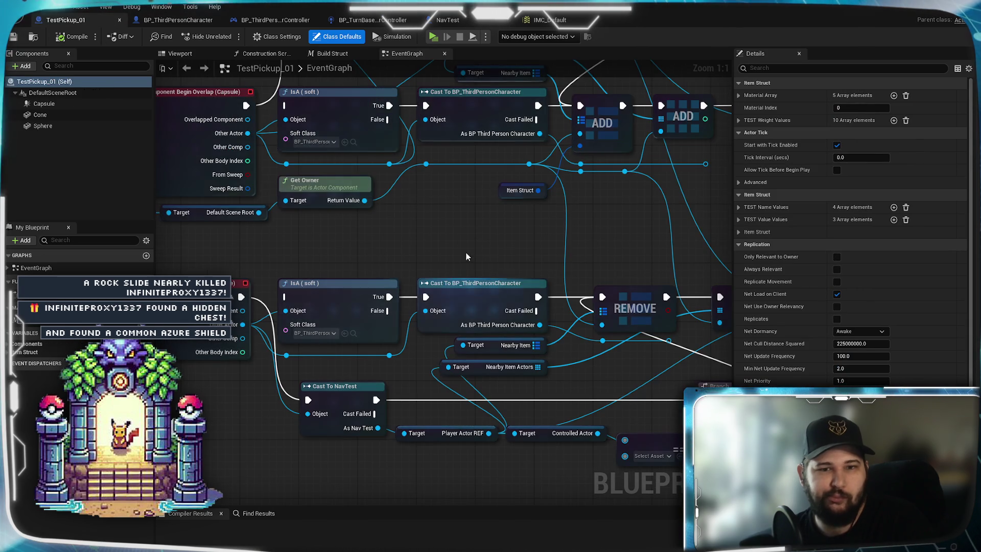
{"action": "scroll", "coordinate": [513, 259], "scroll_direction": "down", "scroll_amount": 2}
{"action": "scroll", "coordinate": [274, 282], "scroll_direction": "up", "scroll_amount": 1}
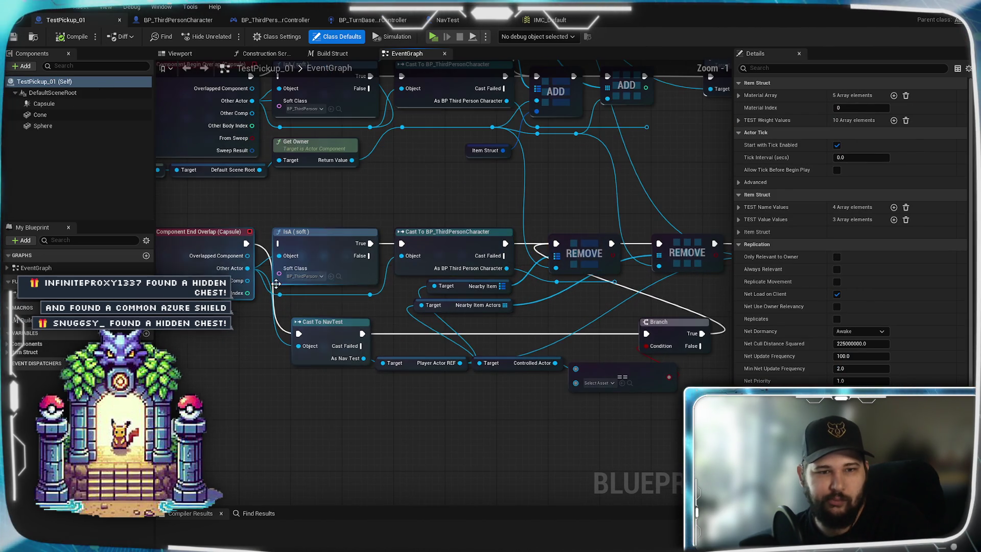
{"action": "left_click_drag", "start_coordinate": [460, 363], "coordinate": [576, 381]}
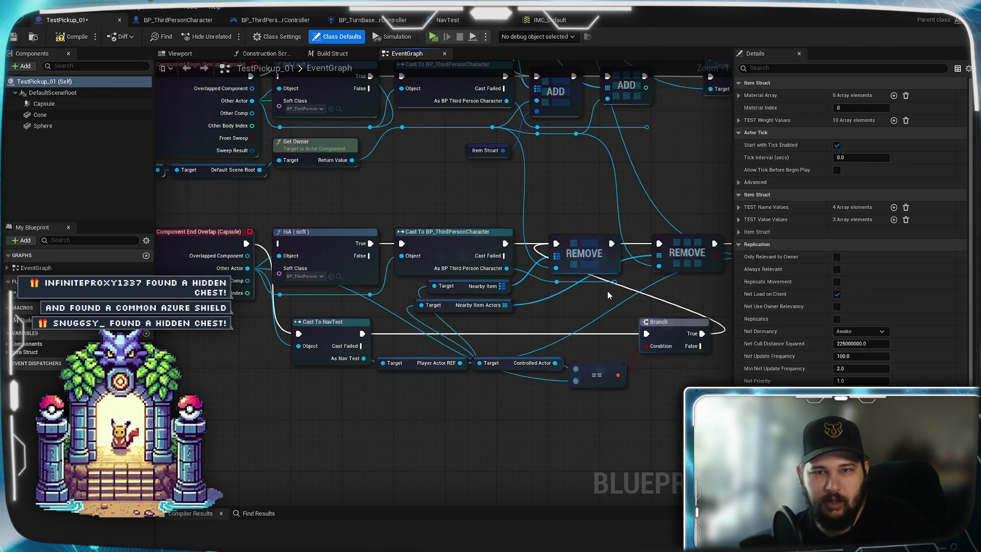
{"action": "scroll", "coordinate": [608, 297], "scroll_direction": "up", "scroll_amount": 5}
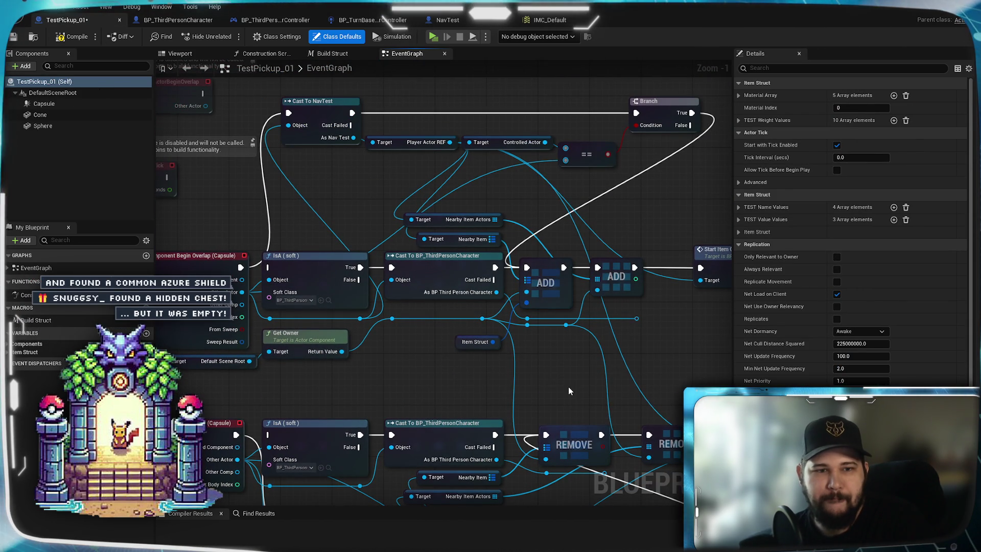
Step: Compile TestPickup_01 and launch a standalone game preview
{"action": "left_click", "coordinate": [76, 36]}
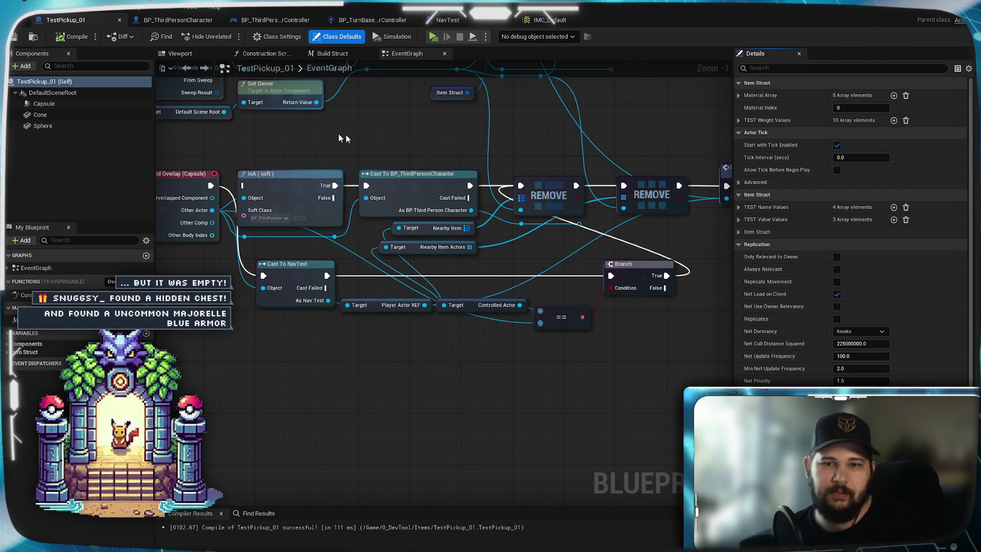
{"action": "mouse_move", "coordinate": [479, 138]}
{"action": "left_mouse_down"}
{"action": "mouse_move", "coordinate": [462, 140]}
{"action": "mouse_move", "coordinate": [349, 255]}
{"action": "mouse_move", "coordinate": [547, 234]}
{"action": "left_mouse_up"}
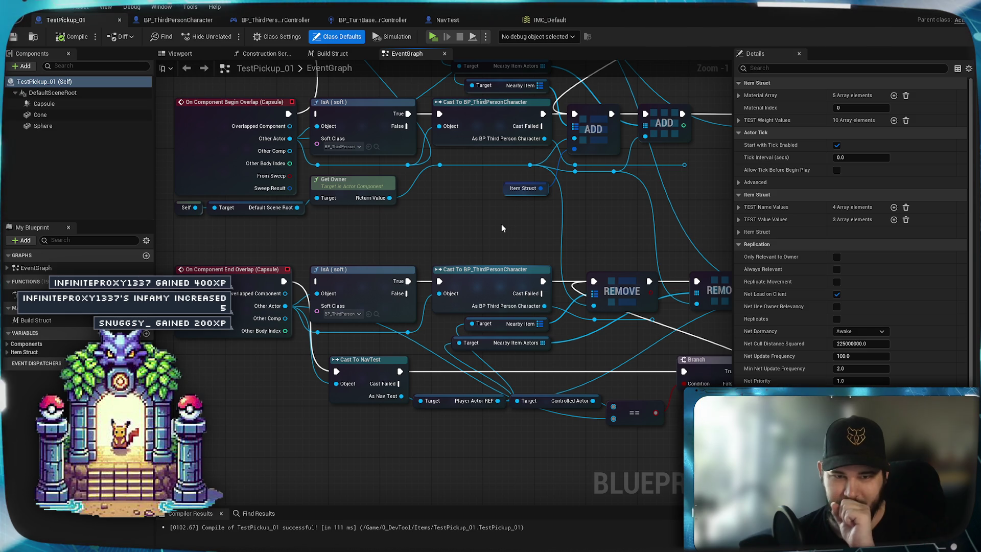
{"action": "left_click", "coordinate": [433, 37]}
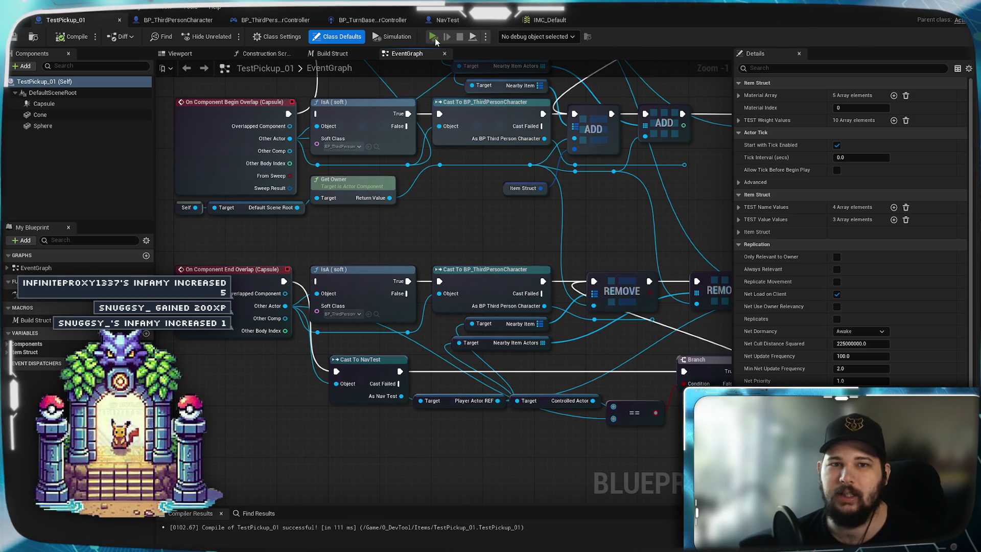
Step: Start a new game from the main menu and run the character across the green platform
{"action": "left_click", "coordinate": [278, 268]}
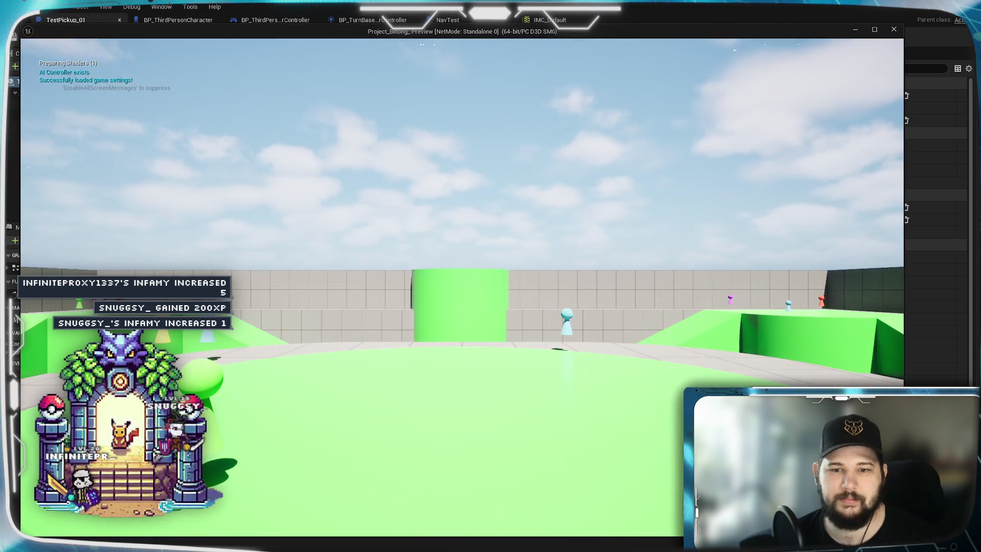
{"action": "key", "text": "w"}
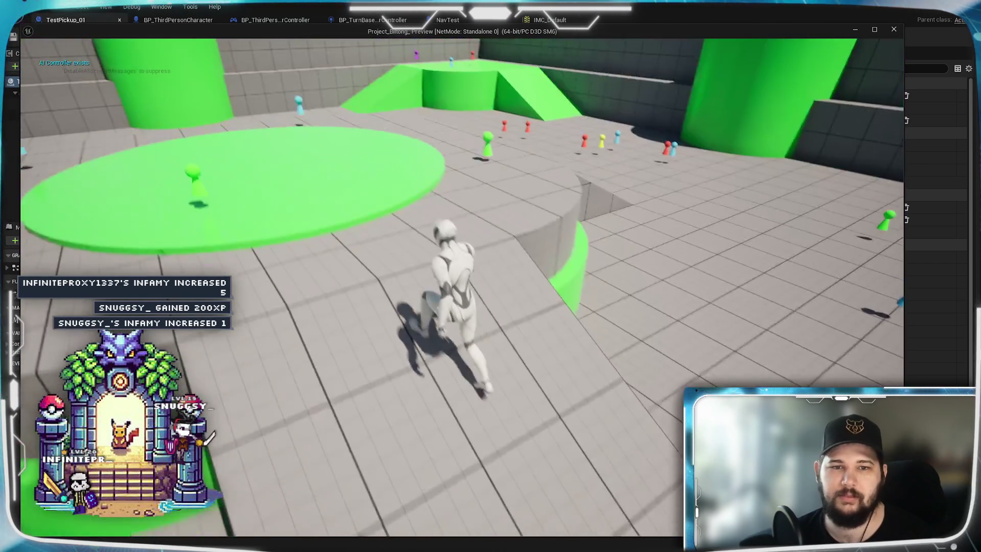
{"action": "key", "text": "w"}
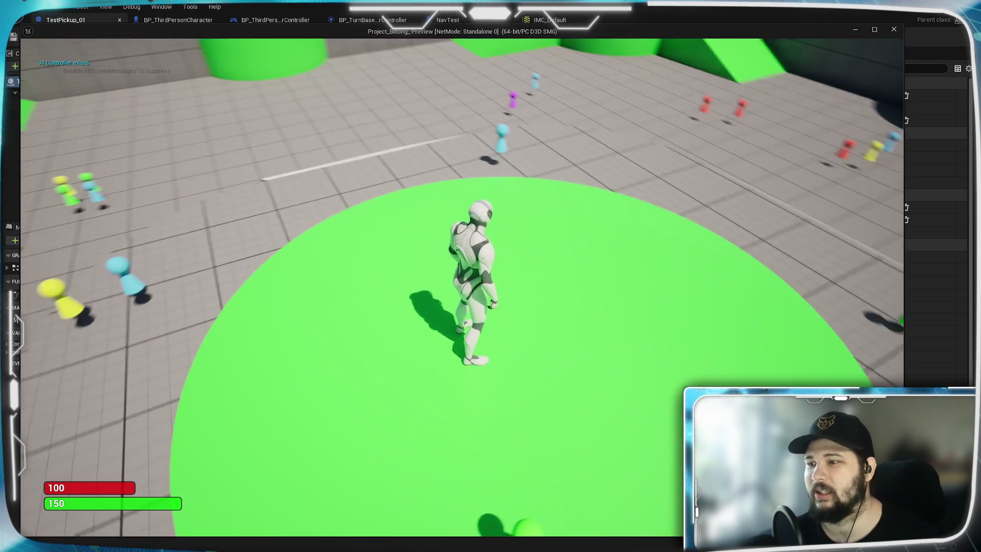
{"action": "key", "text": "w"}
{"action": "left_click", "coordinate": [520, 323]}
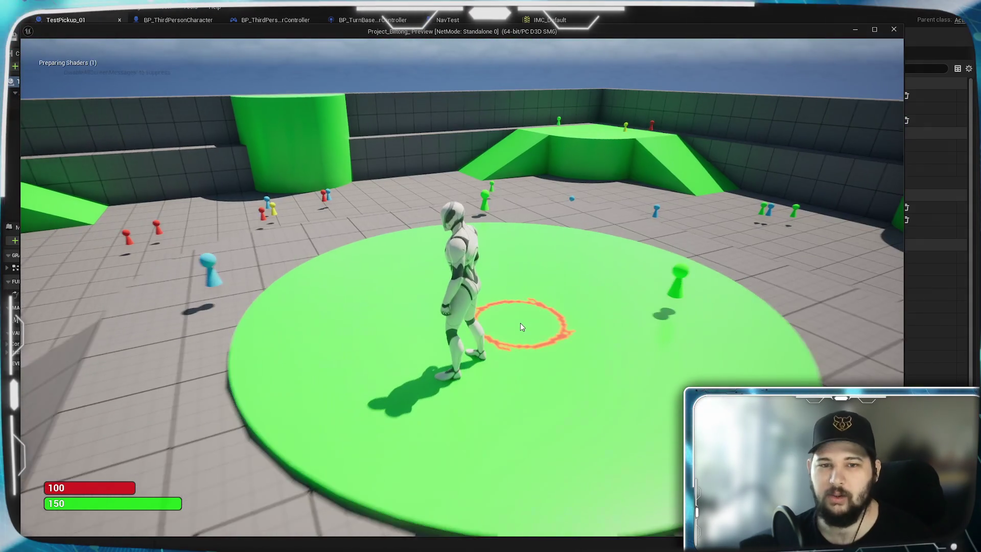
{"action": "scroll", "coordinate": [567, 330], "scroll_direction": "down", "scroll_amount": 5}
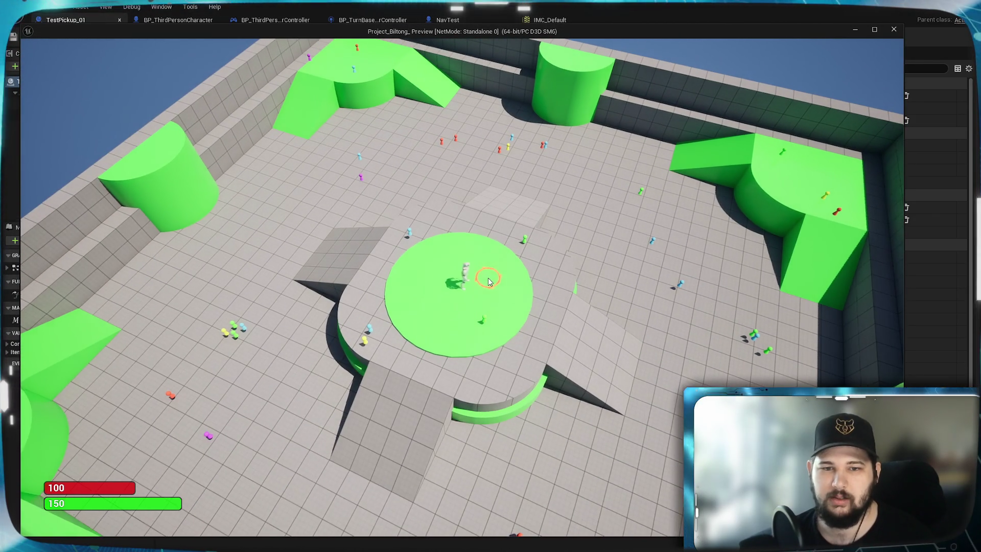
{"action": "scroll", "coordinate": [489, 281], "scroll_direction": "up", "scroll_amount": 4}
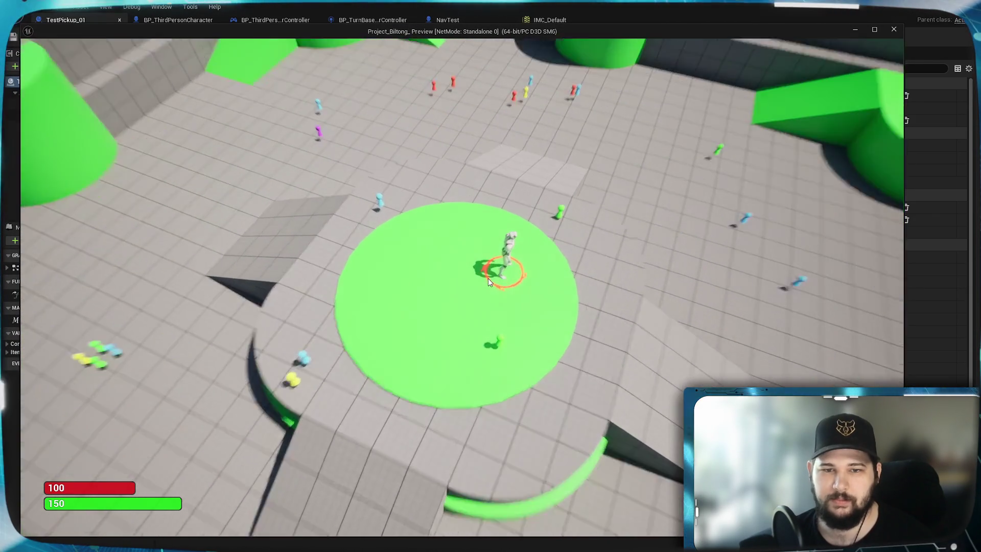
{"action": "scroll", "coordinate": [488, 278], "scroll_direction": "up", "scroll_amount": 3}
Step: Click-move the character around the arena and back onto the Jimbob pickup
{"action": "left_click", "coordinate": [335, 267]}
{"action": "left_click", "coordinate": [455, 164]}
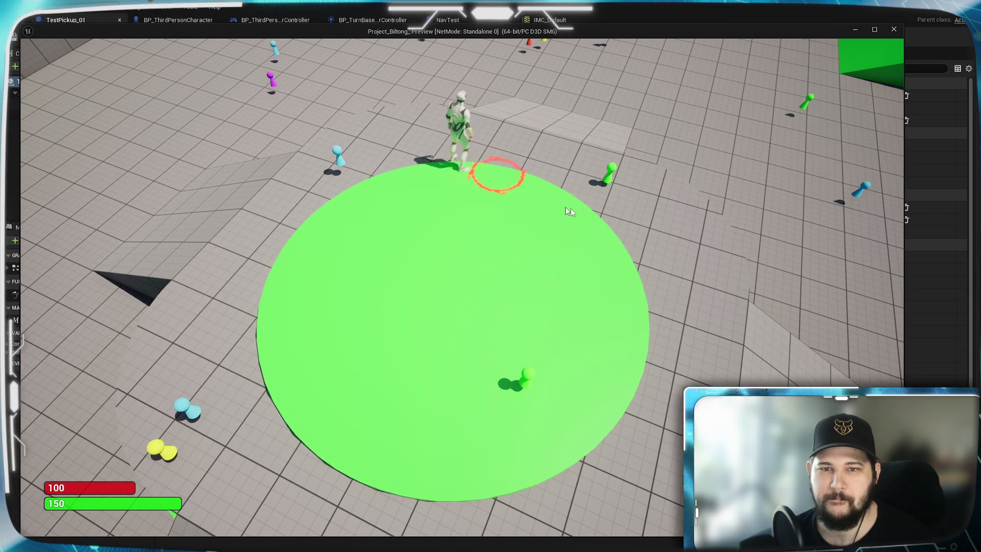
{"action": "left_click", "coordinate": [628, 195]}
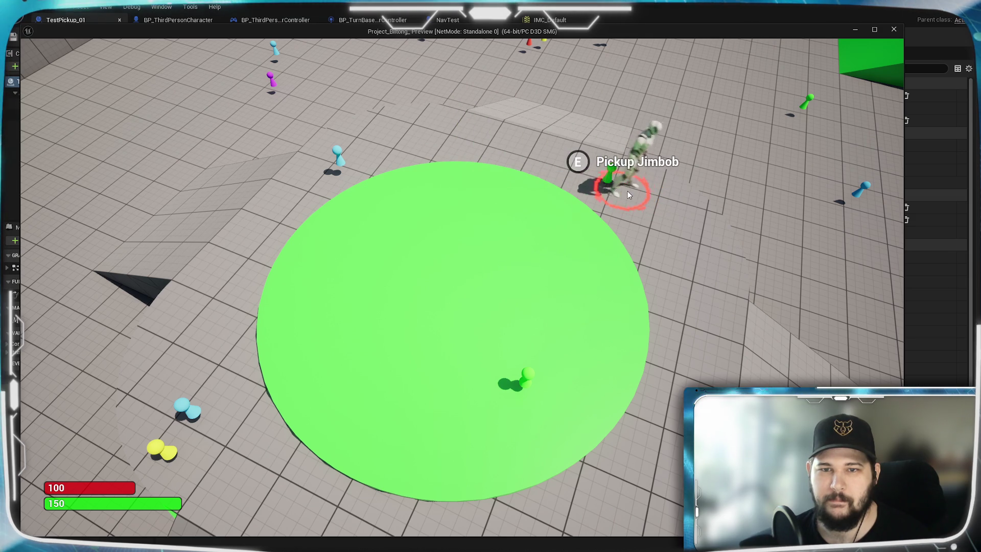
{"action": "left_click", "coordinate": [611, 245]}
{"action": "left_click", "coordinate": [345, 253]}
{"action": "scroll", "coordinate": [427, 344], "scroll_direction": "up", "scroll_amount": 3}
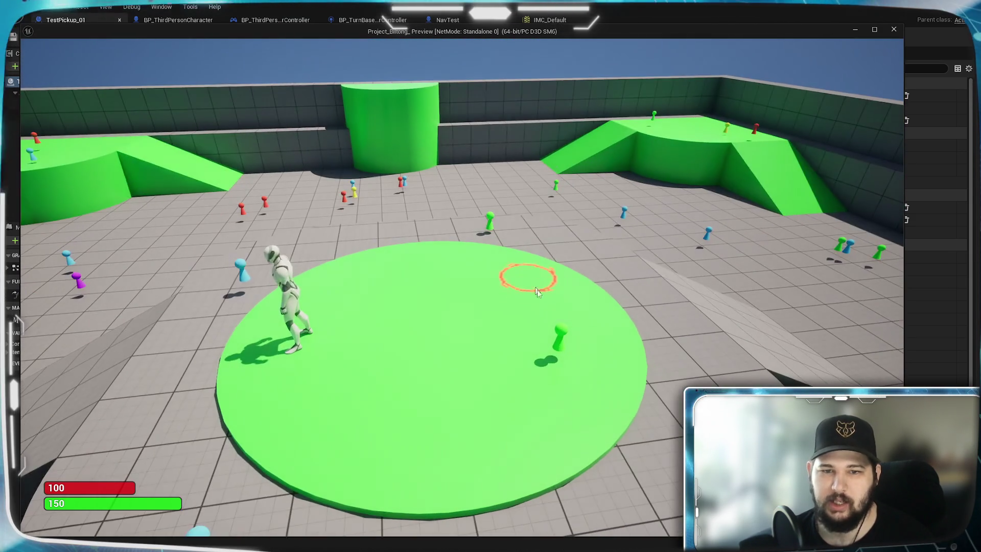
{"action": "left_click", "coordinate": [559, 346]}
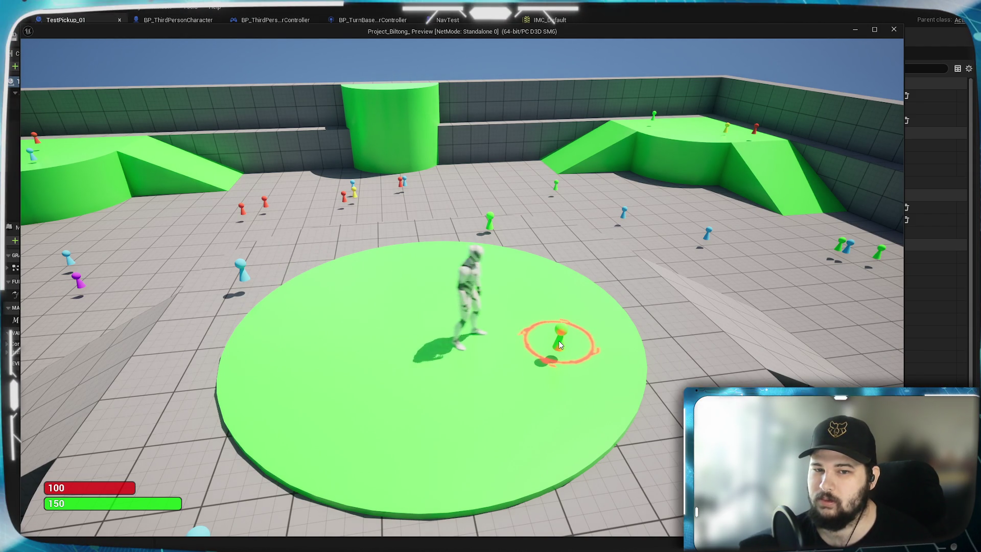
{"action": "scroll", "coordinate": [606, 397], "scroll_direction": "down", "scroll_amount": 3}
{"action": "scroll", "coordinate": [573, 313], "scroll_direction": "up", "scroll_amount": 1}
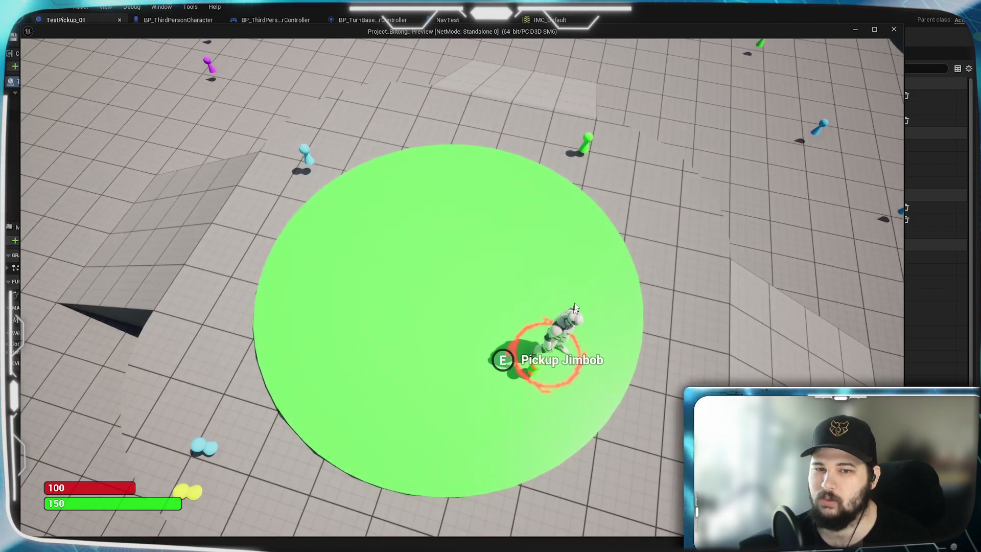
Step: Guide the character down the ramp to the Billy pickup and check it in the inventory
{"action": "left_click", "coordinate": [585, 149]}
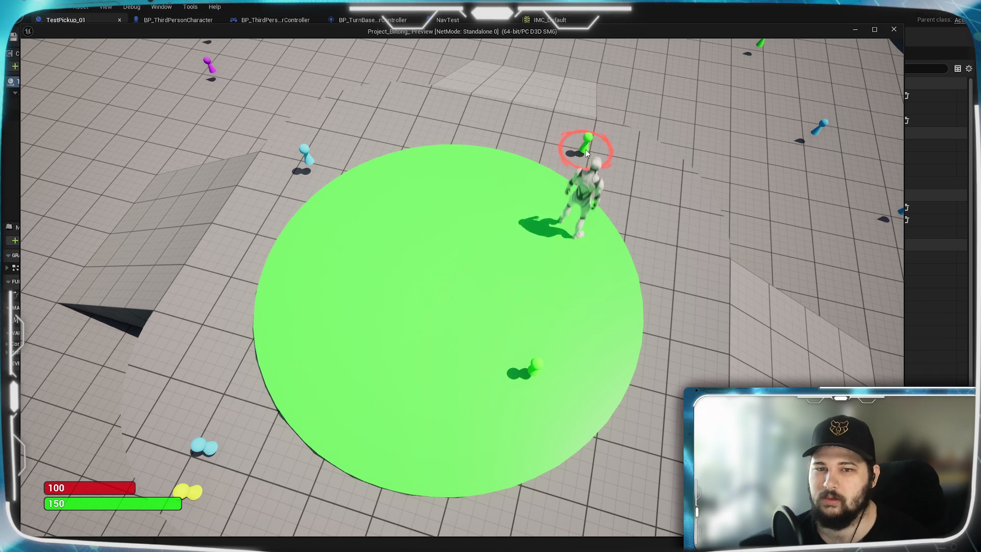
{"action": "scroll", "coordinate": [631, 260], "scroll_direction": "down", "scroll_amount": 3}
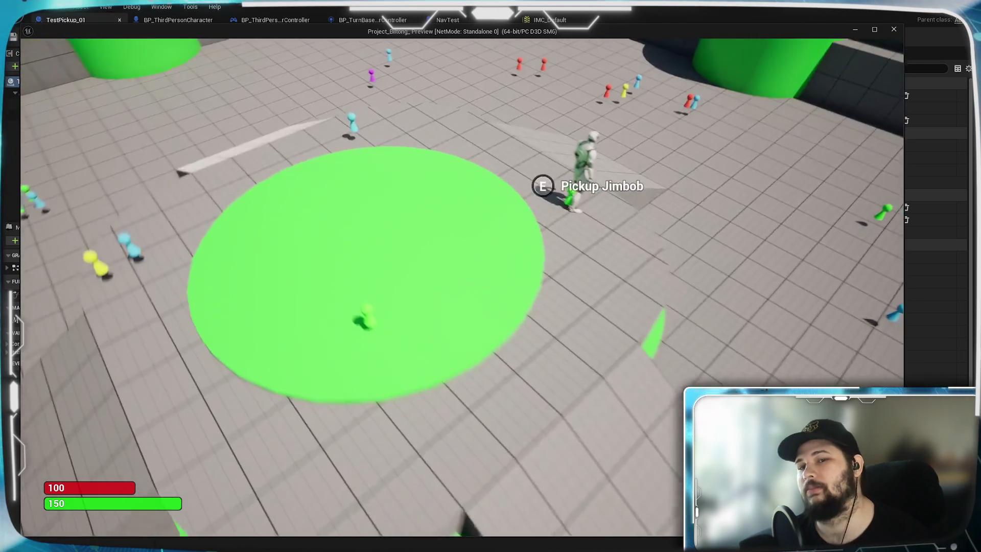
{"action": "scroll", "coordinate": [544, 226], "scroll_direction": "up", "scroll_amount": 3}
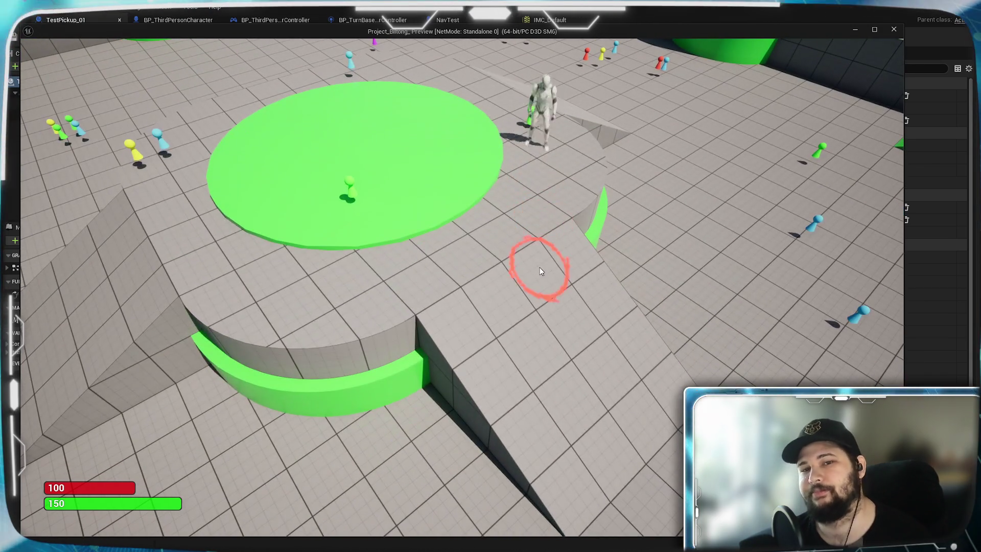
{"action": "mouse_move", "coordinate": [539, 268]}
{"action": "left_mouse_down"}
{"action": "mouse_move", "coordinate": [651, 401]}
{"action": "mouse_move", "coordinate": [652, 428]}
{"action": "mouse_move", "coordinate": [605, 326]}
{"action": "left_mouse_up"}
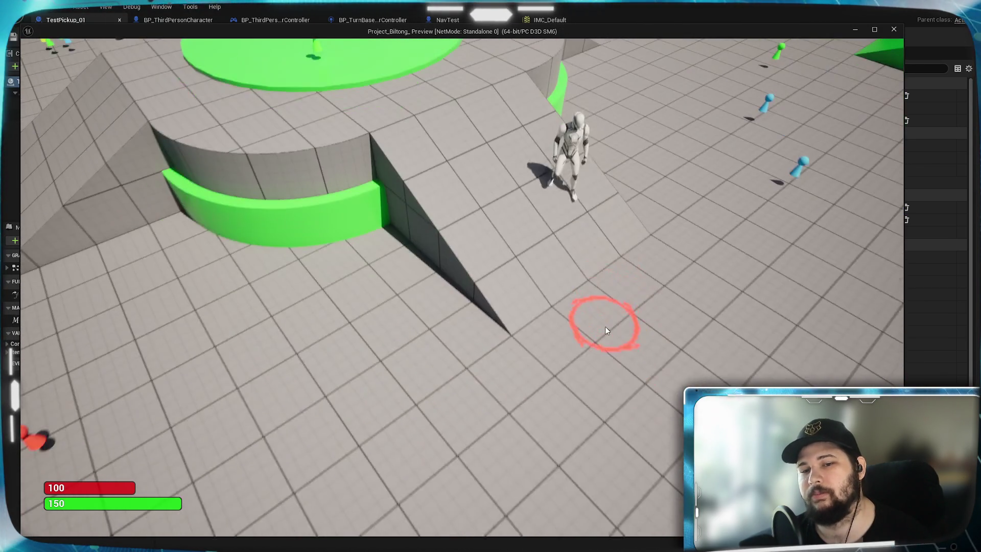
{"action": "mouse_move", "coordinate": [408, 409]}
{"action": "left_mouse_down"}
{"action": "mouse_move", "coordinate": [168, 396]}
{"action": "mouse_move", "coordinate": [312, 241]}
{"action": "mouse_move", "coordinate": [305, 243]}
{"action": "mouse_move", "coordinate": [619, 177]}
{"action": "mouse_move", "coordinate": [592, 221]}
{"action": "mouse_move", "coordinate": [579, 226]}
{"action": "mouse_move", "coordinate": [596, 248]}
{"action": "mouse_move", "coordinate": [631, 262]}
{"action": "mouse_move", "coordinate": [573, 223]}
{"action": "left_mouse_up"}
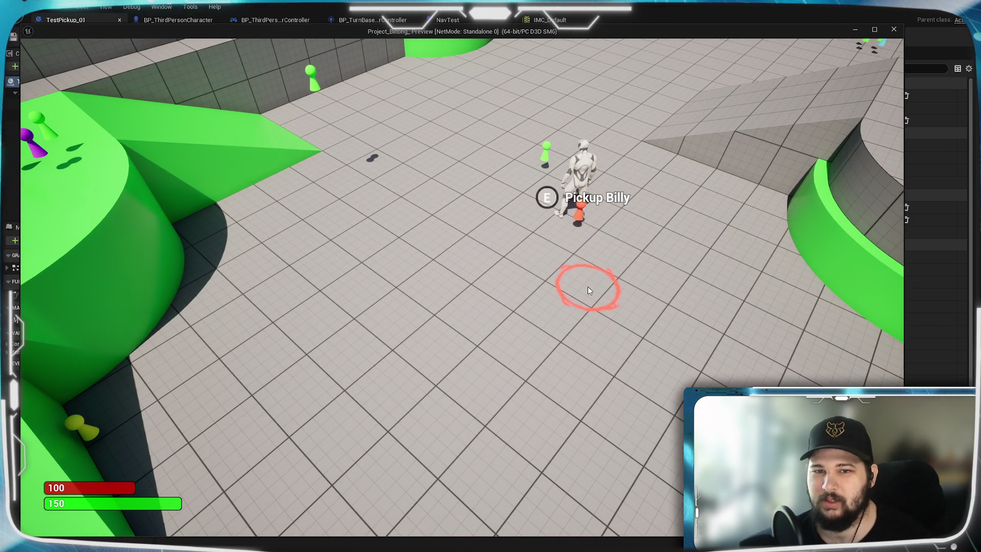
{"action": "mouse_move", "coordinate": [381, 355]}
{"action": "left_mouse_down"}
{"action": "mouse_move", "coordinate": [324, 381]}
{"action": "mouse_move", "coordinate": [355, 351]}
{"action": "left_mouse_up"}
{"action": "key", "text": "i"}
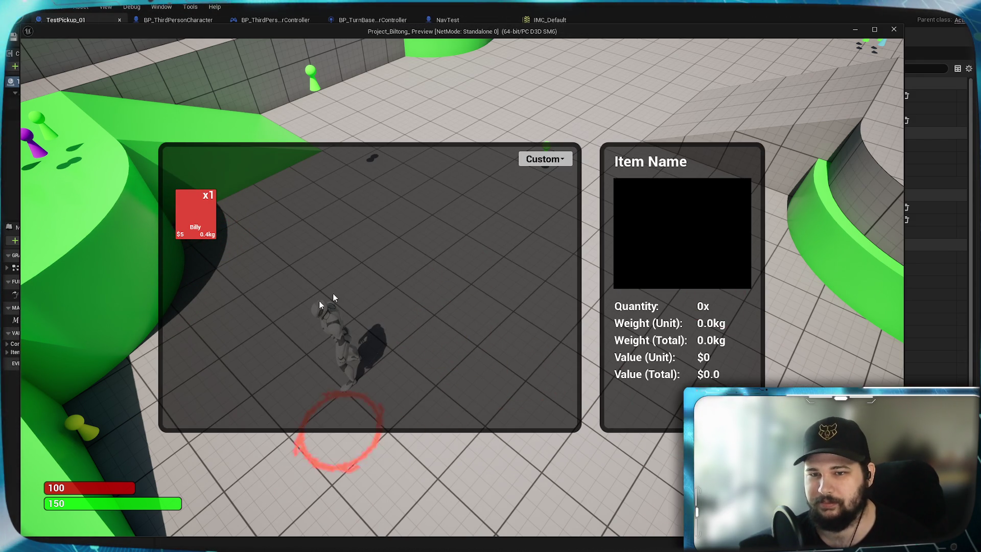
{"action": "key", "text": "i"}
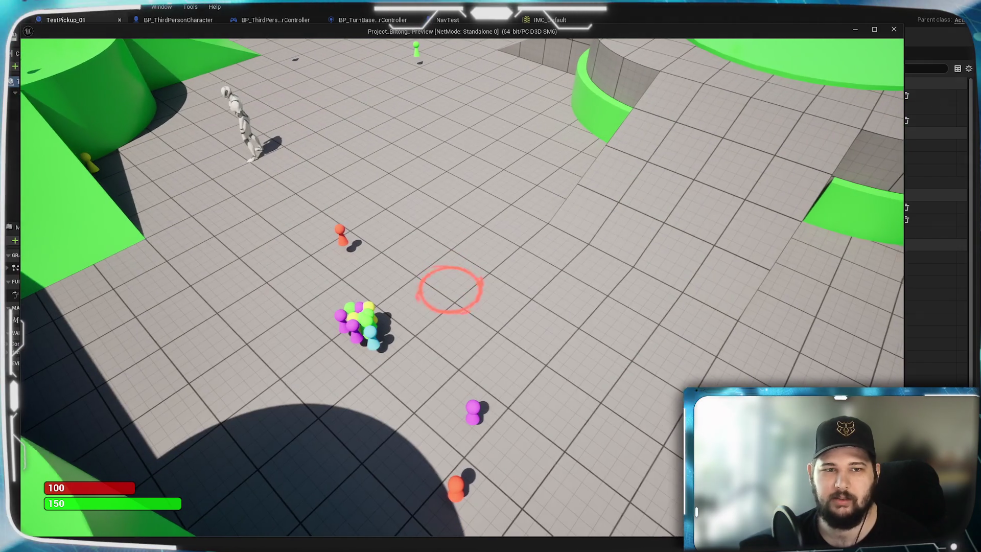
Step: Walk to the Billy pickup beside the coloured pawns and glance at the inventory
{"action": "left_click", "coordinate": [429, 286]}
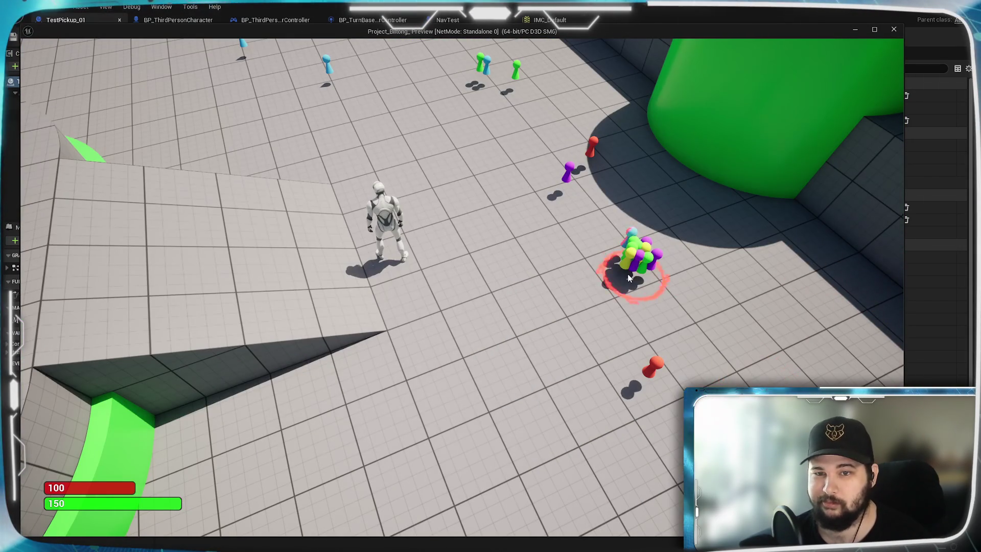
{"action": "left_click", "coordinate": [634, 276]}
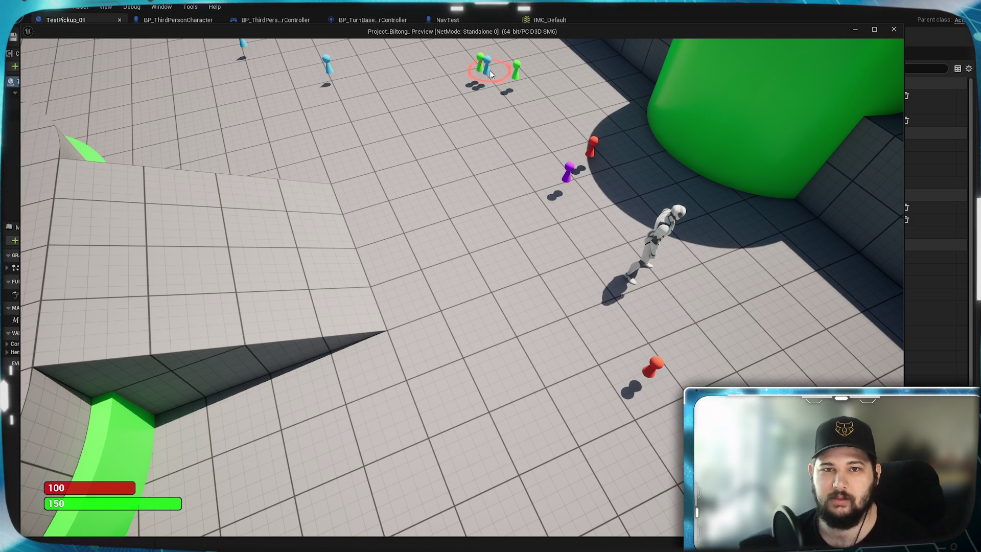
{"action": "left_click", "coordinate": [490, 69]}
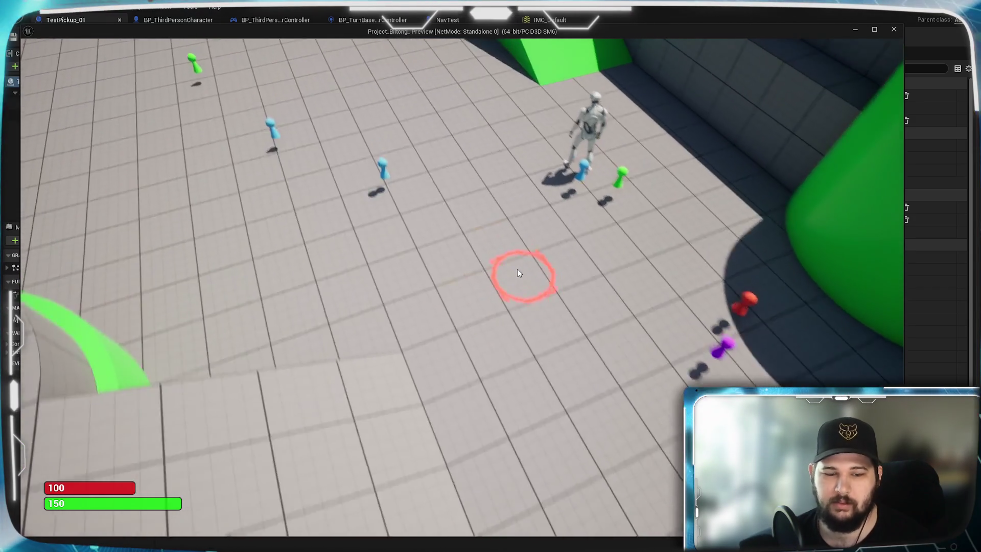
{"action": "key", "text": "i"}
{"action": "key", "text": "i"}
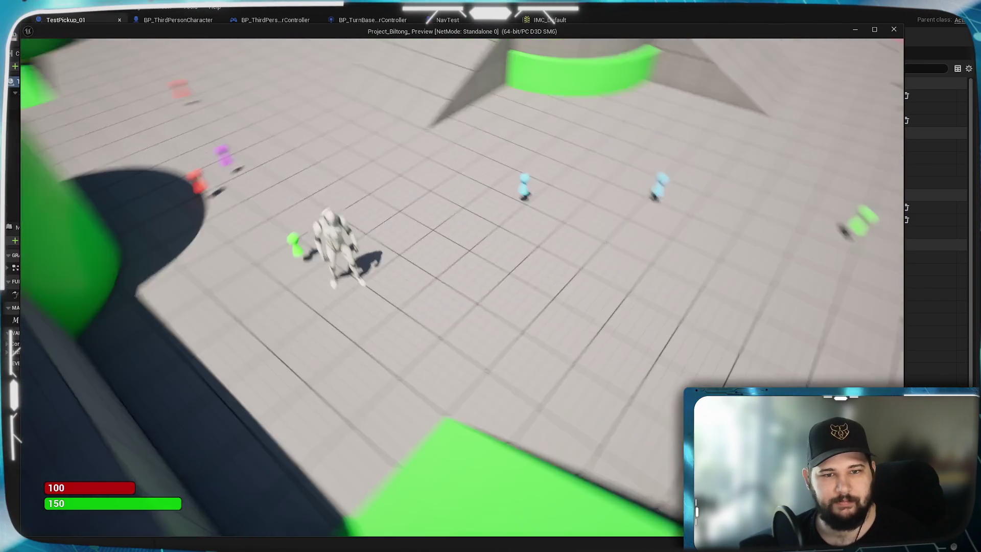
Step: Steer the character across the floor toward the cyan pawn
{"action": "left_click", "coordinate": [522, 189]}
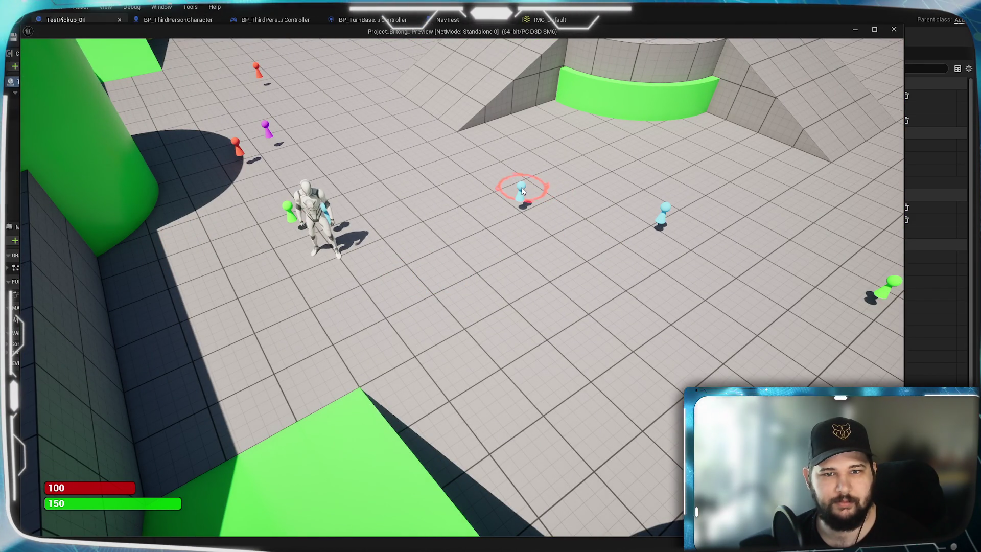
{"action": "left_click", "coordinate": [532, 227]}
{"action": "left_click", "coordinate": [520, 217]}
{"action": "left_click", "coordinate": [580, 270]}
{"action": "left_click", "coordinate": [559, 278]}
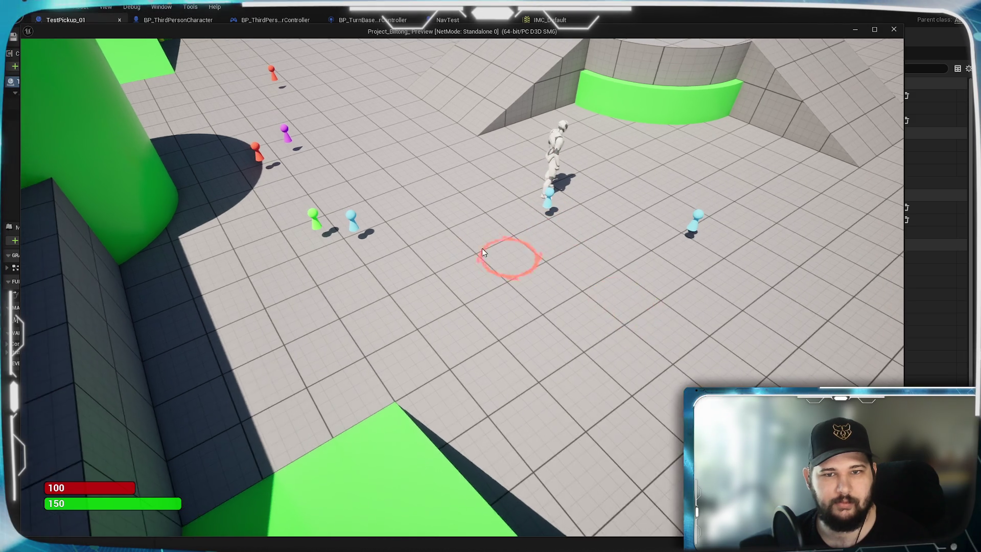
{"action": "left_click", "coordinate": [453, 247]}
{"action": "left_click", "coordinate": [523, 366]}
{"action": "left_click", "coordinate": [504, 383]}
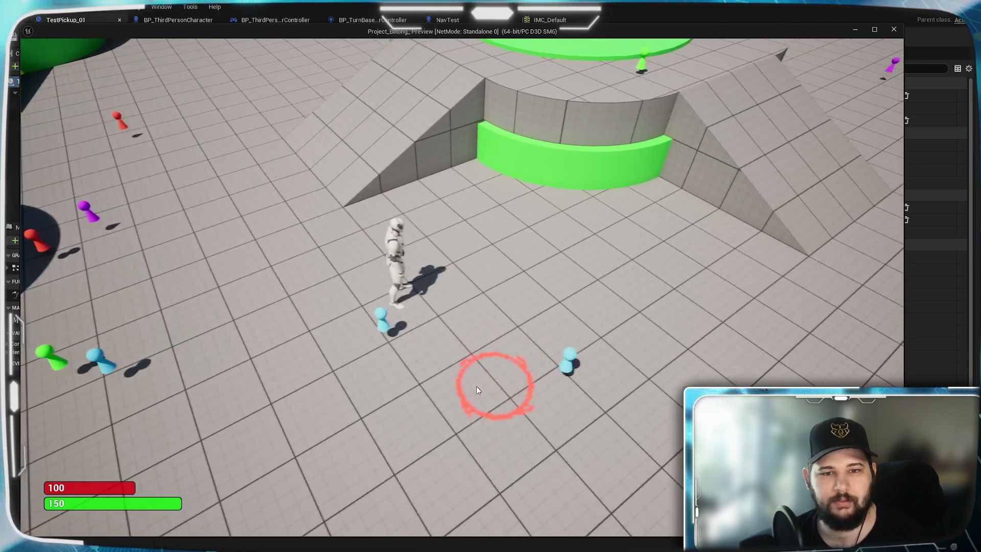
{"action": "left_click", "coordinate": [521, 373]}
{"action": "left_click", "coordinate": [536, 357]}
{"action": "left_click", "coordinate": [551, 361]}
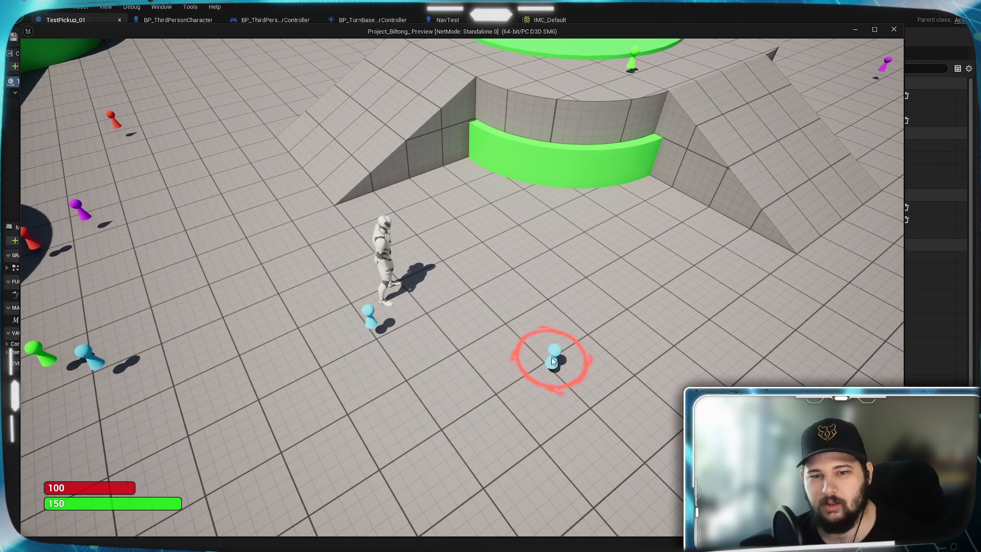
{"action": "left_click", "coordinate": [414, 354]}
{"action": "left_click", "coordinate": [391, 388]}
{"action": "left_click", "coordinate": [493, 408]}
{"action": "left_click", "coordinate": [529, 361]}
{"action": "left_click", "coordinate": [484, 333]}
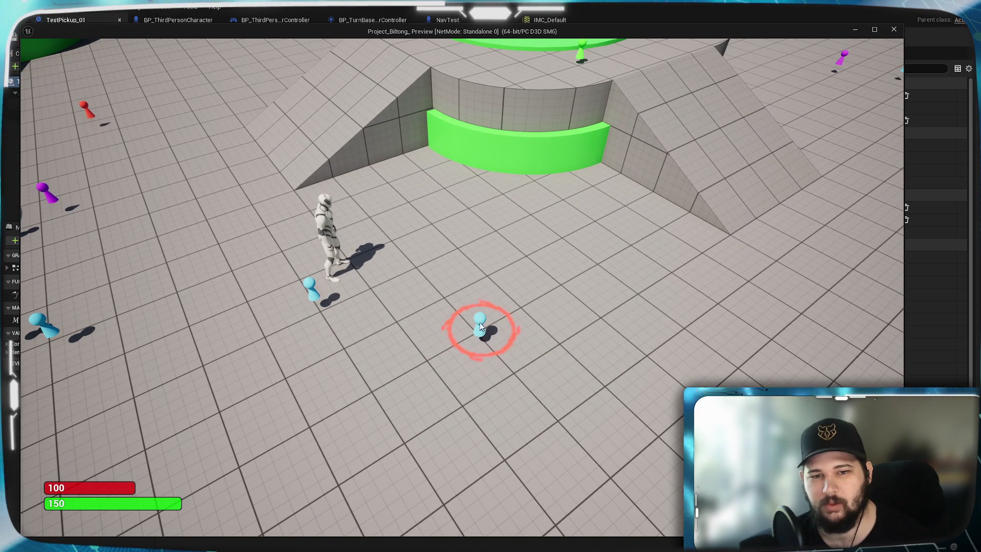
Step: Walk onto the cyan pawn pickup and collect it with E
{"action": "left_click", "coordinate": [485, 322]}
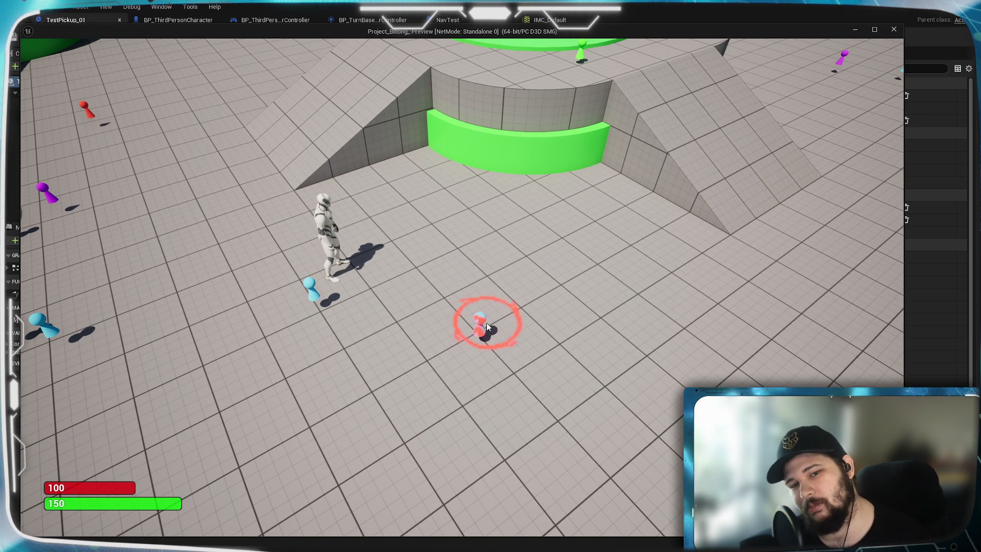
{"action": "left_click", "coordinate": [479, 315]}
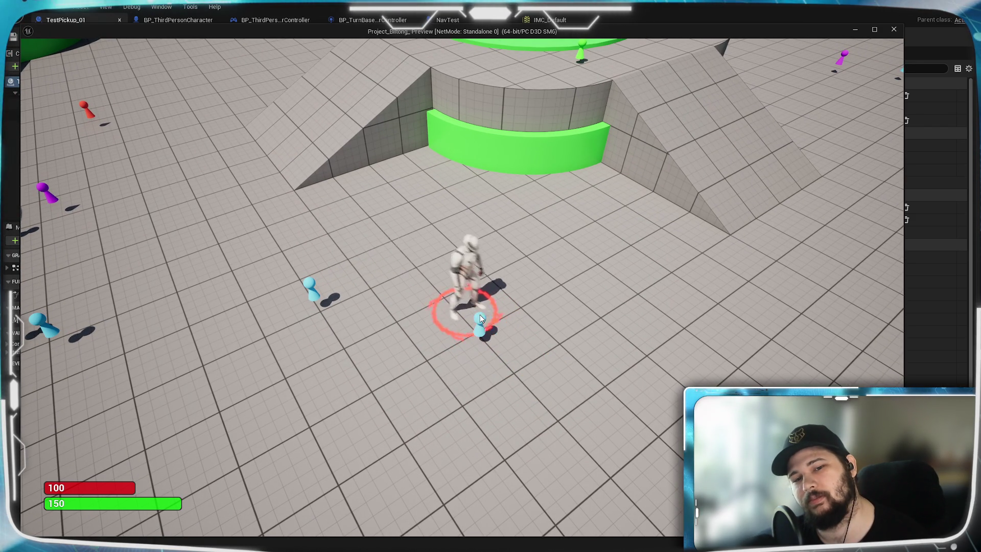
{"action": "left_click", "coordinate": [486, 351]}
{"action": "key", "text": "e"}
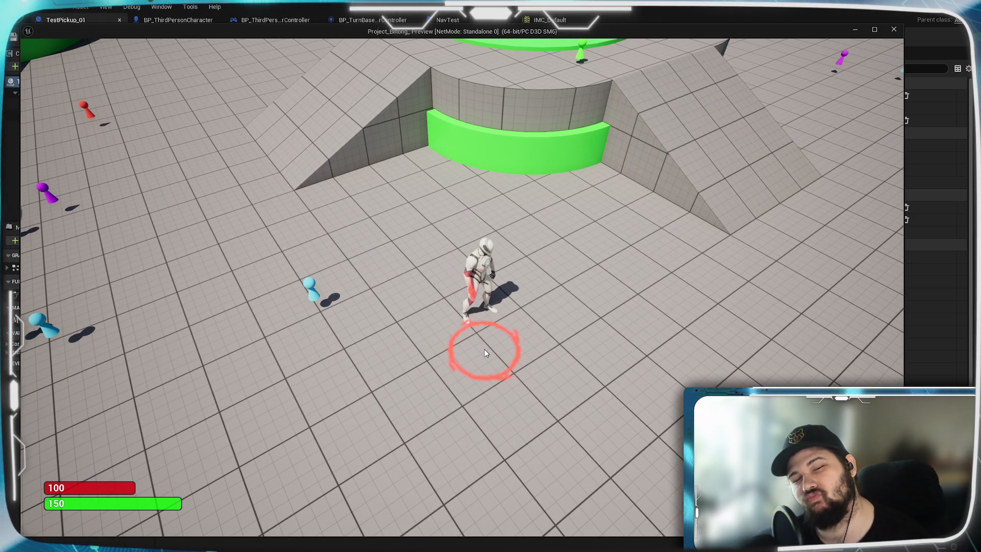
Step: Run the character around the floor, then toggle the inventory to confirm the pickup
{"action": "left_click", "coordinate": [541, 350]}
{"action": "left_click", "coordinate": [621, 311]}
{"action": "left_click", "coordinate": [433, 388]}
{"action": "left_click", "coordinate": [424, 361]}
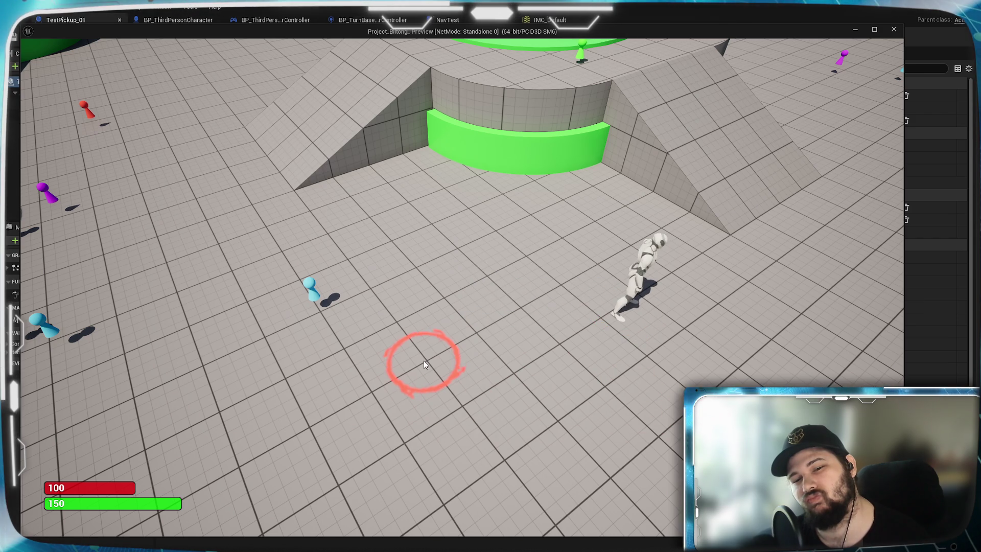
{"action": "left_click", "coordinate": [403, 252]}
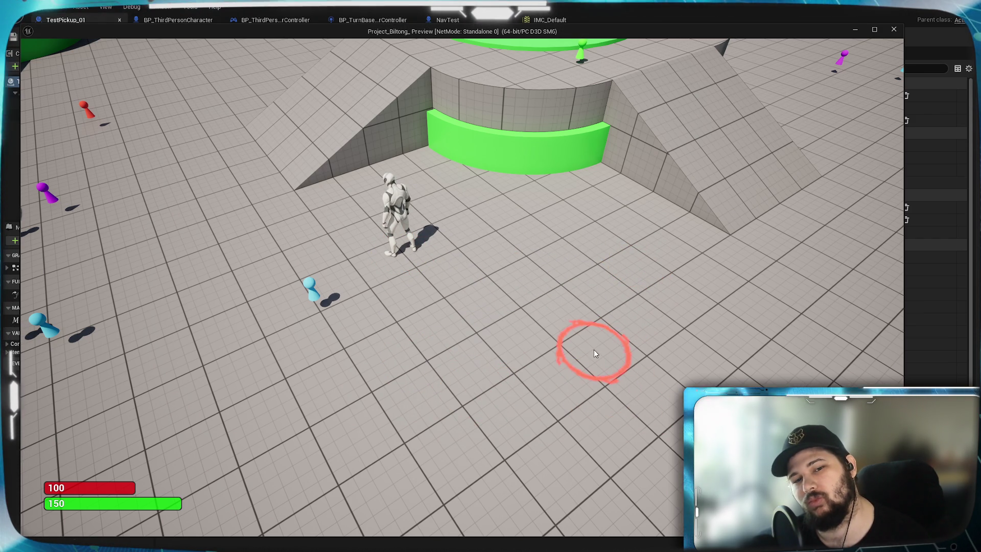
{"action": "left_click", "coordinate": [569, 266]}
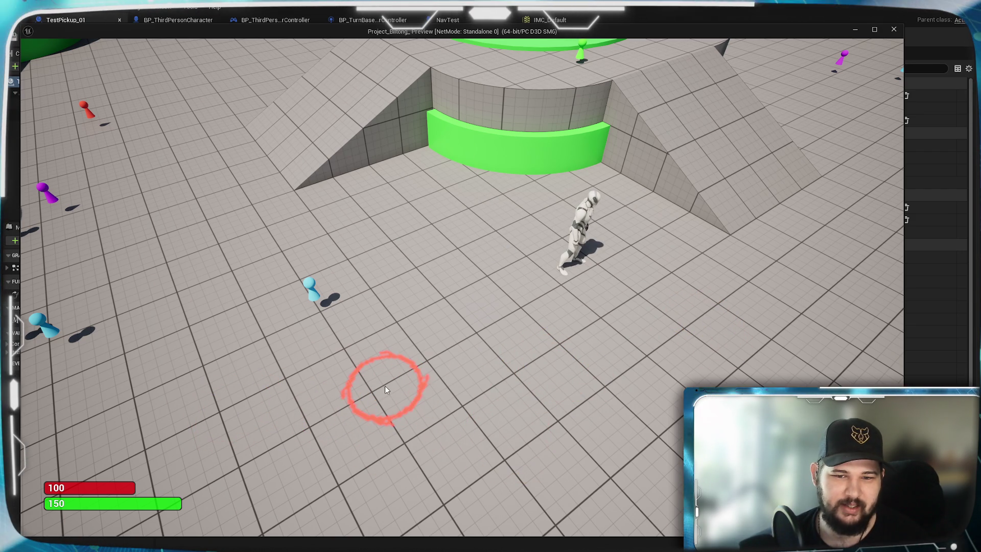
{"action": "left_click", "coordinate": [429, 403]}
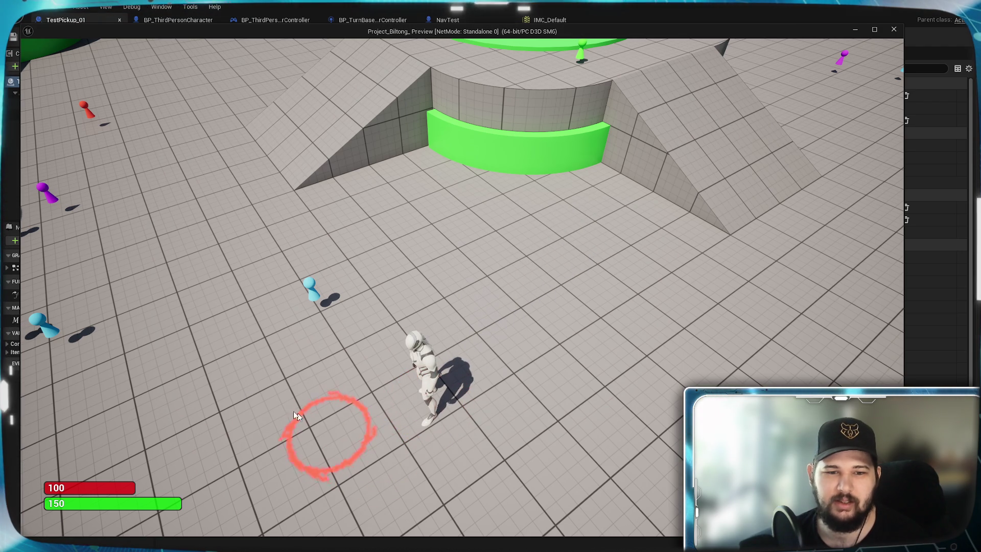
{"action": "key", "text": "s"}
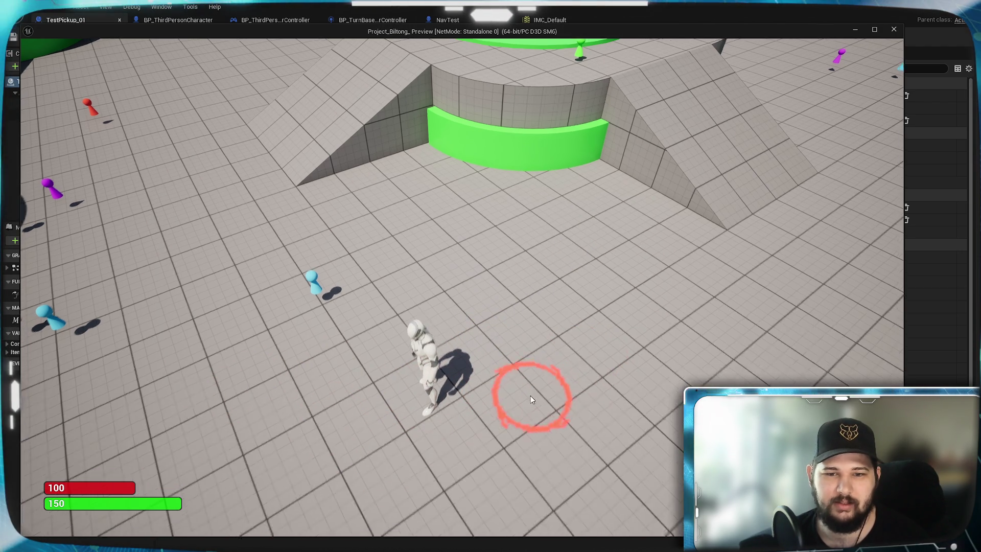
{"action": "key", "text": "i"}
{"action": "key", "text": "i"}
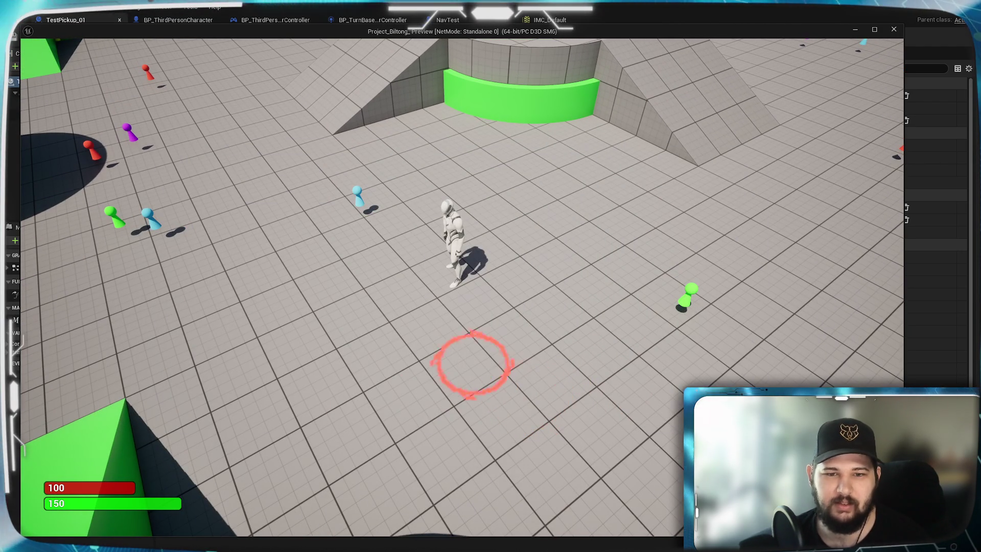
Step: Walk toward the lower floor, swing the camera to the green ramp, and stop play with Esc
{"action": "left_click", "coordinate": [504, 373]}
{"action": "mouse_move", "coordinate": [306, 367]}
{"action": "left_mouse_down"}
{"action": "mouse_move", "coordinate": [486, 201]}
{"action": "mouse_move", "coordinate": [537, 357]}
{"action": "mouse_move", "coordinate": [526, 372]}
{"action": "left_mouse_up"}
{"action": "key", "text": "e"}
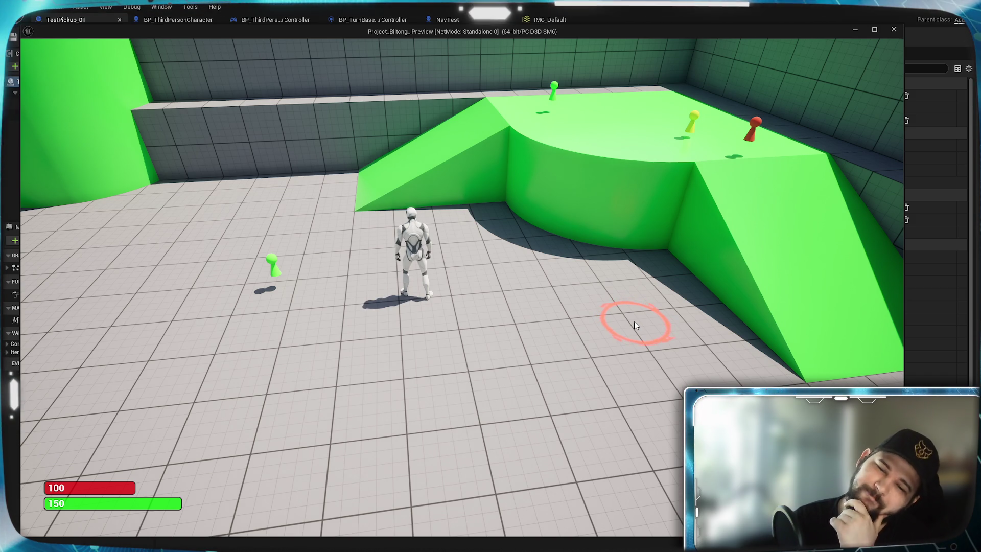
{"action": "key", "text": "Escape"}
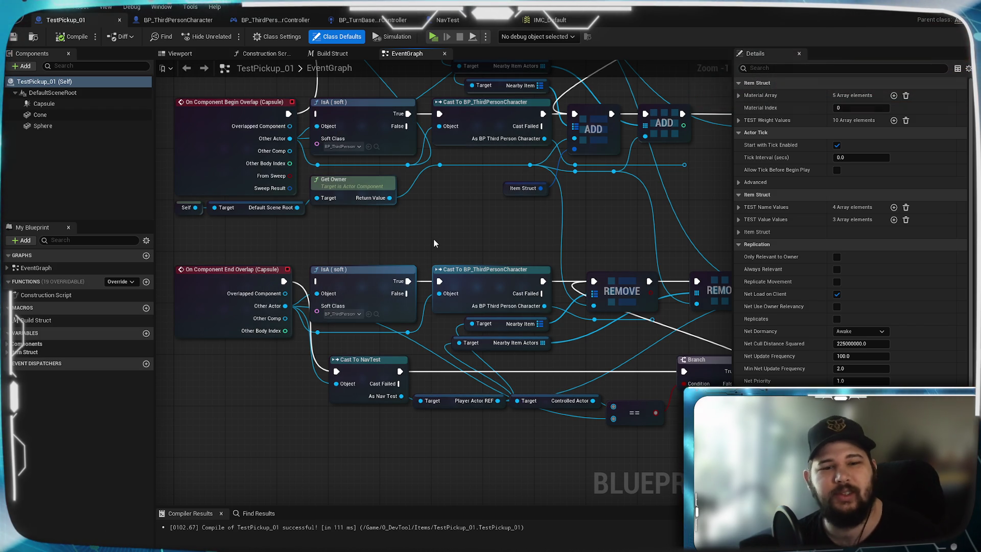
Step: Switch to BP_ThirdPersonCharacter, center the Line Trace By Profile node, and expand its advanced pins
{"action": "left_click", "coordinate": [185, 20]}
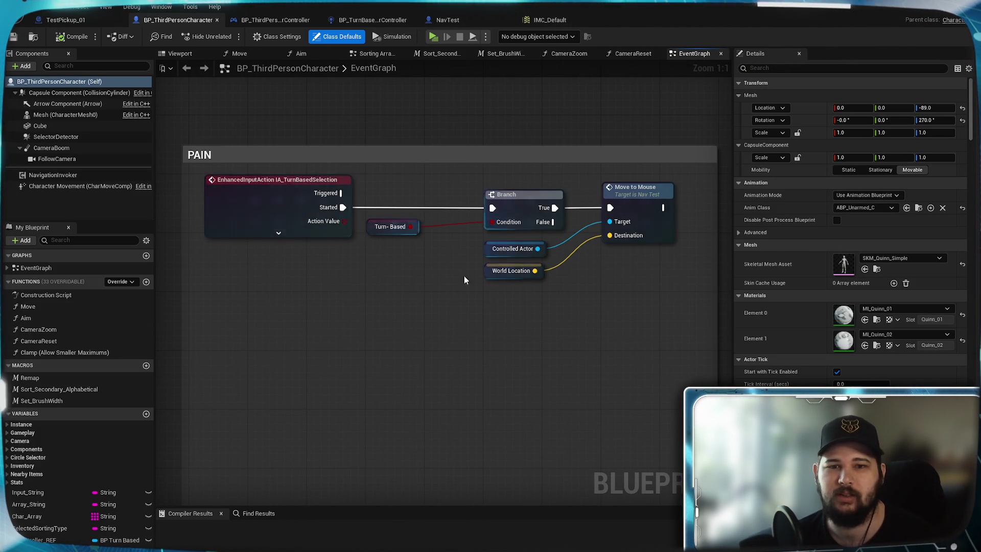
{"action": "scroll", "coordinate": [460, 264], "scroll_direction": "down", "scroll_amount": 6}
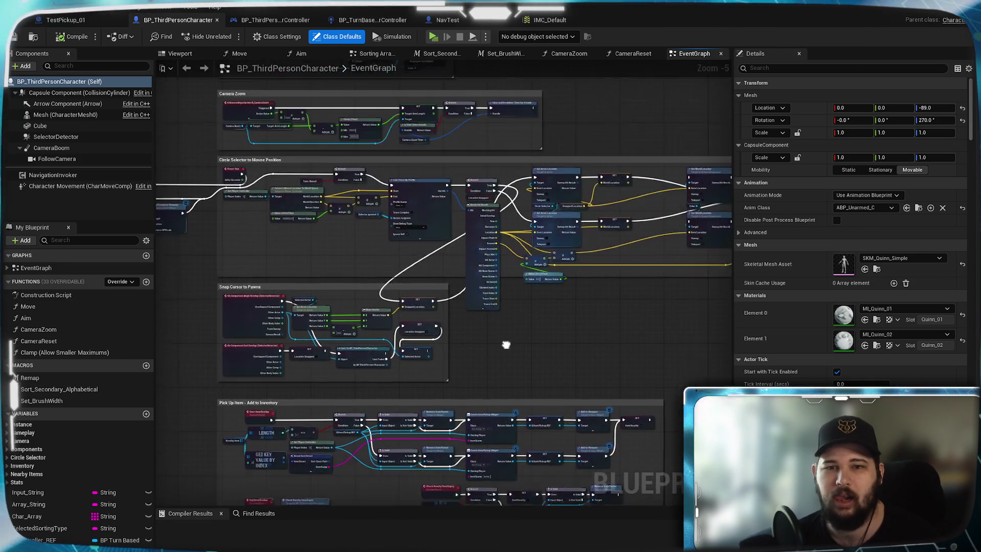
{"action": "scroll", "coordinate": [354, 265], "scroll_direction": "up", "scroll_amount": 6}
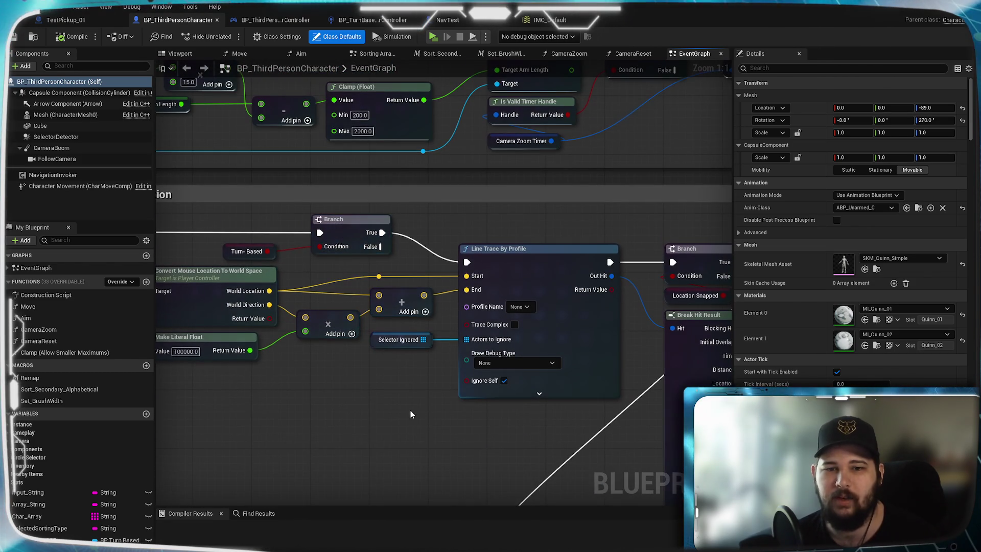
{"action": "left_click_drag", "start_coordinate": [411, 414], "coordinate": [423, 379]}
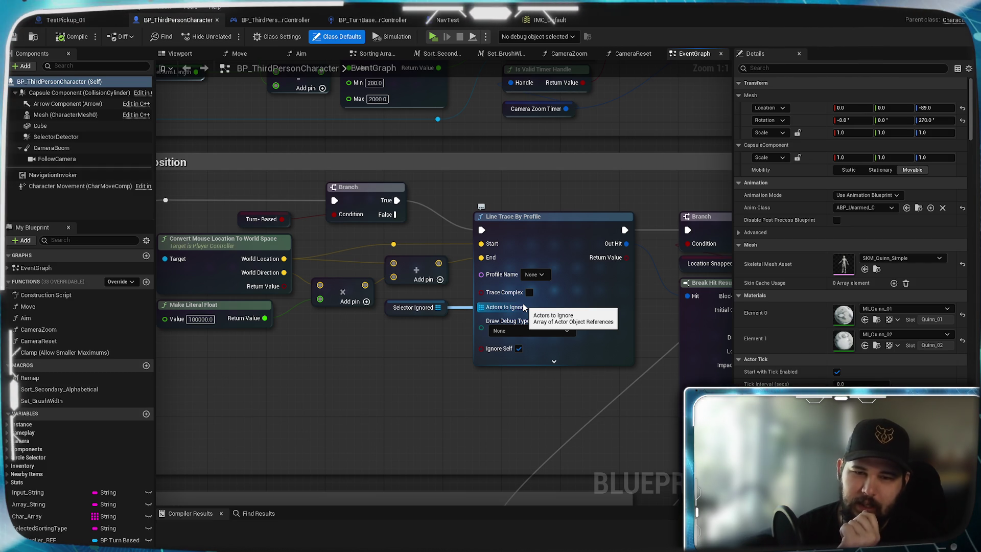
{"action": "left_click", "coordinate": [554, 361]}
Step: Select the Line Trace By Profile node, toggle its extra pins, and list Profile Name's collision profiles
{"action": "left_click", "coordinate": [553, 408]}
{"action": "scroll", "coordinate": [496, 440], "scroll_direction": "down", "scroll_amount": 3}
{"action": "mouse_move", "coordinate": [499, 430]}
{"action": "left_mouse_down"}
{"action": "mouse_move", "coordinate": [494, 334]}
{"action": "mouse_move", "coordinate": [477, 332]}
{"action": "left_mouse_up"}
{"action": "scroll", "coordinate": [478, 332], "scroll_direction": "up", "scroll_amount": 3}
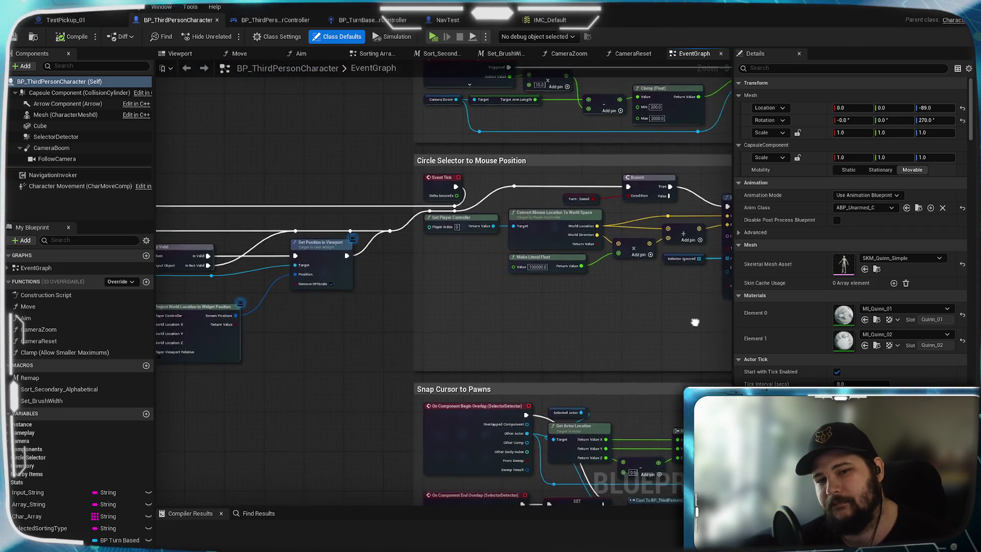
{"action": "left_click", "coordinate": [511, 184]}
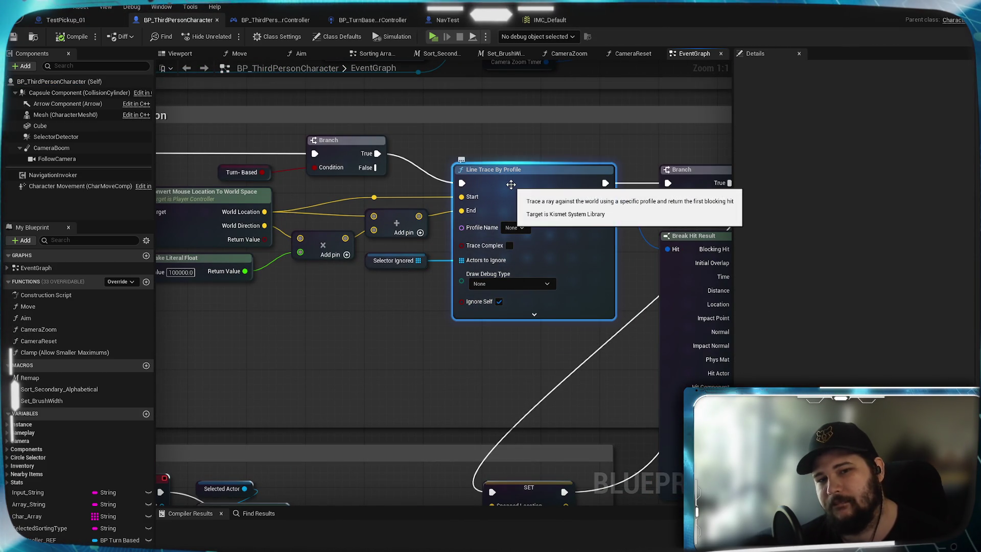
{"action": "mouse_move", "coordinate": [433, 318]}
{"action": "left_mouse_down"}
{"action": "mouse_move", "coordinate": [263, 337]}
{"action": "mouse_move", "coordinate": [529, 325]}
{"action": "mouse_move", "coordinate": [464, 325]}
{"action": "mouse_move", "coordinate": [373, 346]}
{"action": "mouse_move", "coordinate": [365, 358]}
{"action": "left_mouse_up"}
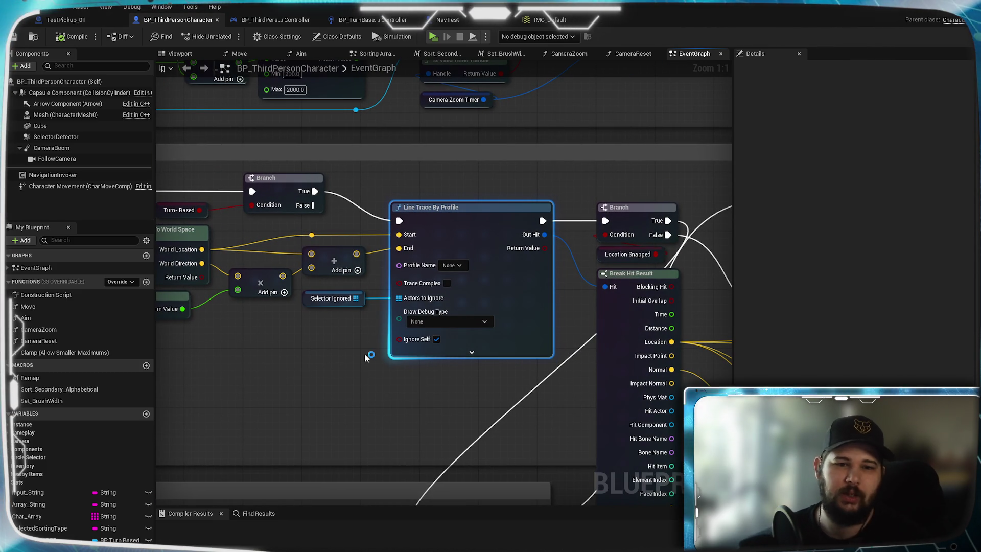
{"action": "left_click", "coordinate": [464, 352]}
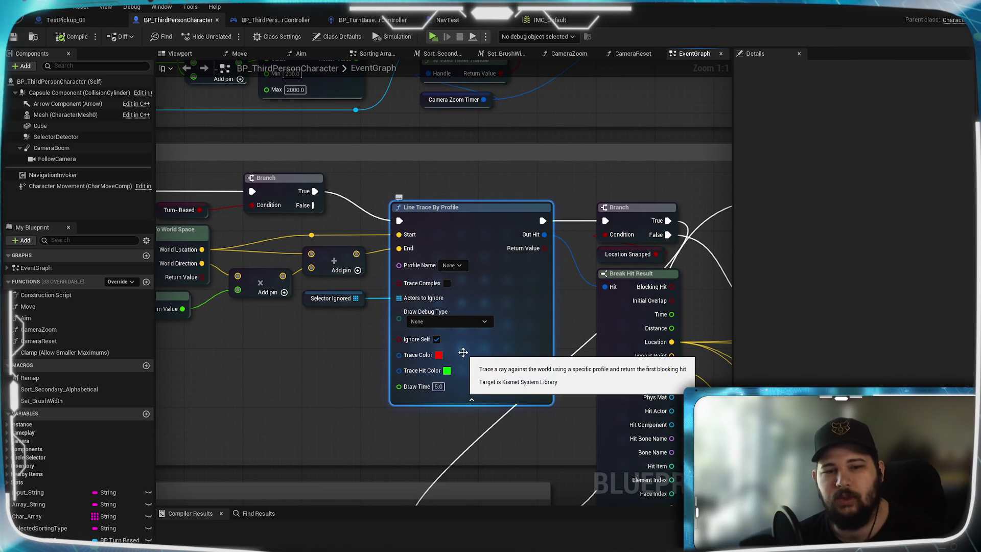
{"action": "left_click", "coordinate": [478, 398]}
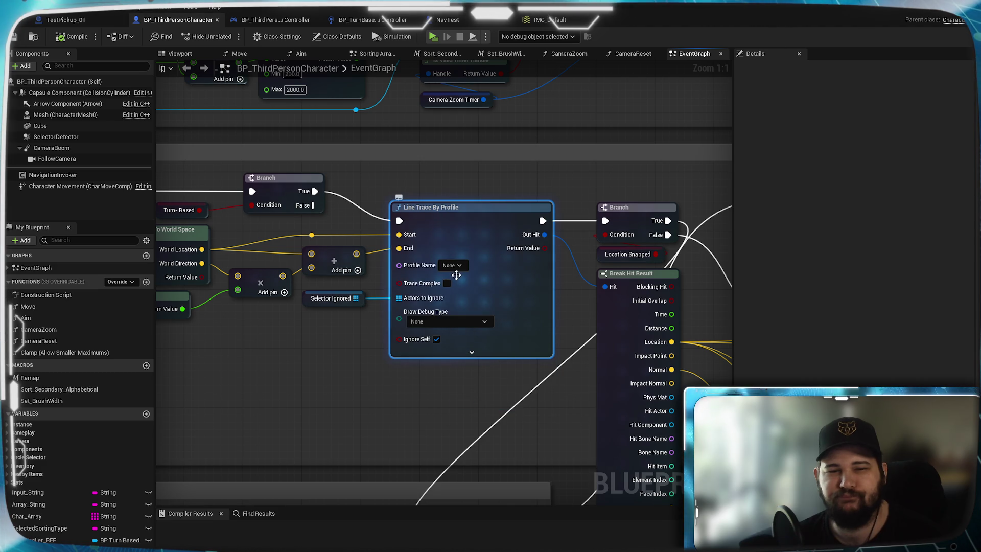
{"action": "left_click", "coordinate": [459, 265]}
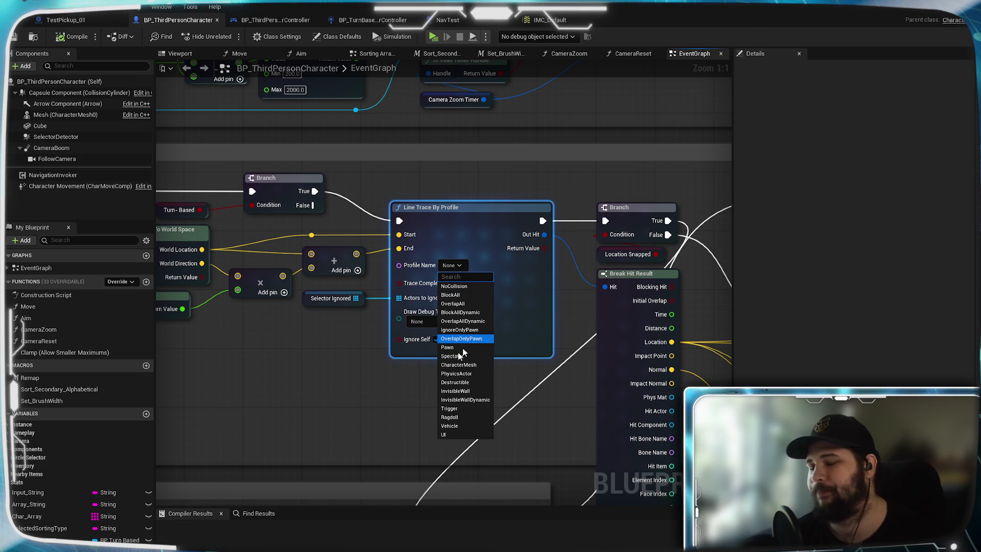
Step: Set the line trace's Profile Name to OverlapOnlyPawn
{"action": "left_click", "coordinate": [471, 339]}
{"action": "scroll", "coordinate": [352, 379], "scroll_direction": "down", "scroll_amount": 4}
{"action": "scroll", "coordinate": [571, 335], "scroll_direction": "down", "scroll_amount": 3}
{"action": "scroll", "coordinate": [632, 382], "scroll_direction": "up", "scroll_amount": 3}
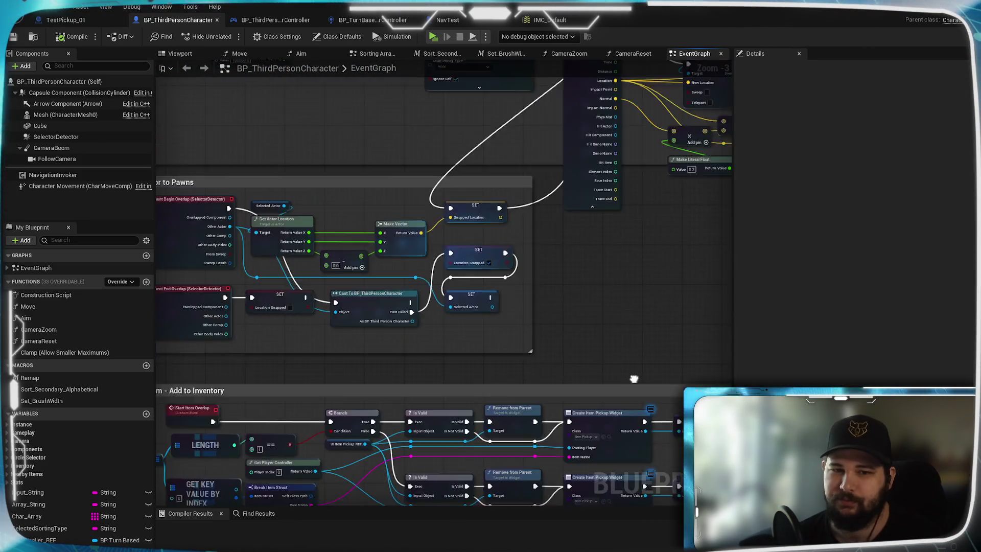
{"action": "scroll", "coordinate": [633, 382], "scroll_direction": "down", "scroll_amount": 3}
{"action": "scroll", "coordinate": [494, 92], "scroll_direction": "up", "scroll_amount": 3}
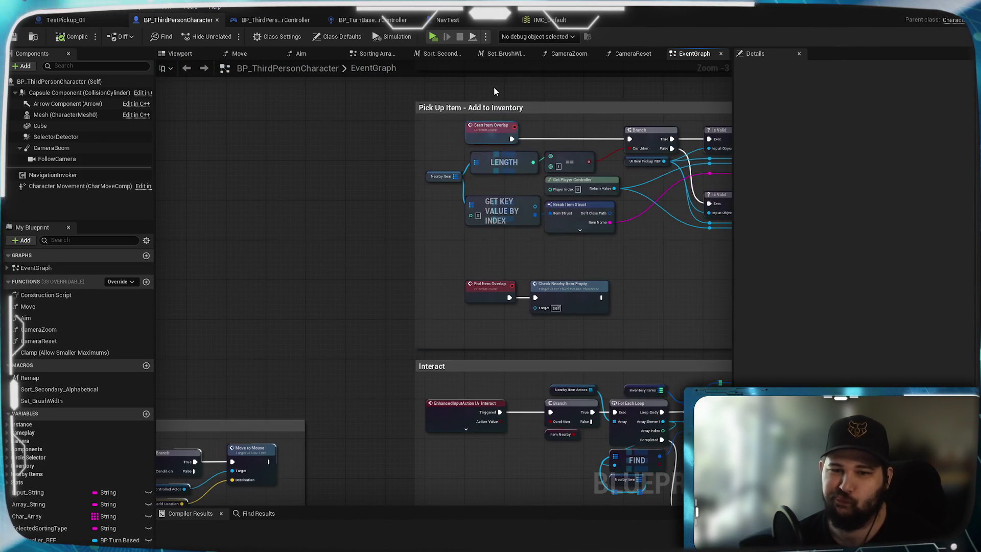
Step: Look over the turn-based move, Interact and Inventory - Open / Close sections, then launch Standalone play
{"action": "left_click_drag", "start_coordinate": [340, 255], "coordinate": [501, 136]}
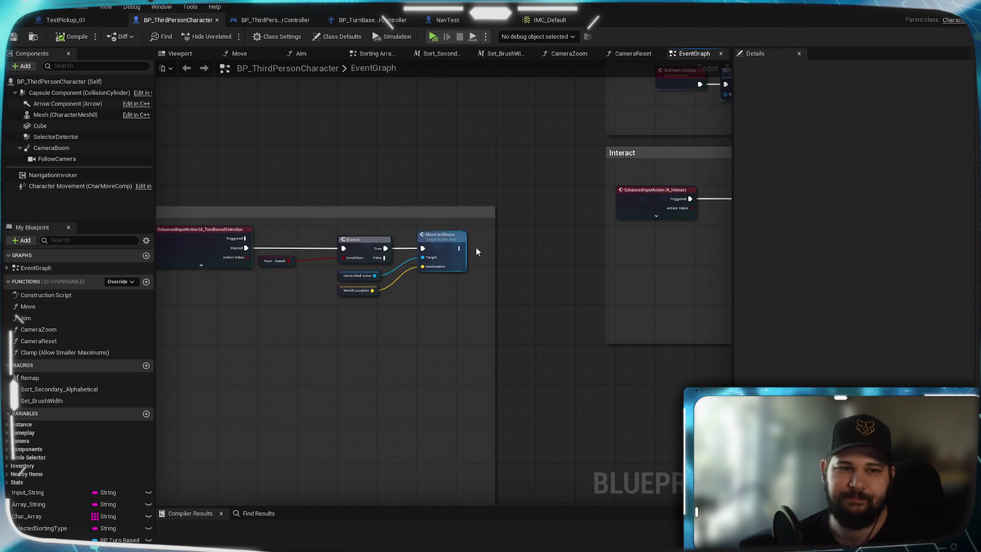
{"action": "scroll", "coordinate": [478, 252], "scroll_direction": "down", "scroll_amount": 3}
{"action": "scroll", "coordinate": [344, 182], "scroll_direction": "up", "scroll_amount": 2}
{"action": "scroll", "coordinate": [511, 178], "scroll_direction": "up", "scroll_amount": 1}
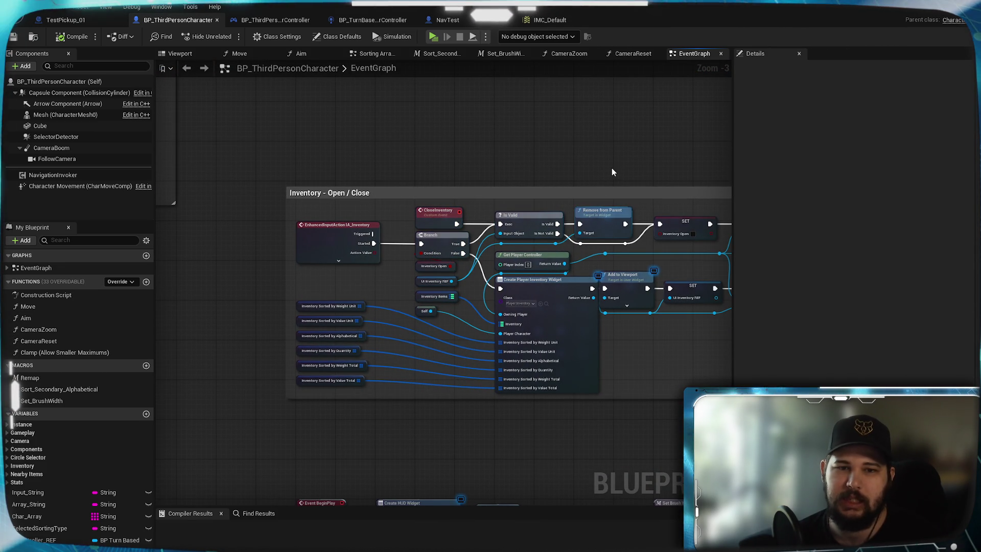
{"action": "mouse_move", "coordinate": [612, 172]}
{"action": "left_mouse_down"}
{"action": "mouse_move", "coordinate": [330, 173]}
{"action": "mouse_move", "coordinate": [614, 157]}
{"action": "left_mouse_up"}
{"action": "scroll", "coordinate": [563, 140], "scroll_direction": "down", "scroll_amount": 3}
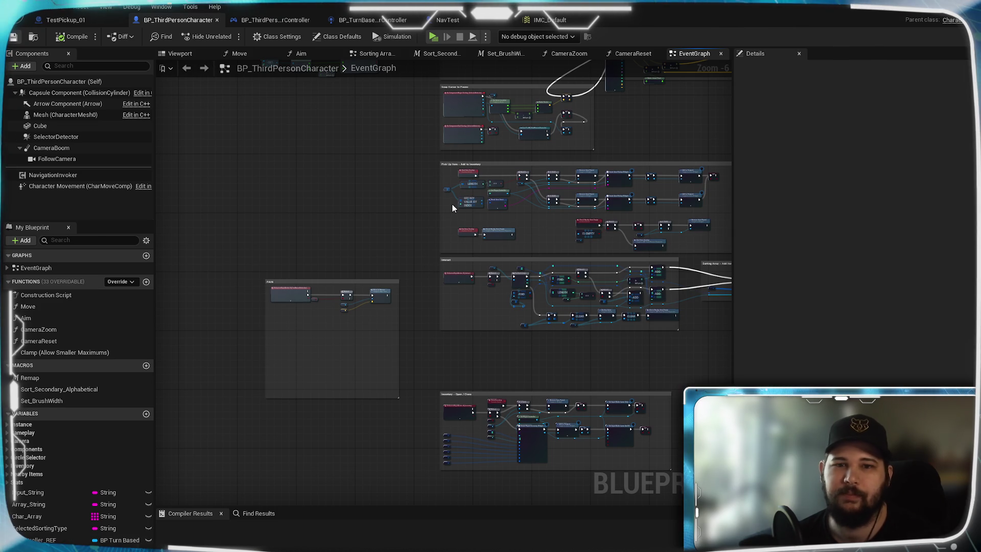
{"action": "left_click_drag", "start_coordinate": [412, 267], "coordinate": [335, 391]}
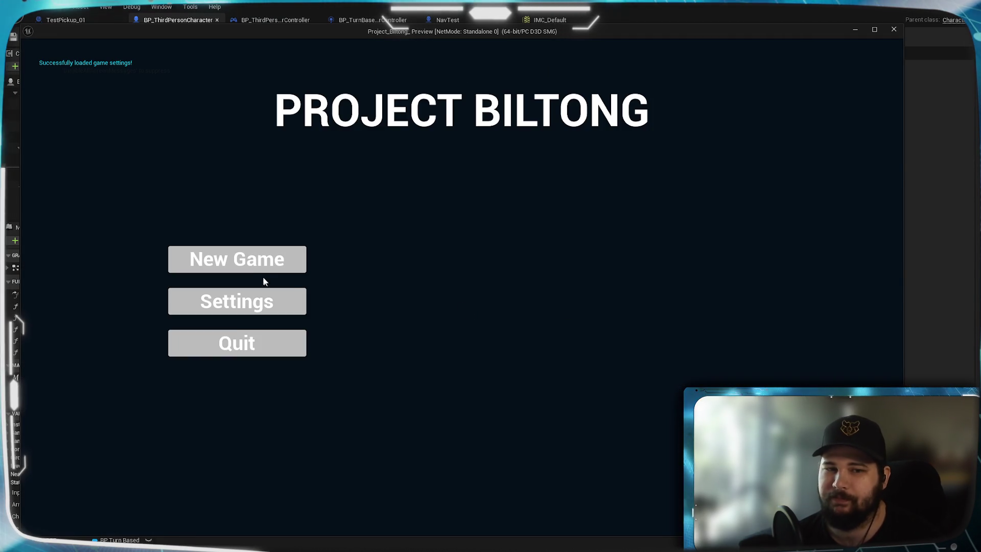
{"action": "left_click", "coordinate": [264, 278]}
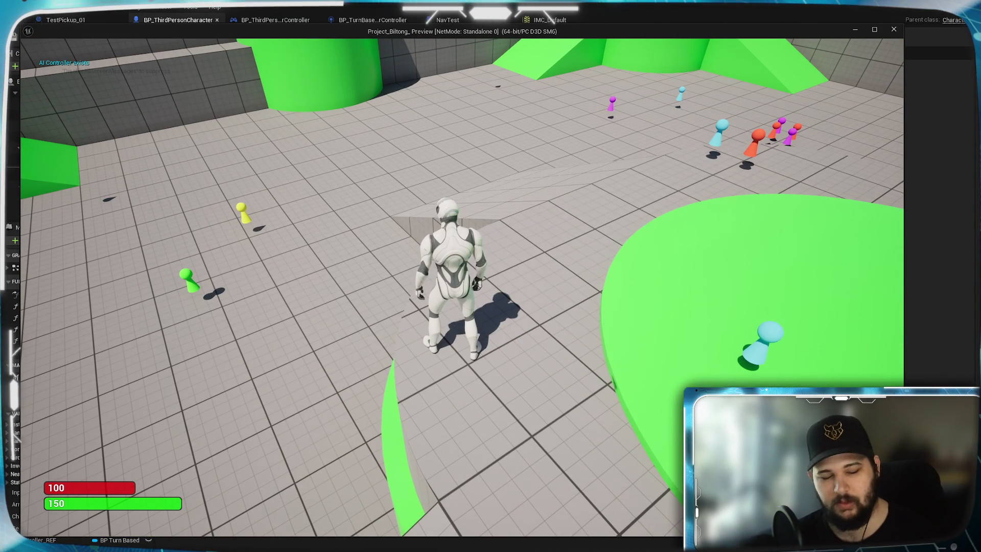
Step: Walk the character down the right ramp to the two yellow items and collect them with E
{"action": "left_click", "coordinate": [214, 347]}
{"action": "scroll", "coordinate": [307, 374], "scroll_direction": "down", "scroll_amount": 5}
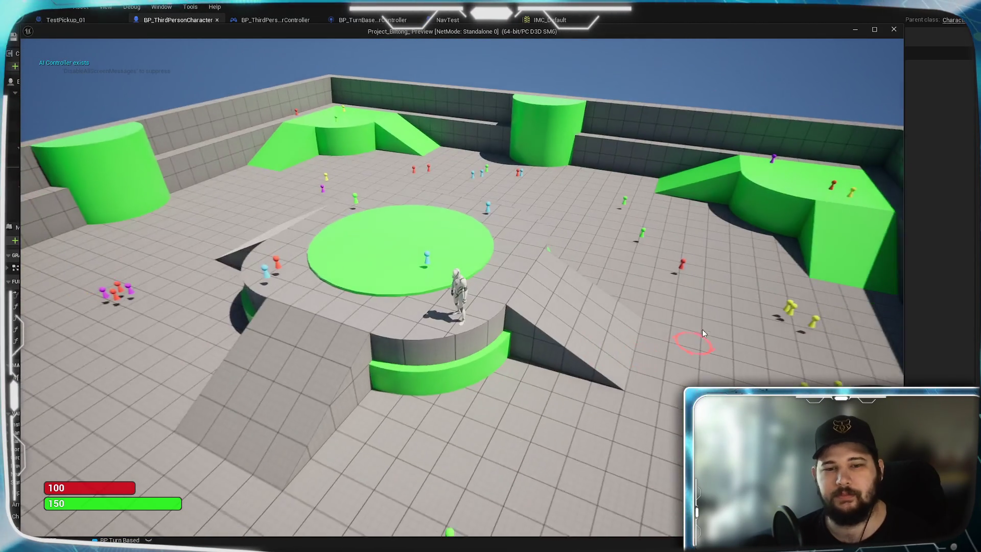
{"action": "left_click", "coordinate": [480, 403]}
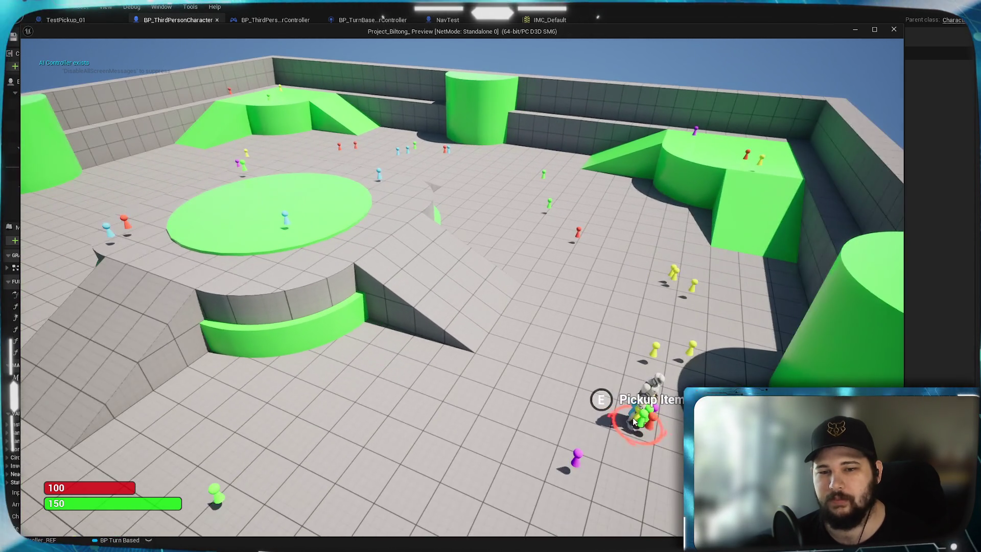
{"action": "left_click", "coordinate": [449, 328]}
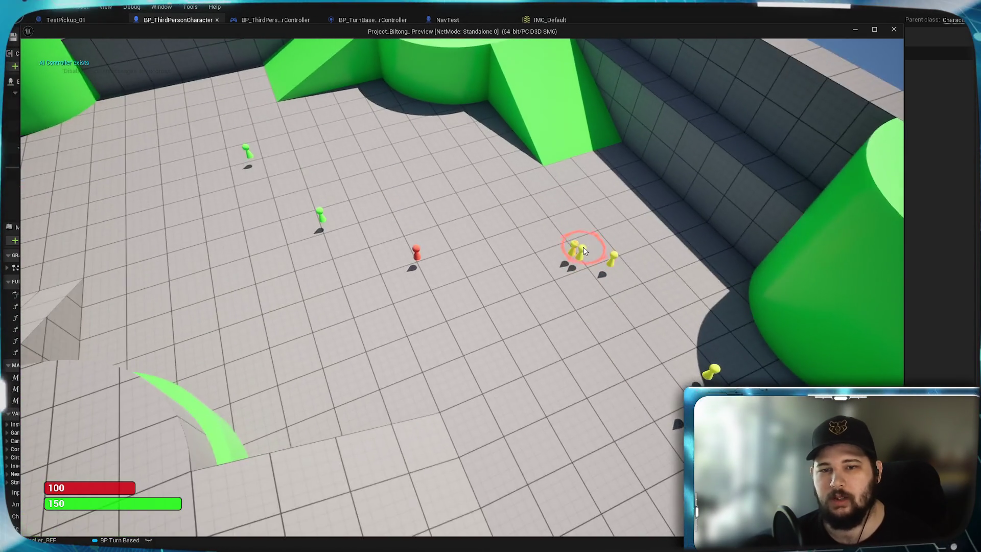
{"action": "left_click", "coordinate": [584, 247]}
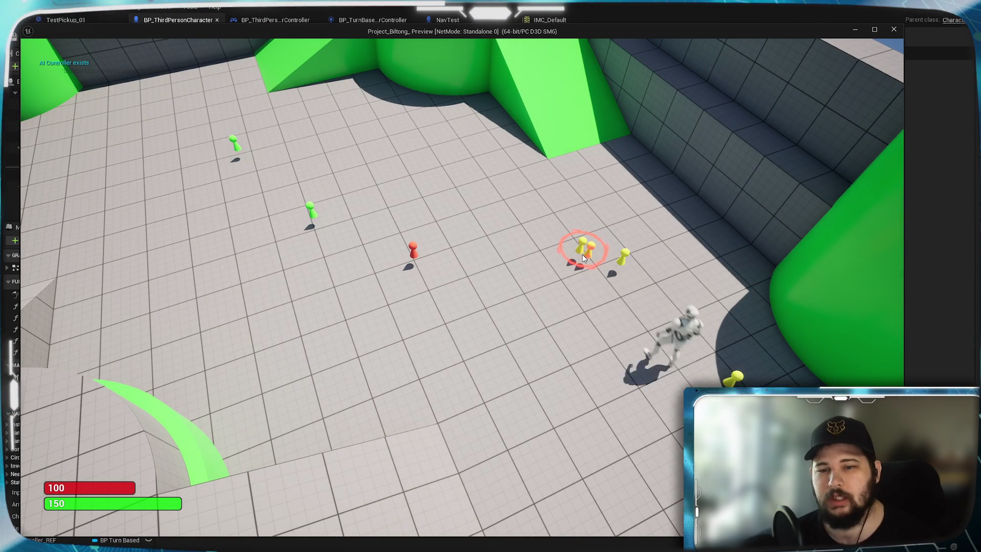
{"action": "key", "text": "e"}
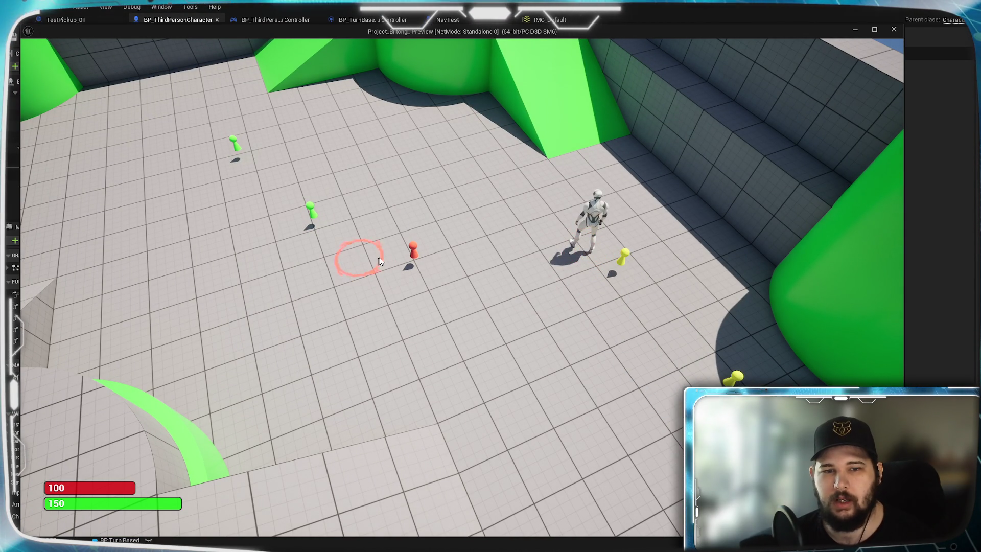
Step: Move past the red Jimbob and Larry items and pick up the green Jimbob item
{"action": "left_click", "coordinate": [414, 249]}
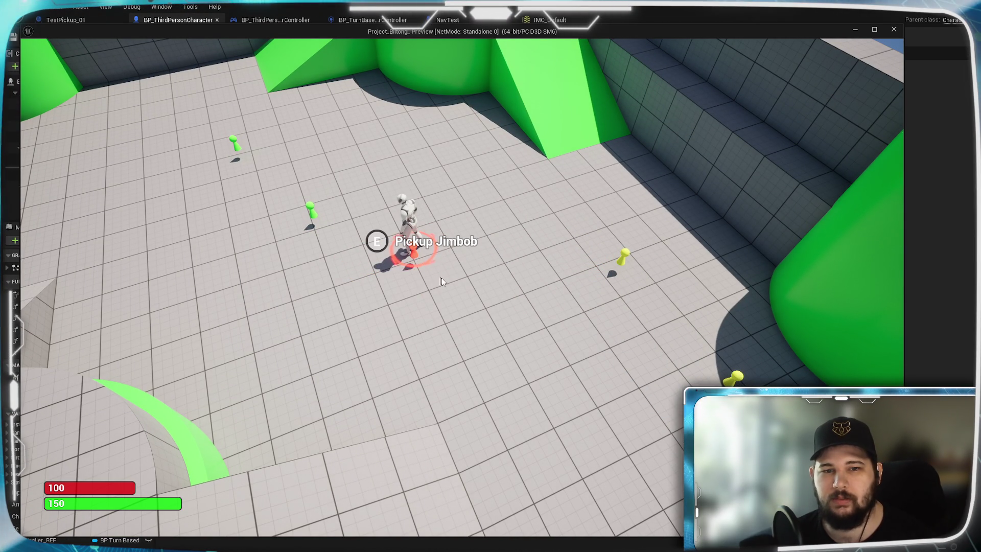
{"action": "left_click", "coordinate": [404, 296]}
{"action": "left_click", "coordinate": [351, 251]}
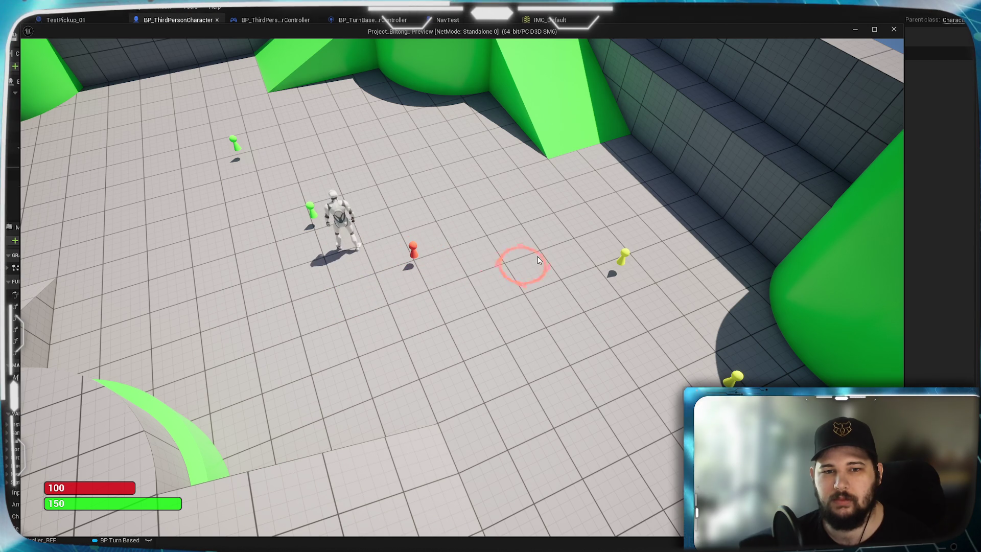
{"action": "left_click", "coordinate": [396, 319]}
{"action": "left_click", "coordinate": [412, 300]}
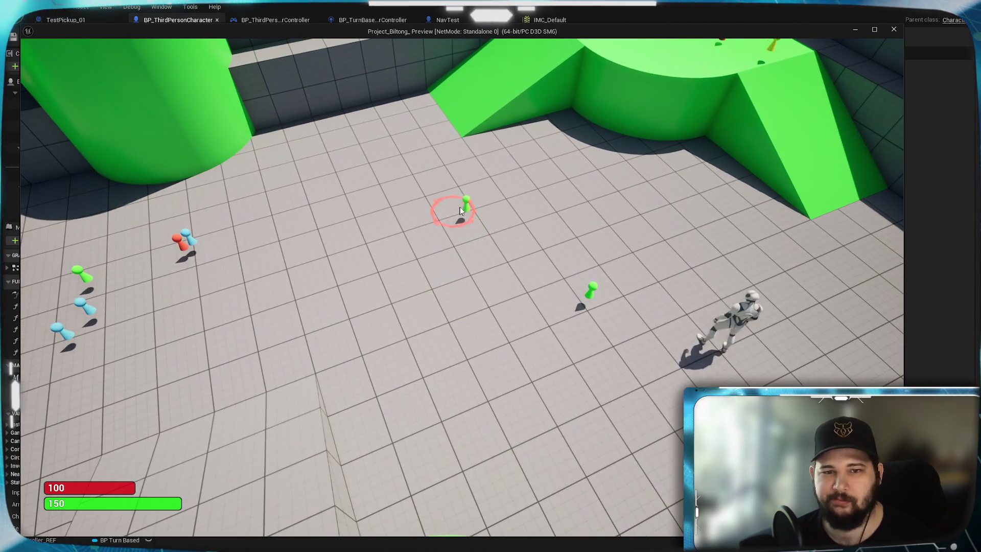
{"action": "left_click", "coordinate": [461, 209]}
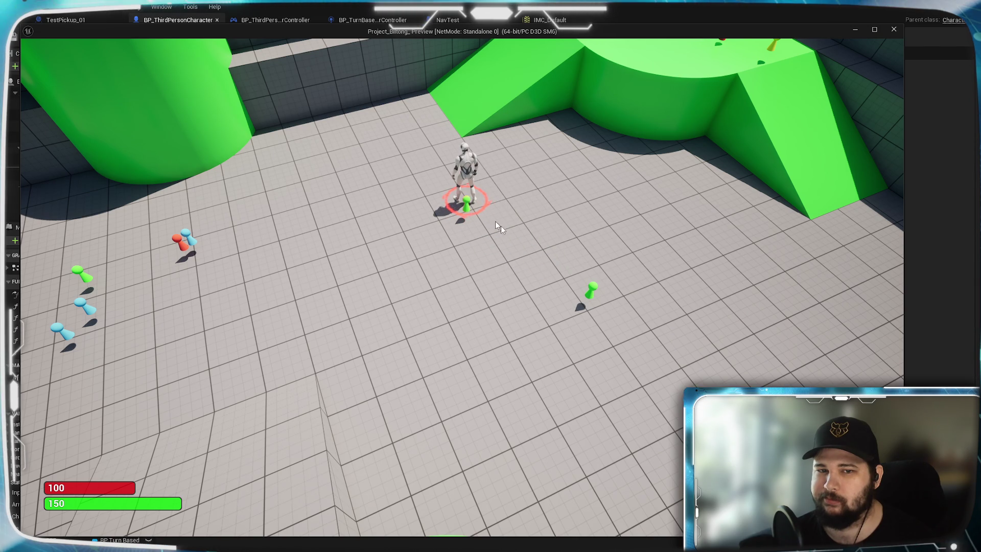
{"action": "left_click", "coordinate": [592, 287]}
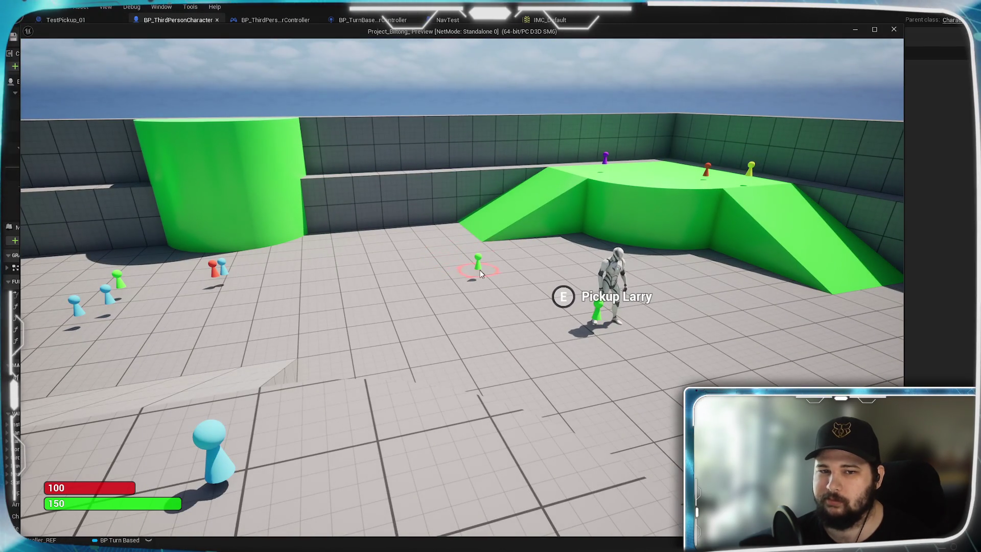
{"action": "left_click", "coordinate": [479, 264]}
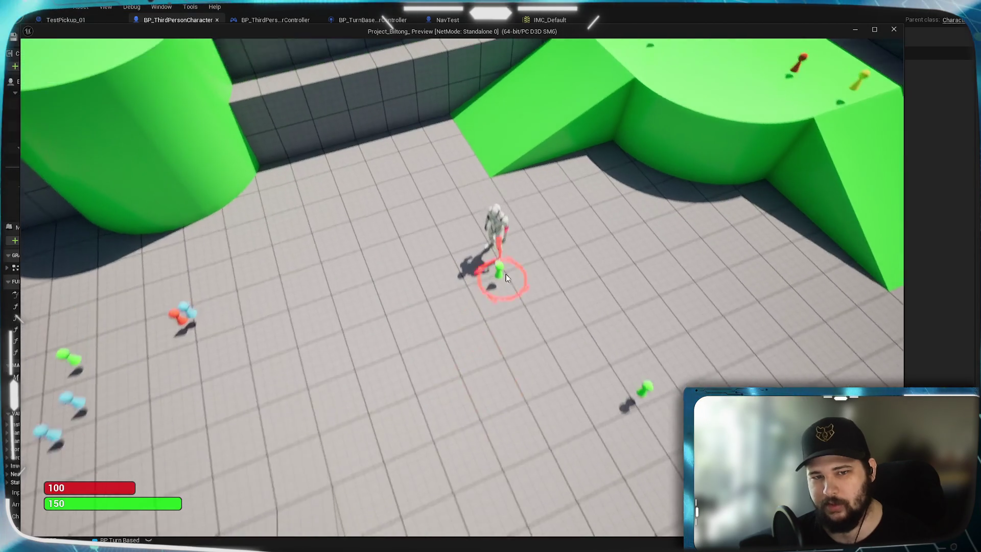
{"action": "key", "text": "e"}
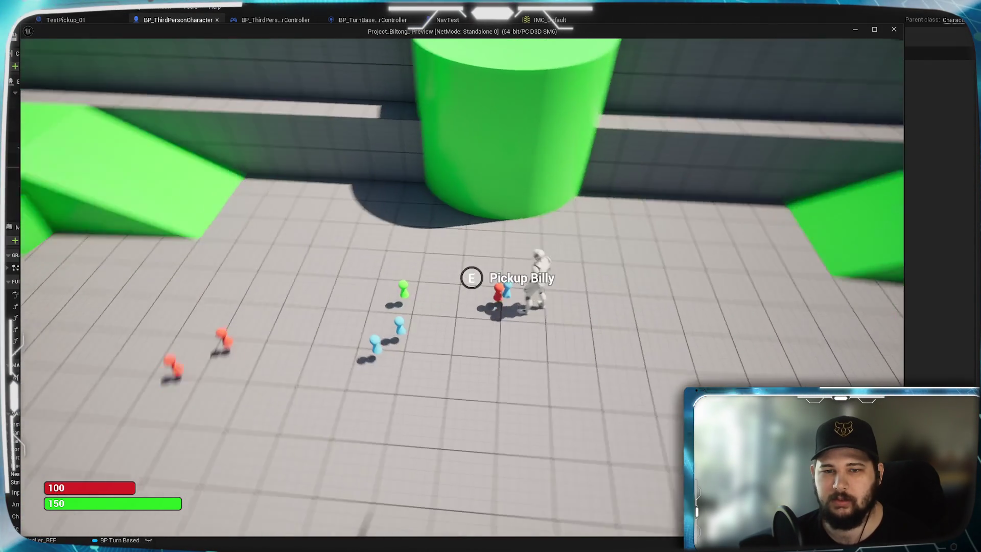
Step: Check the collected items in the inventory, then walk the character to the cyan pawn group
{"action": "key", "text": "i"}
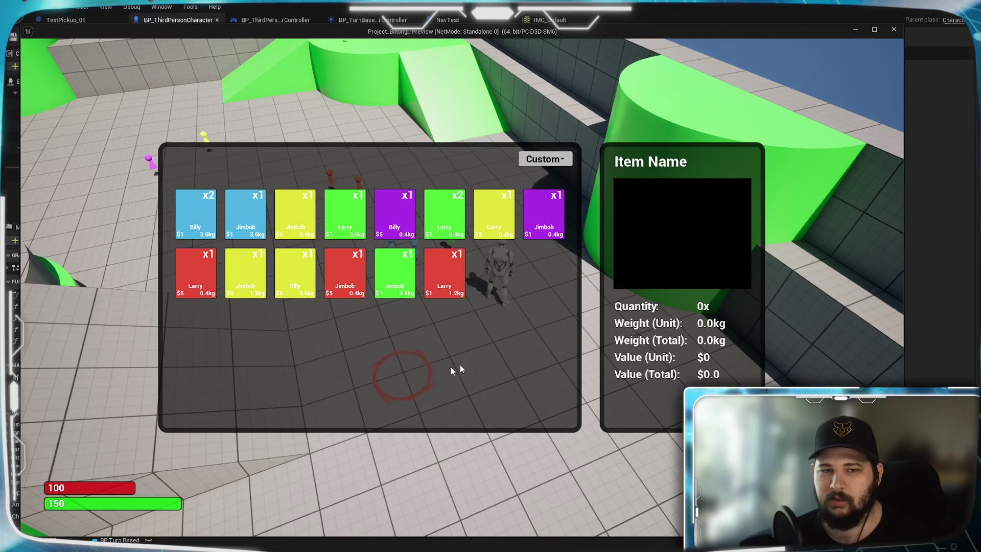
{"action": "key", "text": "i"}
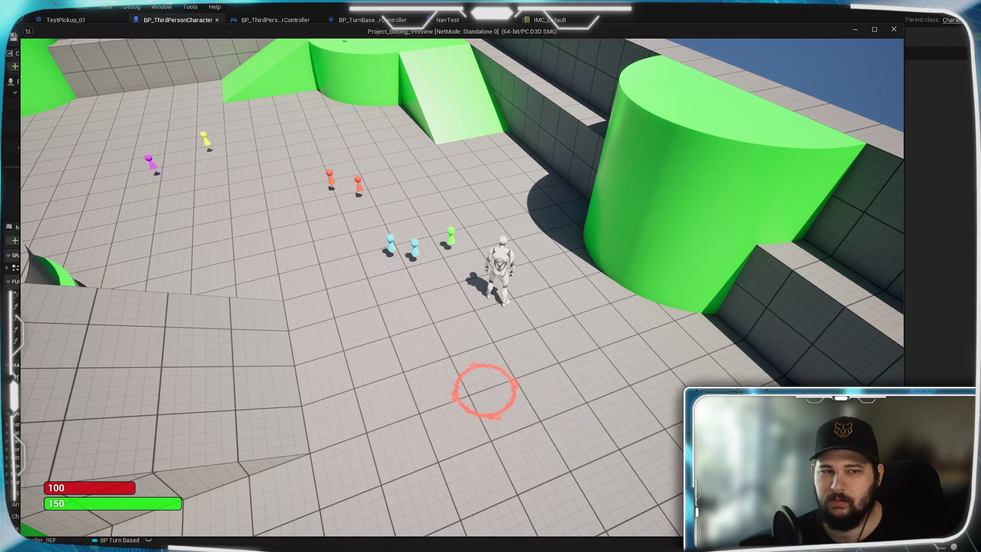
{"action": "left_click", "coordinate": [484, 383]}
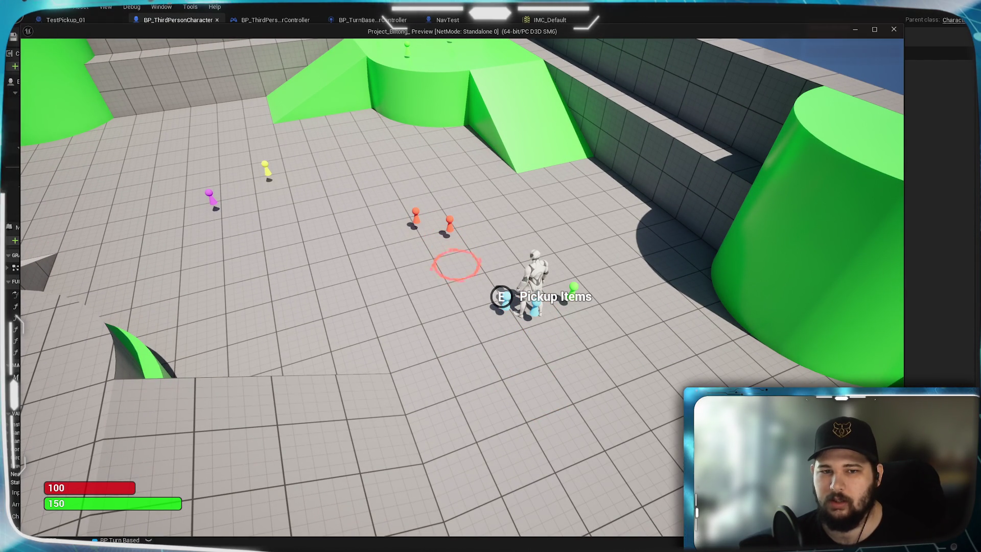
{"action": "key", "text": "e"}
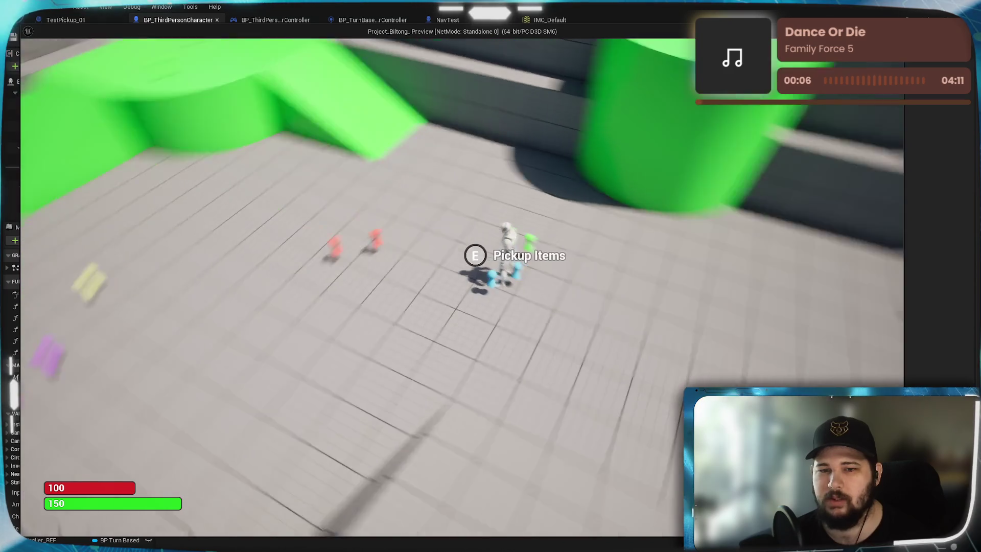
{"action": "left_click", "coordinate": [380, 240]}
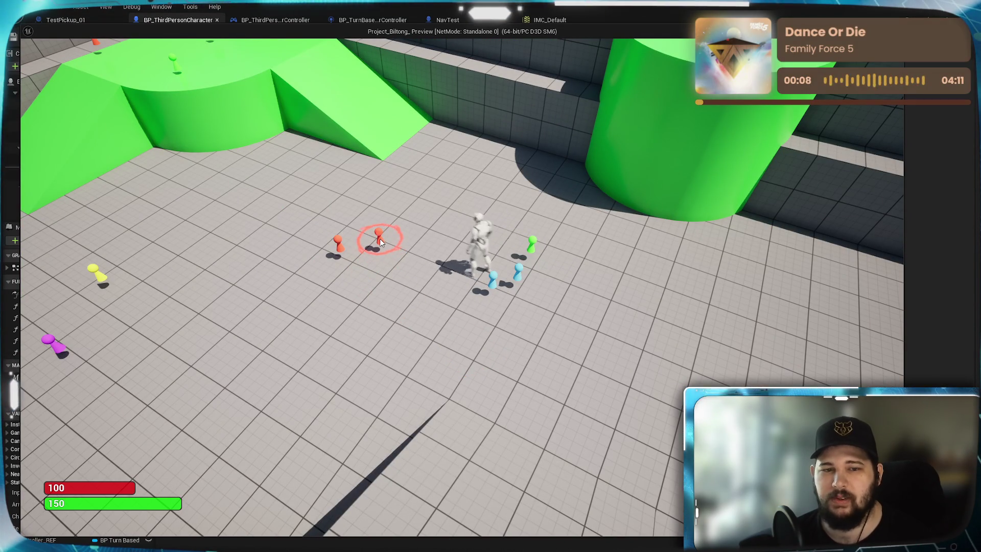
{"action": "left_click", "coordinate": [532, 286]}
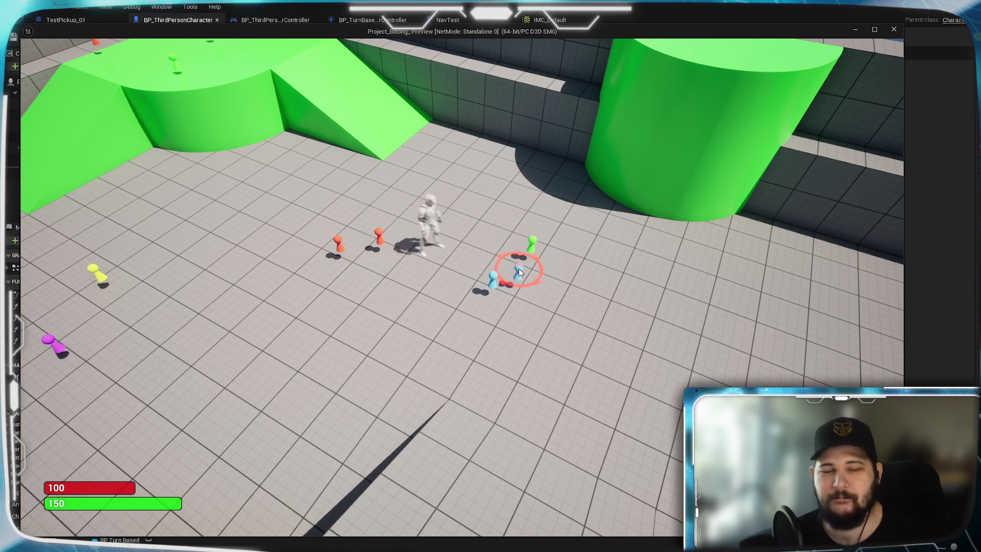
{"action": "left_click", "coordinate": [494, 279]}
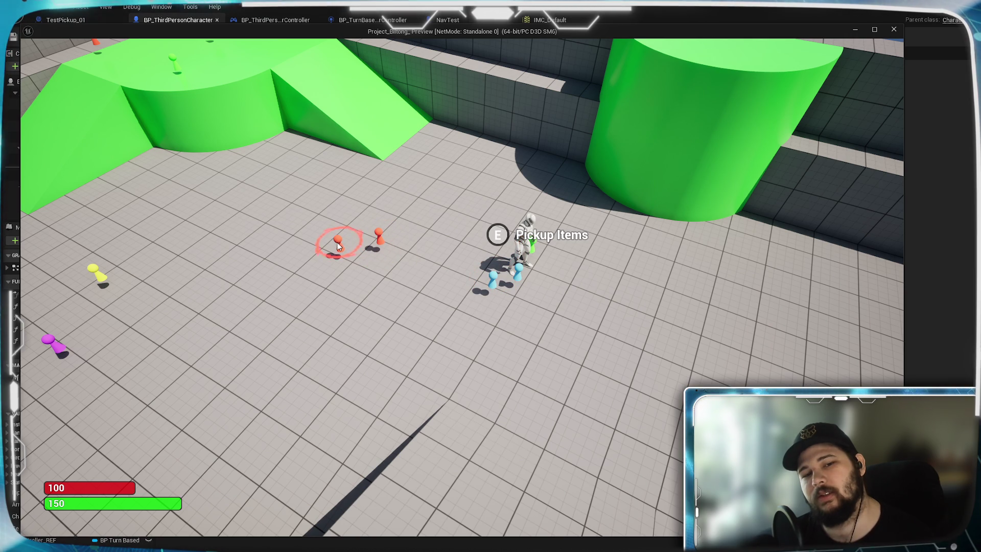
{"action": "left_click", "coordinate": [358, 329]}
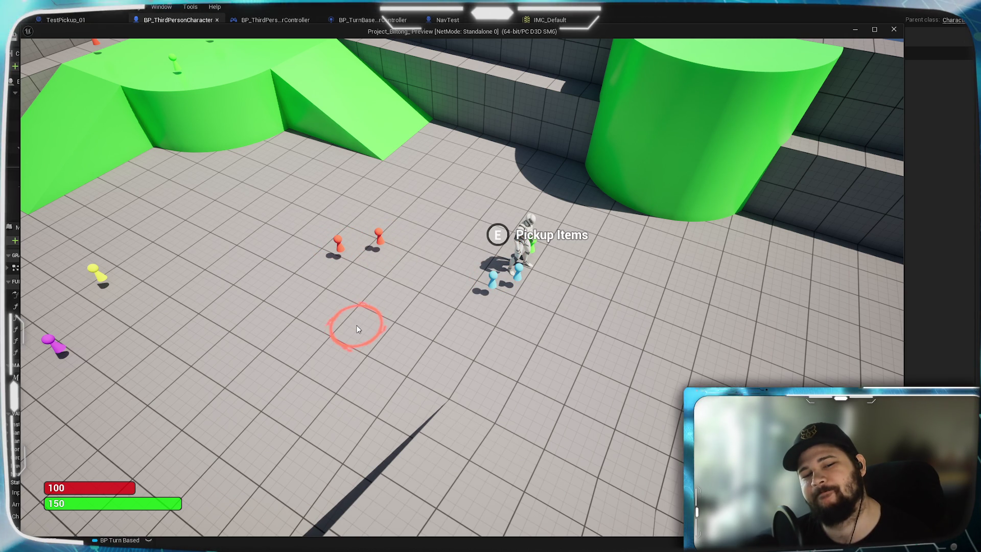
Step: Review the inventory again, walk back to the pawns, and stop the preview with Esc
{"action": "key", "text": "i"}
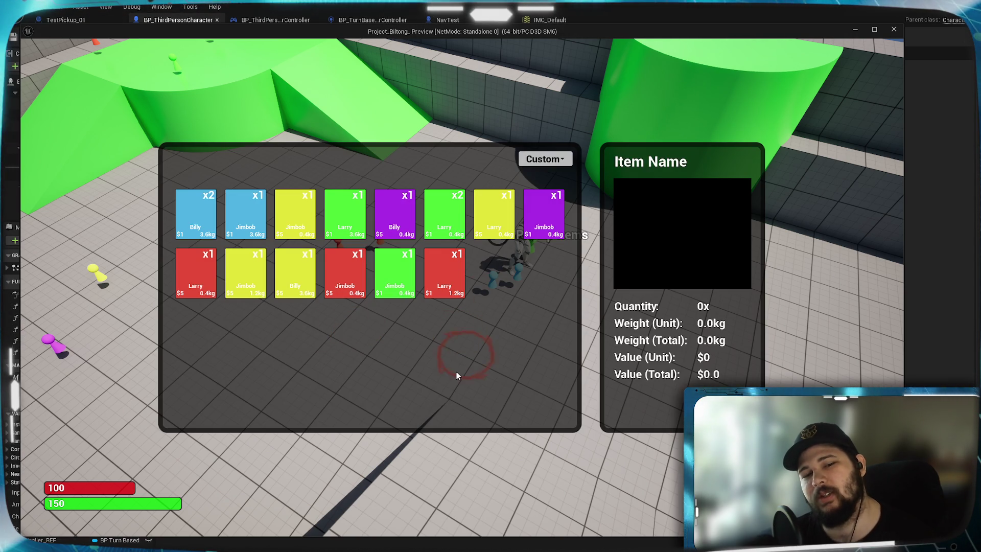
{"action": "key", "text": "i"}
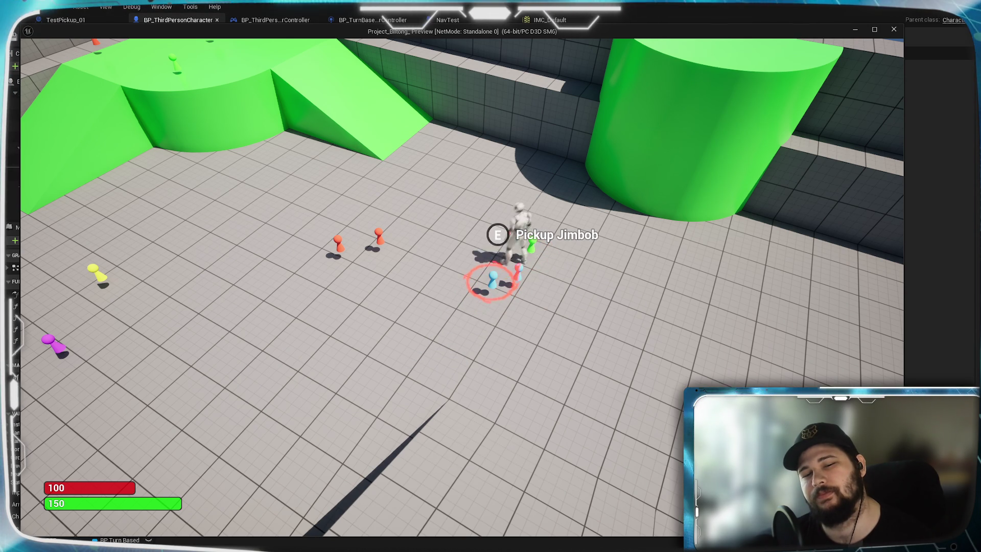
{"action": "left_click", "coordinate": [576, 342]}
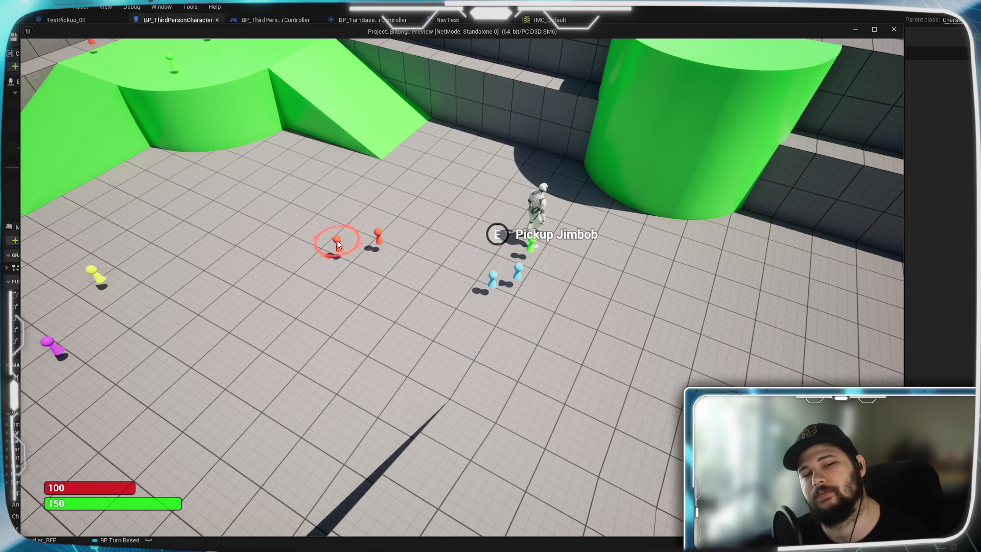
{"action": "left_click", "coordinate": [389, 404]}
{"action": "key", "text": "Escape"}
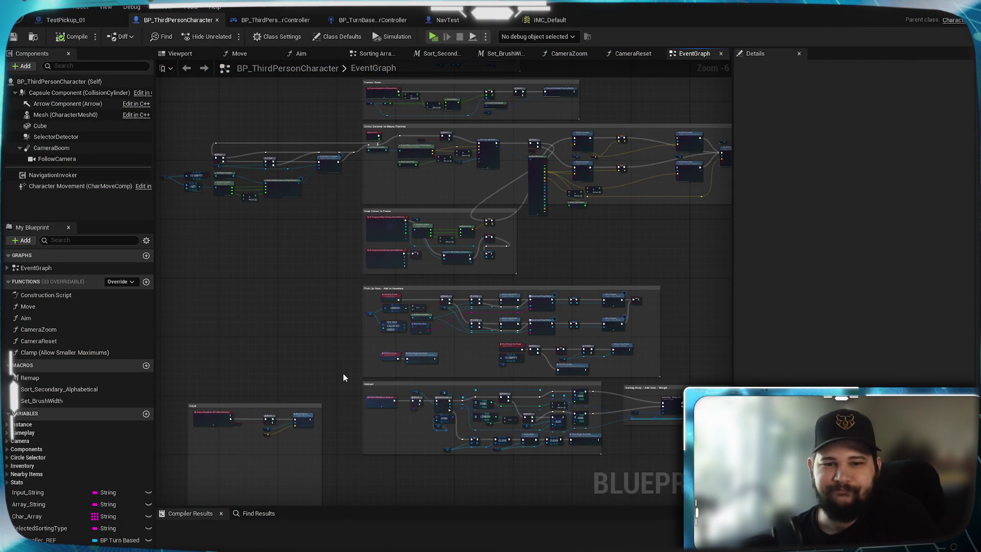
{"action": "mouse_move", "coordinate": [343, 377]}
{"action": "left_mouse_down"}
{"action": "mouse_move", "coordinate": [353, 226]}
{"action": "mouse_move", "coordinate": [378, 265]}
{"action": "left_mouse_up"}
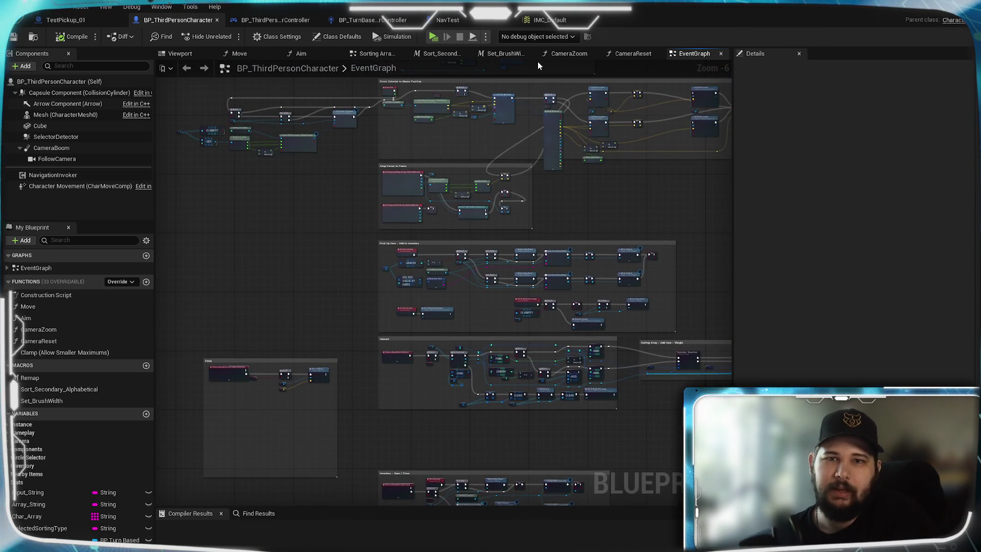
{"action": "left_click", "coordinate": [546, 20]}
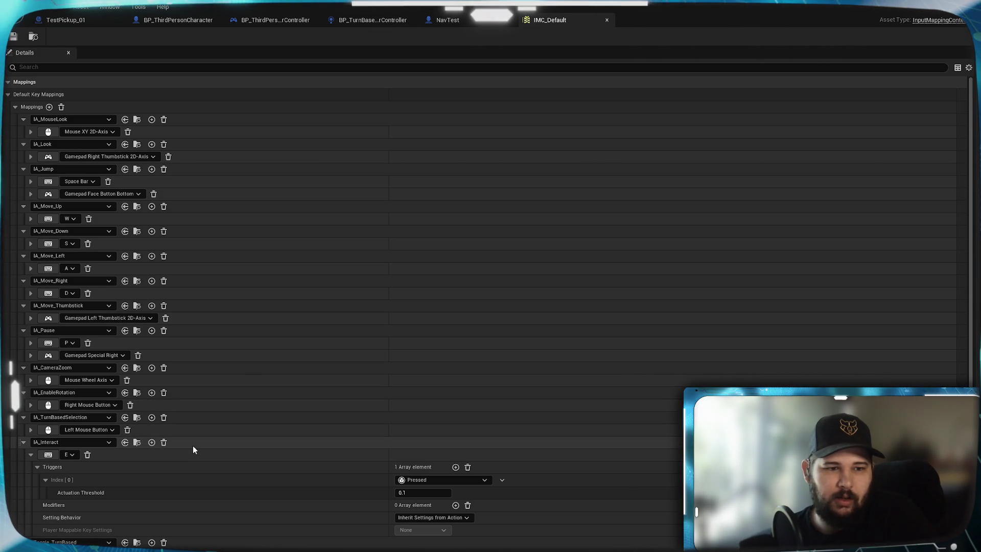
{"action": "scroll", "coordinate": [256, 416], "scroll_direction": "down", "scroll_amount": 3}
{"action": "scroll", "coordinate": [256, 416], "scroll_direction": "up", "scroll_amount": 3}
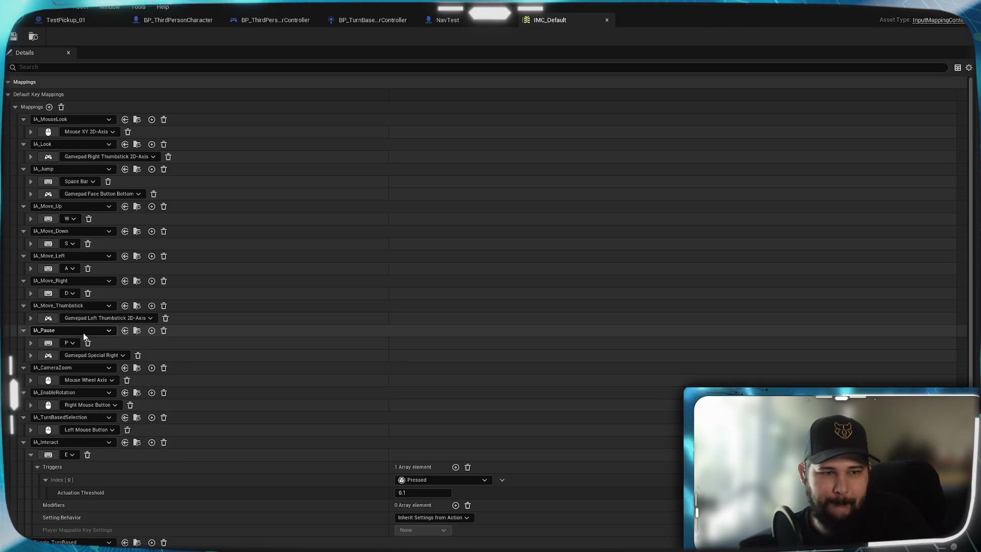
{"action": "scroll", "coordinate": [67, 219], "scroll_direction": "down", "scroll_amount": 4}
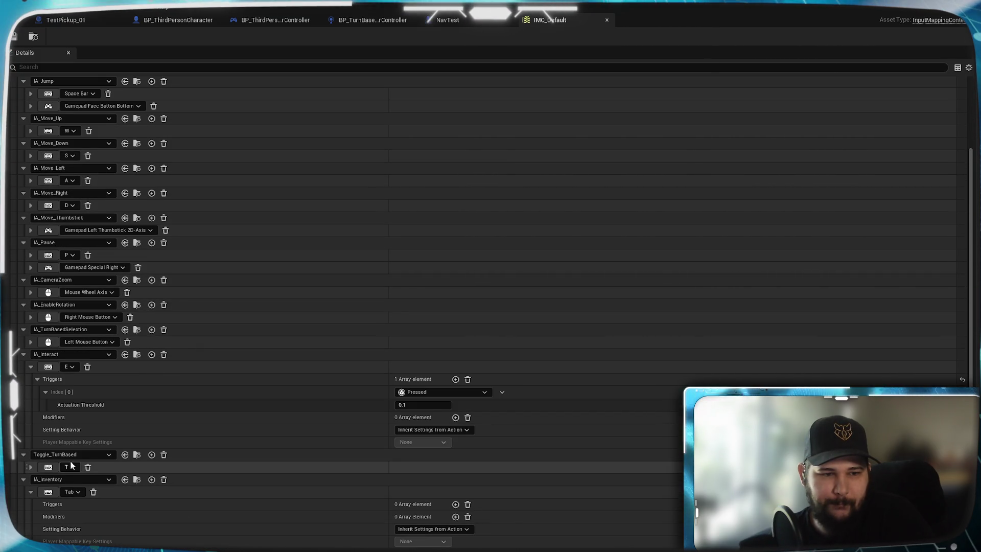
{"action": "scroll", "coordinate": [105, 435], "scroll_direction": "up", "scroll_amount": 2}
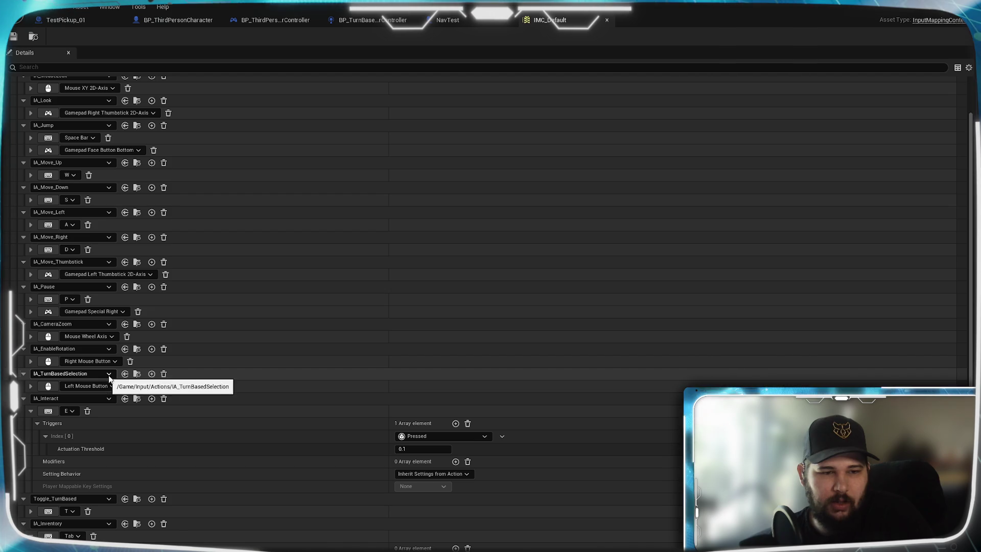
{"action": "left_click", "coordinate": [31, 386]}
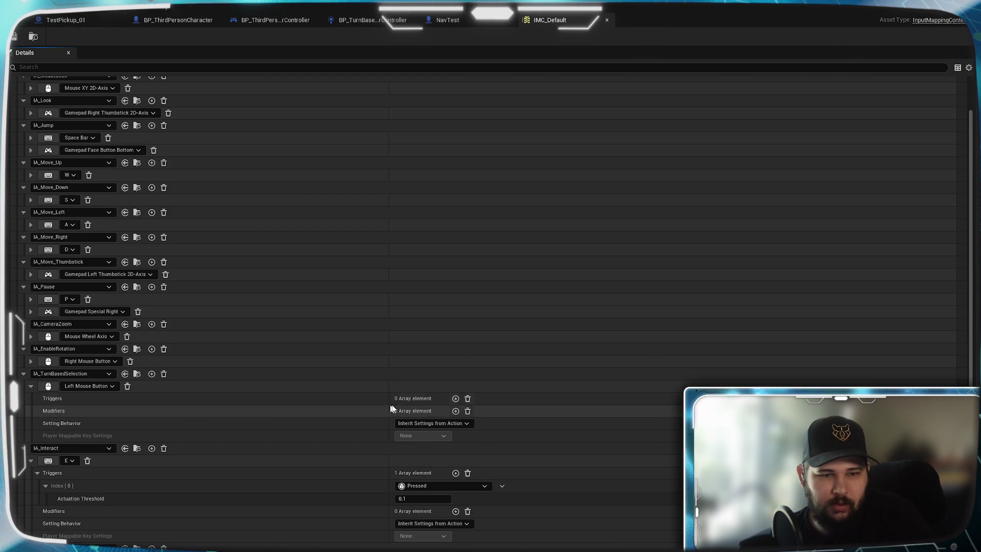
{"action": "left_click", "coordinate": [456, 399]}
{"action": "left_click", "coordinate": [440, 411]}
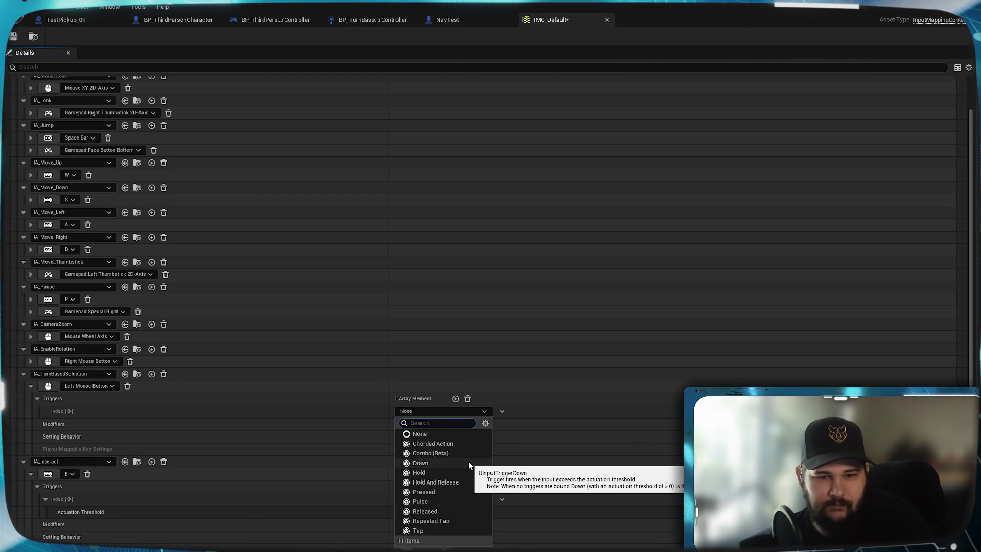
{"action": "left_click", "coordinate": [468, 398]}
{"action": "left_click", "coordinate": [455, 411]}
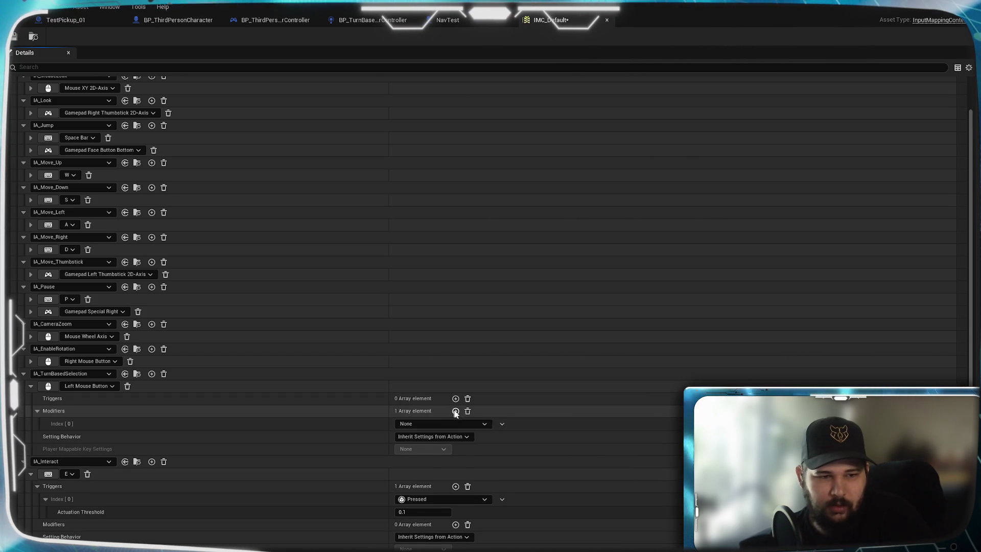
{"action": "left_click", "coordinate": [437, 424]}
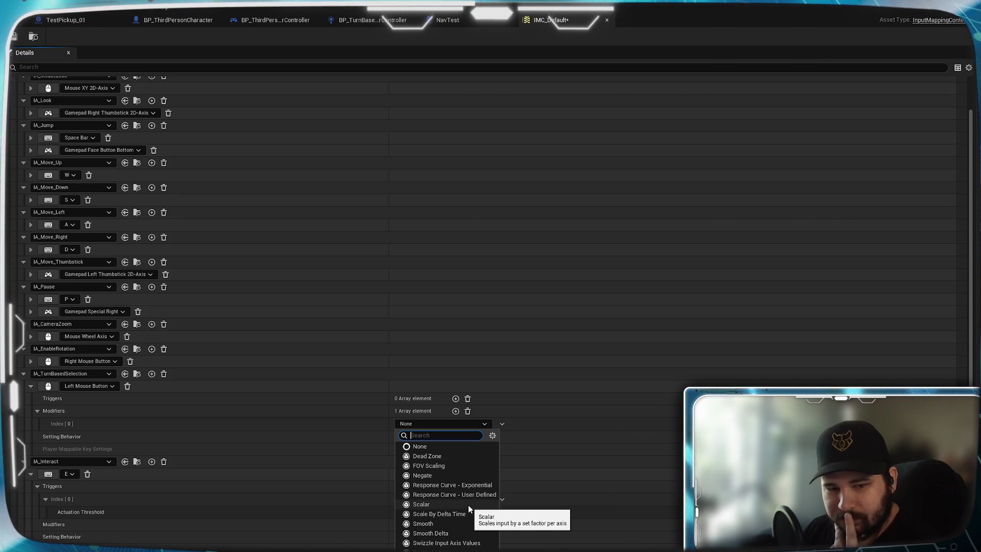
{"action": "left_click", "coordinate": [449, 478]}
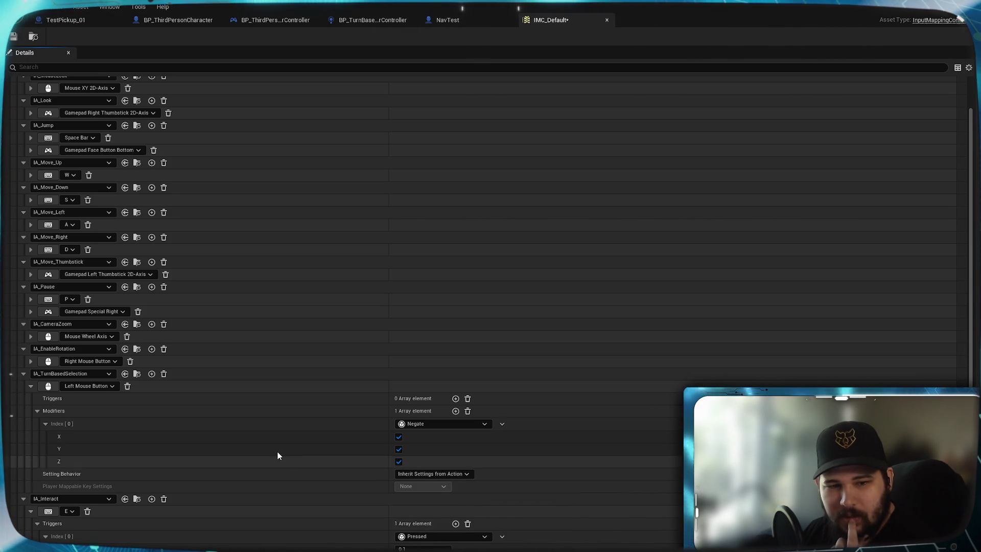
{"action": "left_click", "coordinate": [468, 411]}
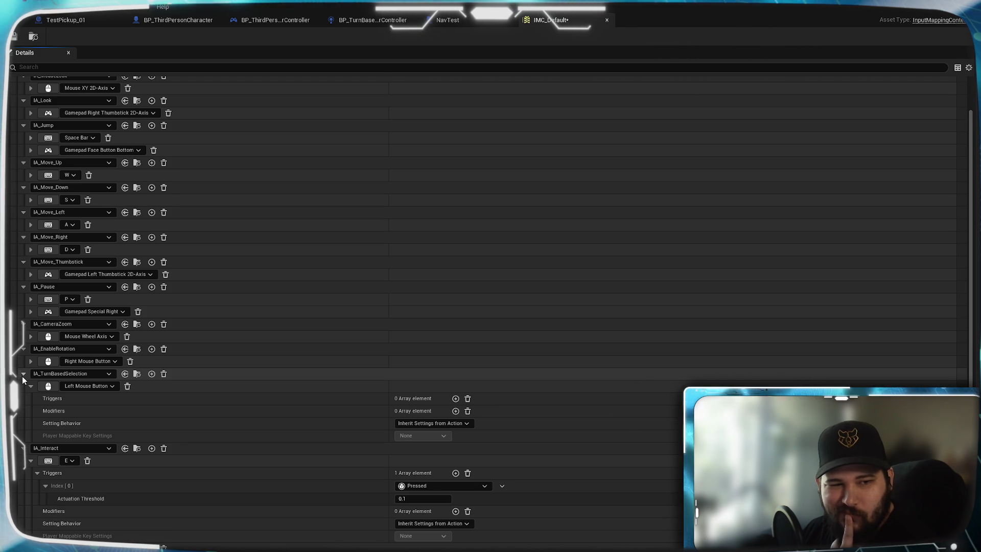
{"action": "left_click", "coordinate": [31, 386]}
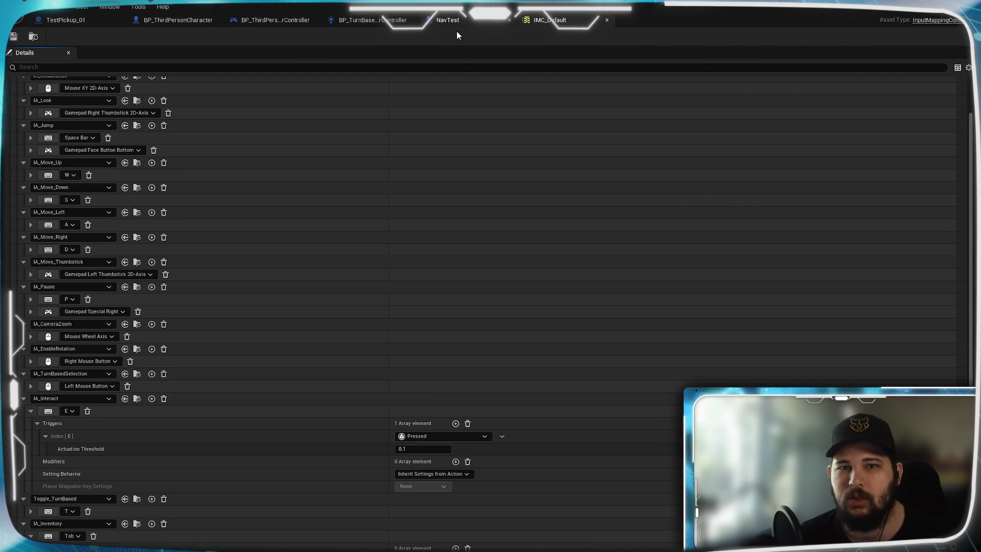
{"action": "left_click", "coordinate": [177, 20]}
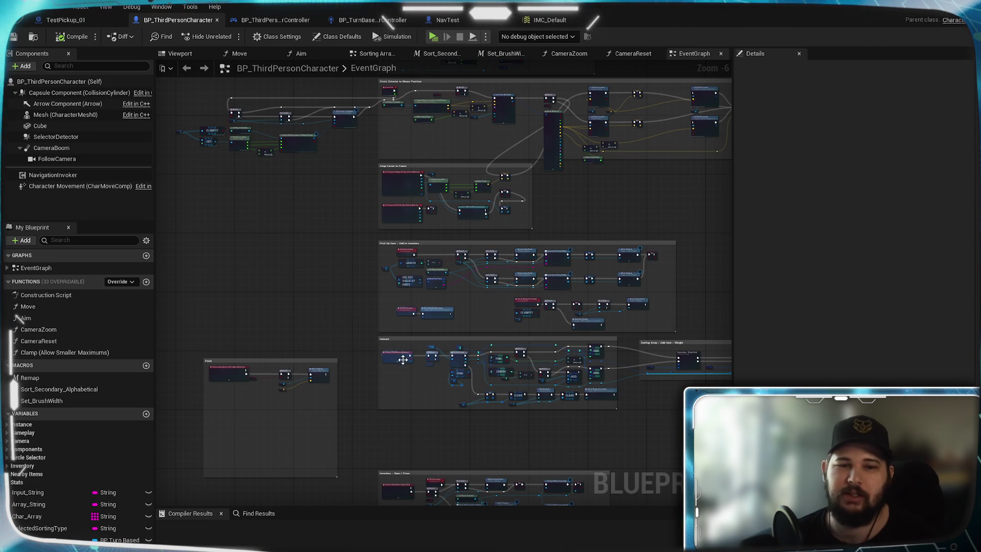
Step: Pan the EventGraph from the Interact group through Pick Up Item to the Inventory - Open / Close widget logic
{"action": "scroll", "coordinate": [377, 236], "scroll_direction": "up", "scroll_amount": 4}
{"action": "left_click_drag", "start_coordinate": [376, 225], "coordinate": [298, 247]}
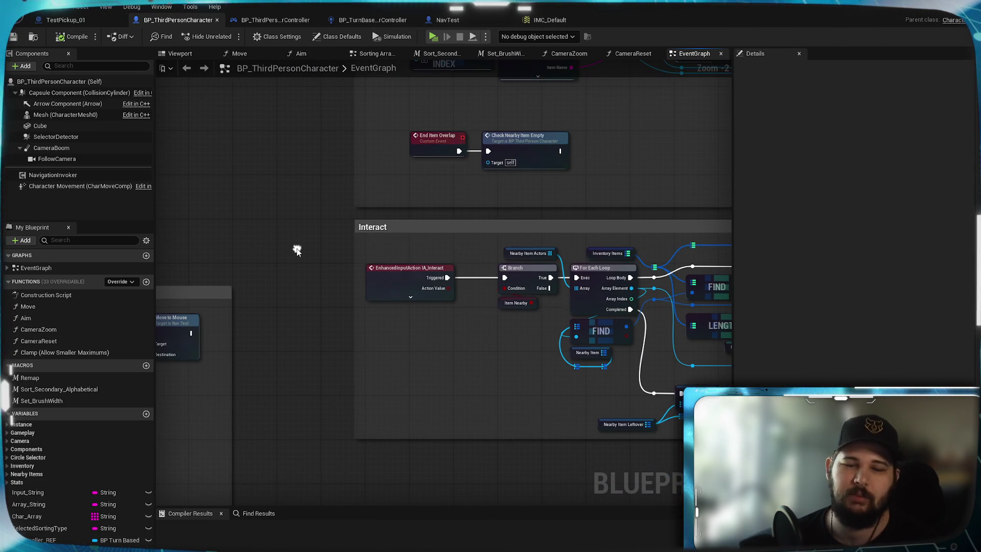
{"action": "left_click_drag", "start_coordinate": [388, 333], "coordinate": [348, 339]}
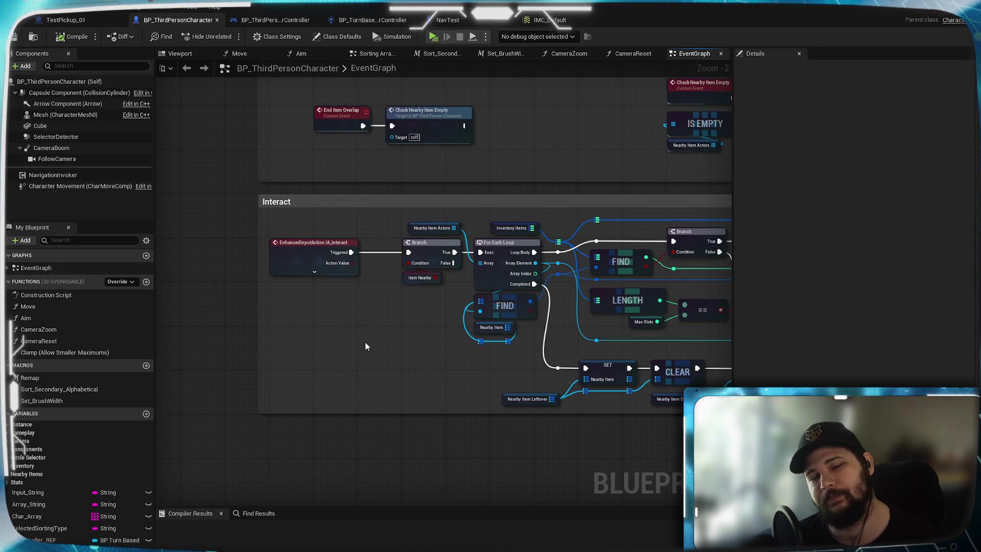
{"action": "scroll", "coordinate": [365, 347], "scroll_direction": "down", "scroll_amount": 3}
{"action": "scroll", "coordinate": [365, 347], "scroll_direction": "up", "scroll_amount": 2}
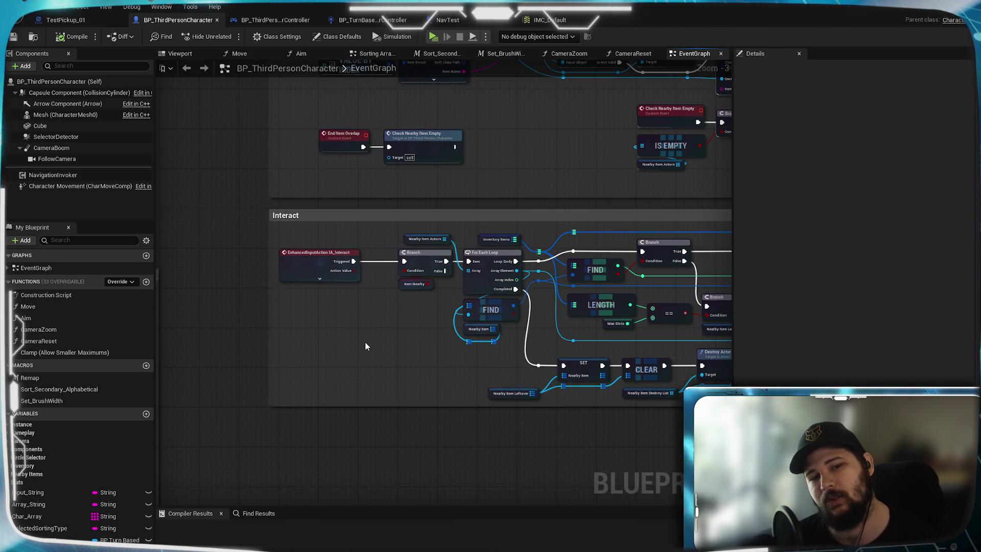
{"action": "mouse_move", "coordinate": [381, 340]}
{"action": "left_mouse_down"}
{"action": "mouse_move", "coordinate": [350, 353]}
{"action": "mouse_move", "coordinate": [363, 286]}
{"action": "left_mouse_up"}
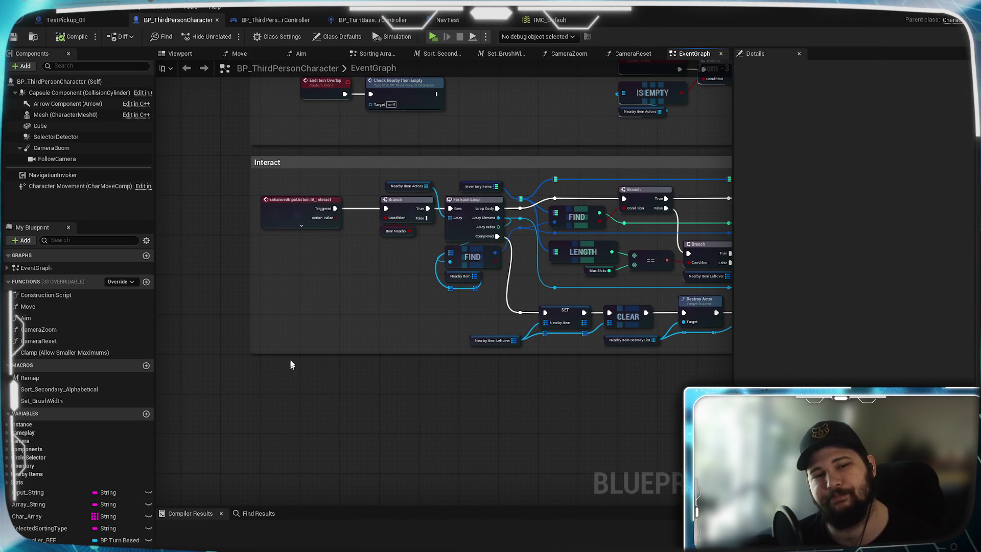
{"action": "mouse_move", "coordinate": [344, 272]}
{"action": "left_mouse_down"}
{"action": "mouse_move", "coordinate": [391, 391]}
{"action": "mouse_move", "coordinate": [464, 435]}
{"action": "left_mouse_up"}
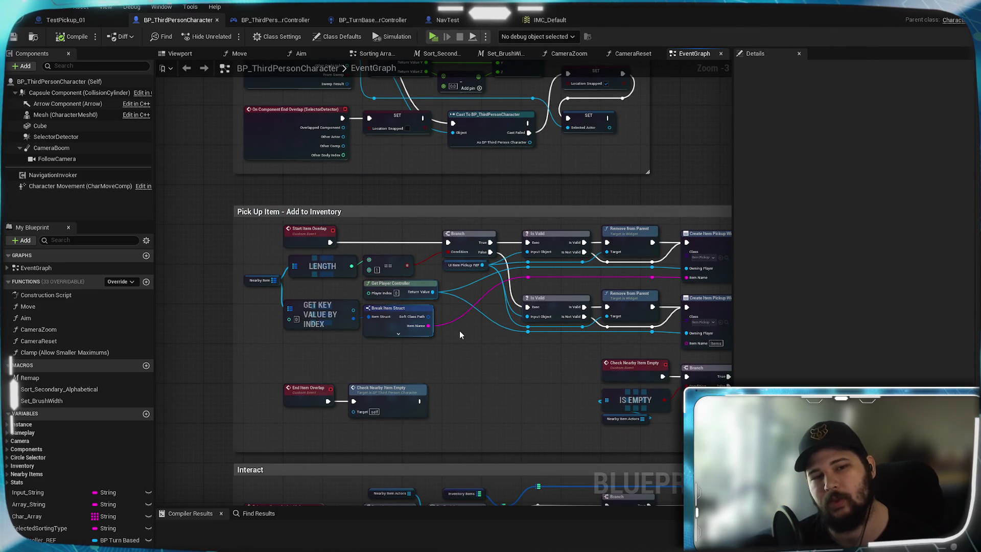
{"action": "left_click_drag", "start_coordinate": [459, 332], "coordinate": [474, 167]}
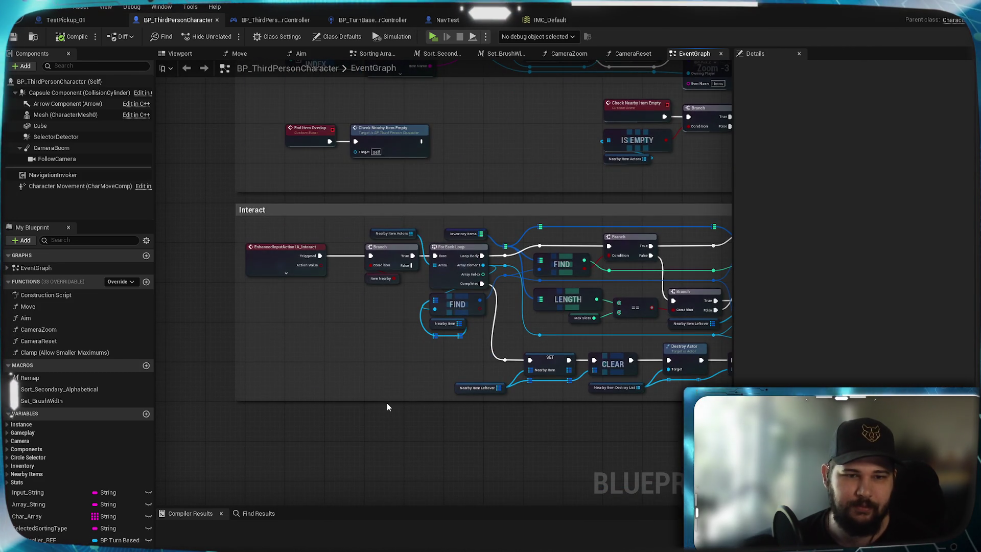
{"action": "scroll", "coordinate": [388, 403], "scroll_direction": "down", "scroll_amount": 4}
{"action": "mouse_move", "coordinate": [379, 373]}
{"action": "left_mouse_down"}
{"action": "mouse_move", "coordinate": [470, 218]}
{"action": "mouse_move", "coordinate": [418, 116]}
{"action": "left_mouse_up"}
{"action": "scroll", "coordinate": [470, 217], "scroll_direction": "up", "scroll_amount": 5}
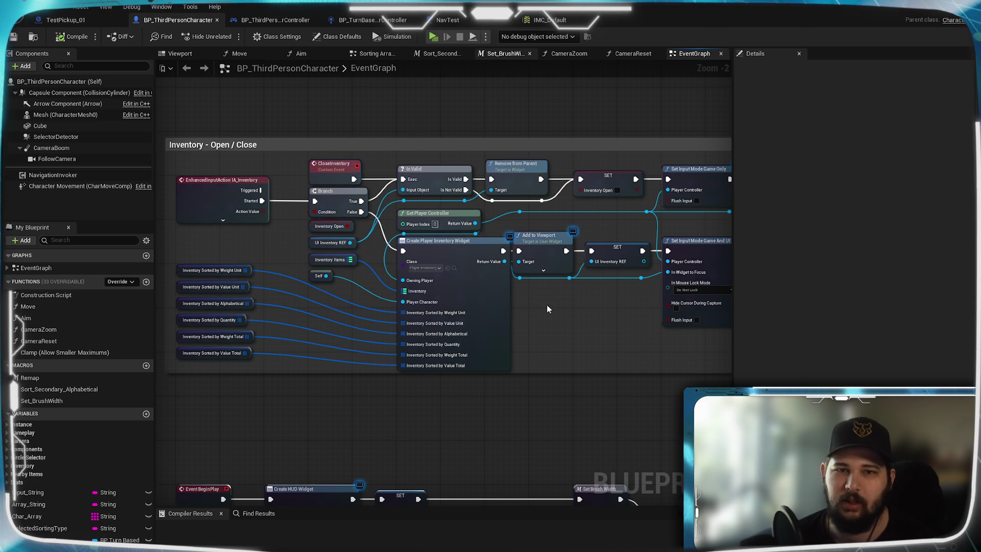
Step: Peek at the Set_BrushWidth graph, return to EventGraph, and pan past BeginPlay to the Interact group
{"action": "left_click", "coordinate": [504, 53]}
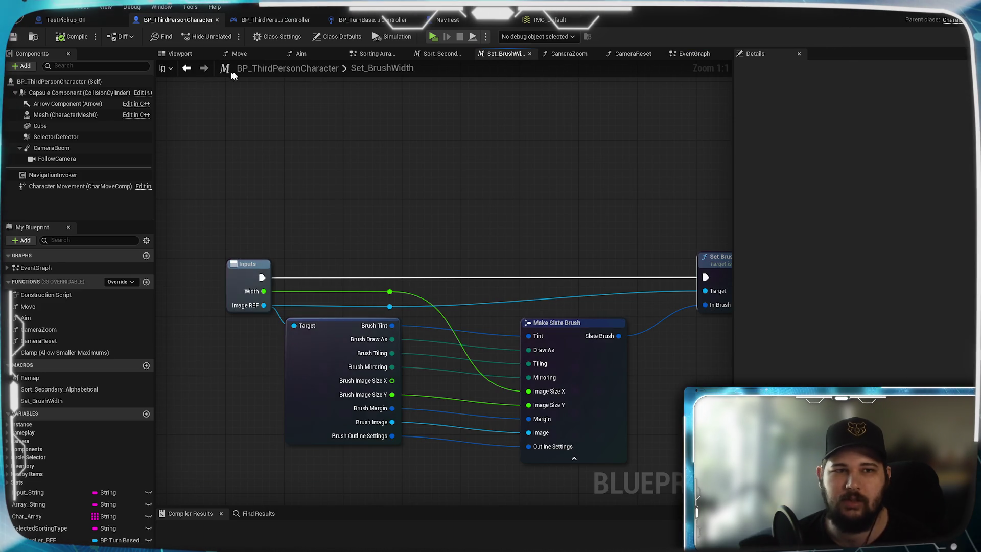
{"action": "key", "text": "alt+Left"}
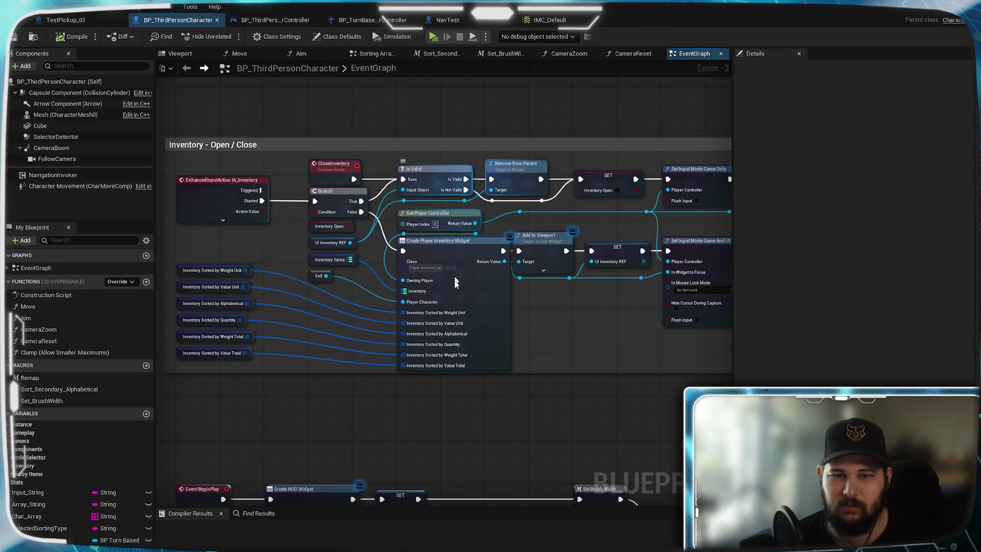
{"action": "mouse_move", "coordinate": [304, 131]}
{"action": "left_mouse_down"}
{"action": "mouse_move", "coordinate": [418, 188]}
{"action": "mouse_move", "coordinate": [365, 81]}
{"action": "left_mouse_up"}
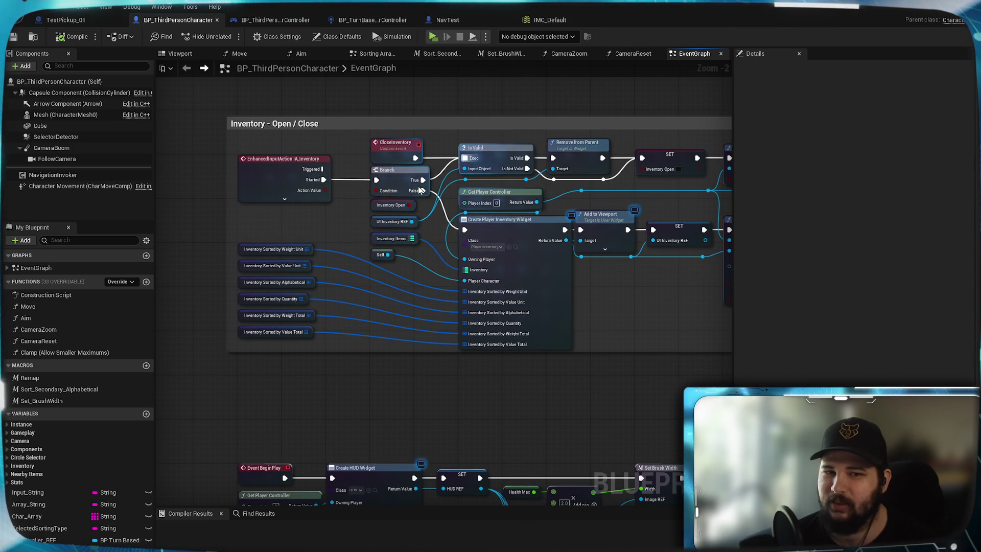
{"action": "mouse_move", "coordinate": [653, 311]}
{"action": "left_mouse_down"}
{"action": "mouse_move", "coordinate": [637, 88]}
{"action": "mouse_move", "coordinate": [501, 140]}
{"action": "mouse_move", "coordinate": [495, 288]}
{"action": "left_mouse_up"}
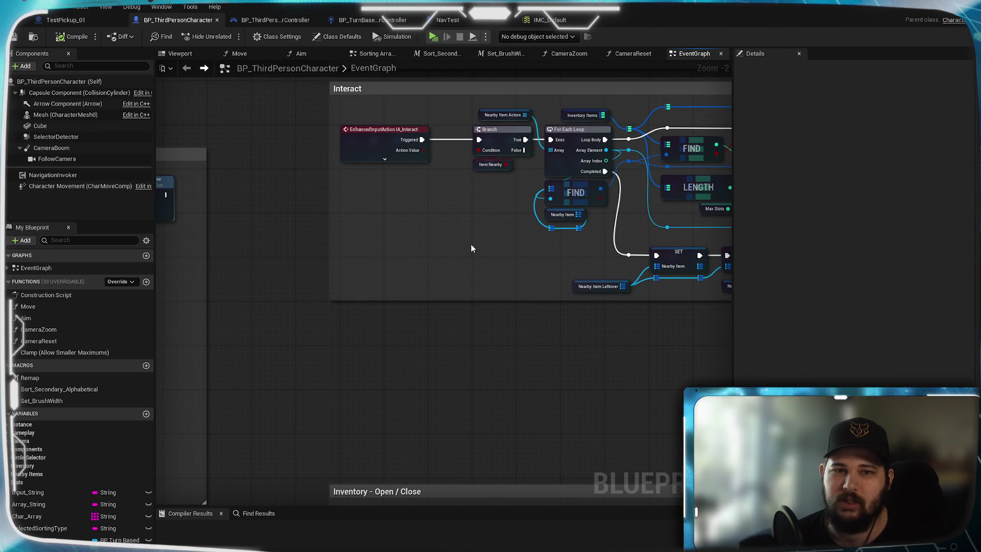
{"action": "left_click_drag", "start_coordinate": [471, 248], "coordinate": [422, 391]}
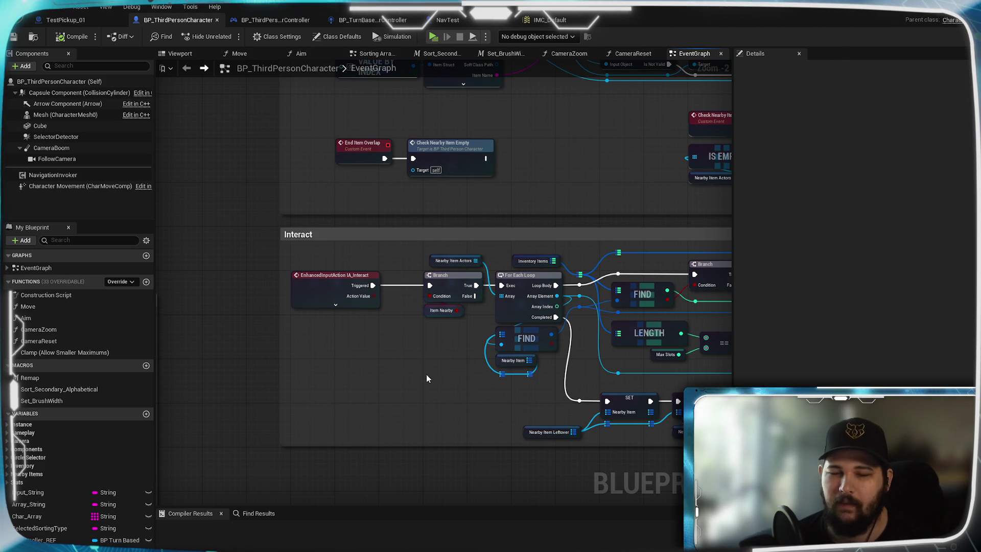
{"action": "mouse_move", "coordinate": [568, 174]}
{"action": "left_mouse_down"}
{"action": "mouse_move", "coordinate": [419, 298]}
{"action": "mouse_move", "coordinate": [333, 346]}
{"action": "mouse_move", "coordinate": [545, 292]}
{"action": "mouse_move", "coordinate": [521, 181]}
{"action": "left_mouse_up"}
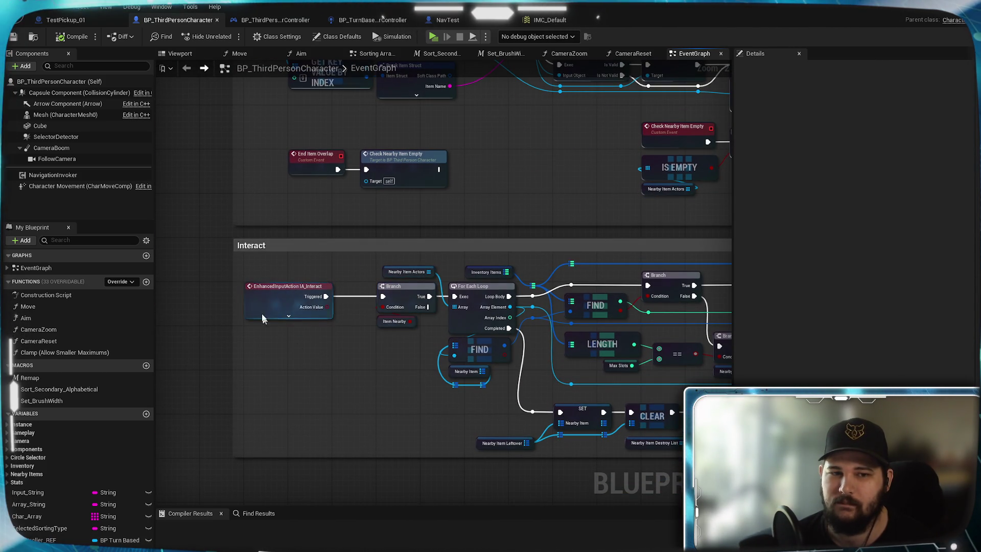
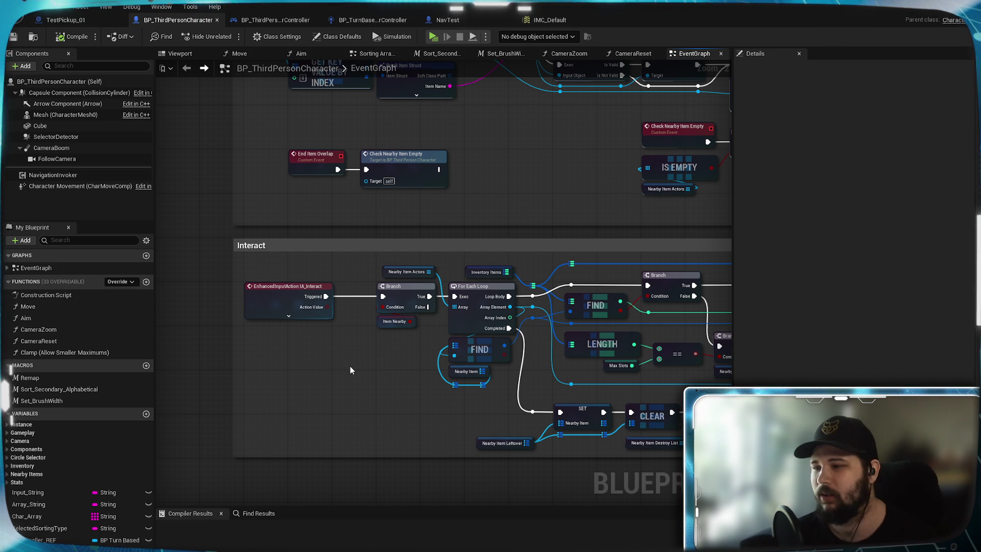
Step: Pan through the pickup, overlap, Snap Cursor, Circle Selector and widget positioning groups
{"action": "left_click_drag", "start_coordinate": [486, 169], "coordinate": [489, 377]}
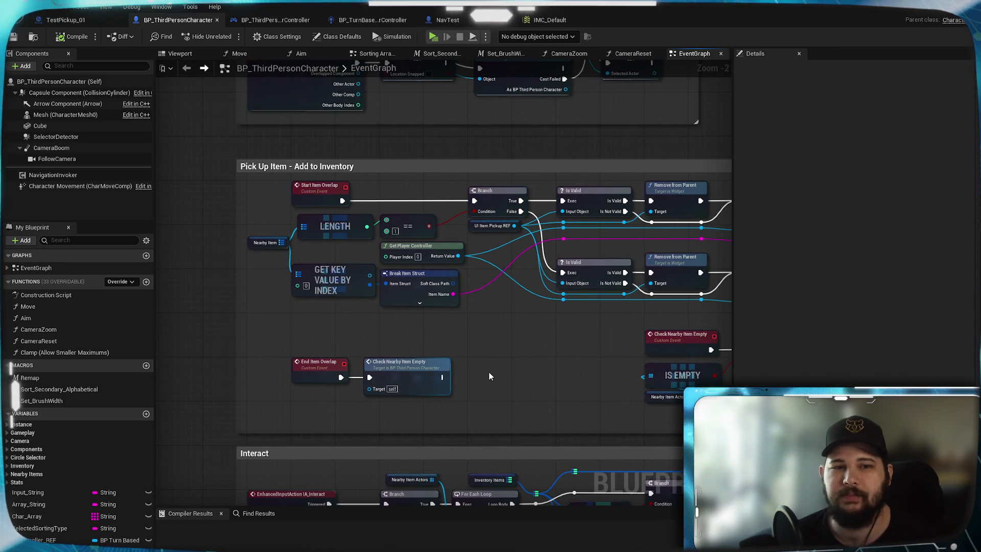
{"action": "left_click_drag", "start_coordinate": [472, 345], "coordinate": [457, 477]}
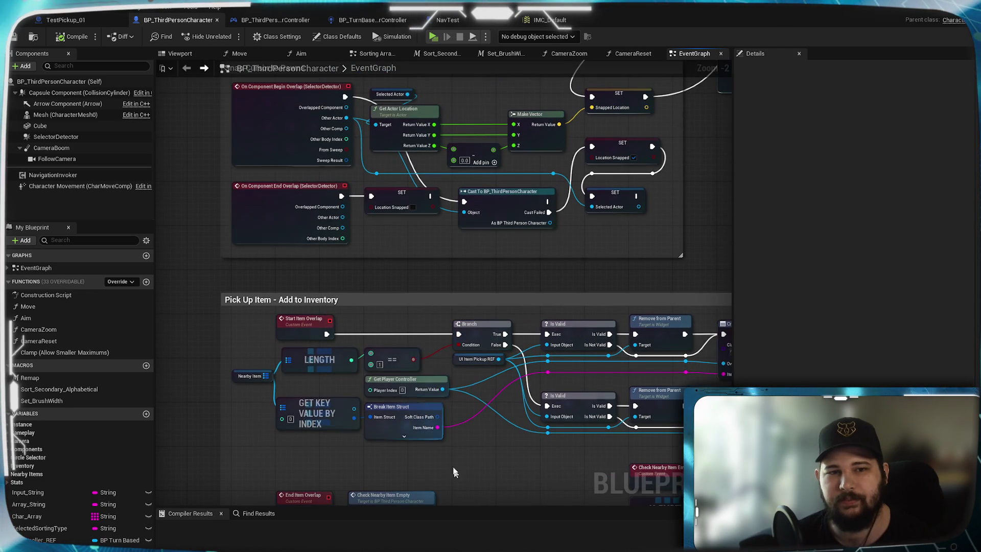
{"action": "left_click_drag", "start_coordinate": [408, 272], "coordinate": [438, 372]}
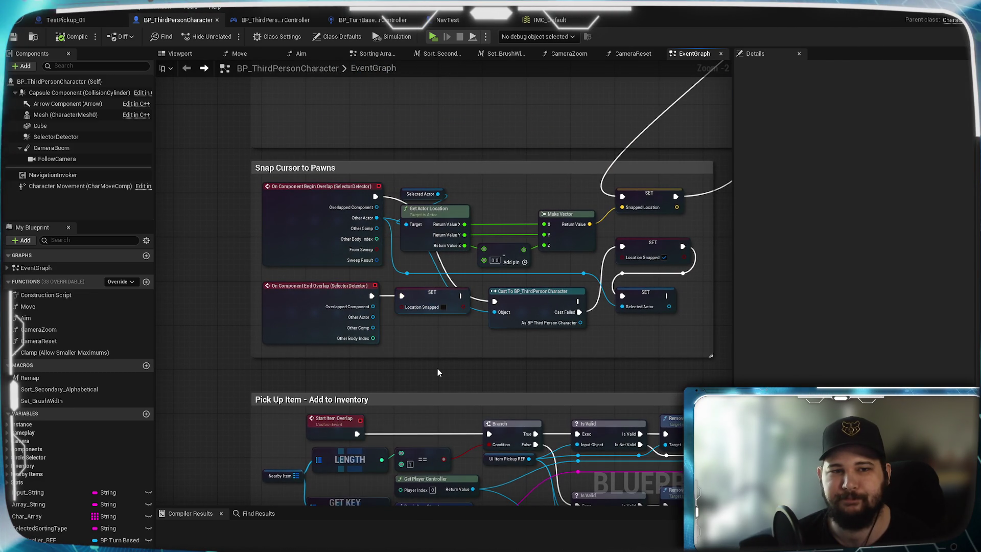
{"action": "left_click_drag", "start_coordinate": [505, 192], "coordinate": [505, 408]}
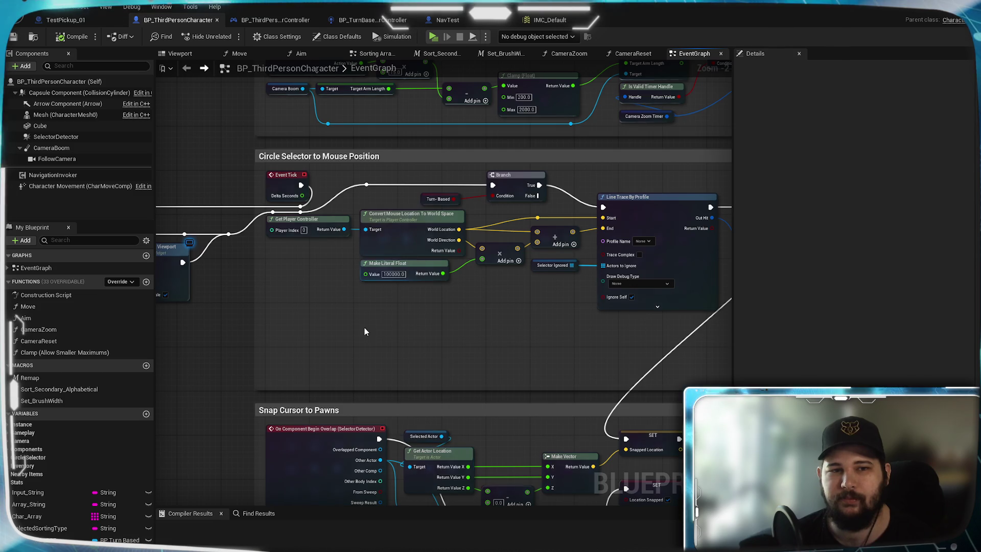
{"action": "left_click_drag", "start_coordinate": [364, 331], "coordinate": [363, 369]}
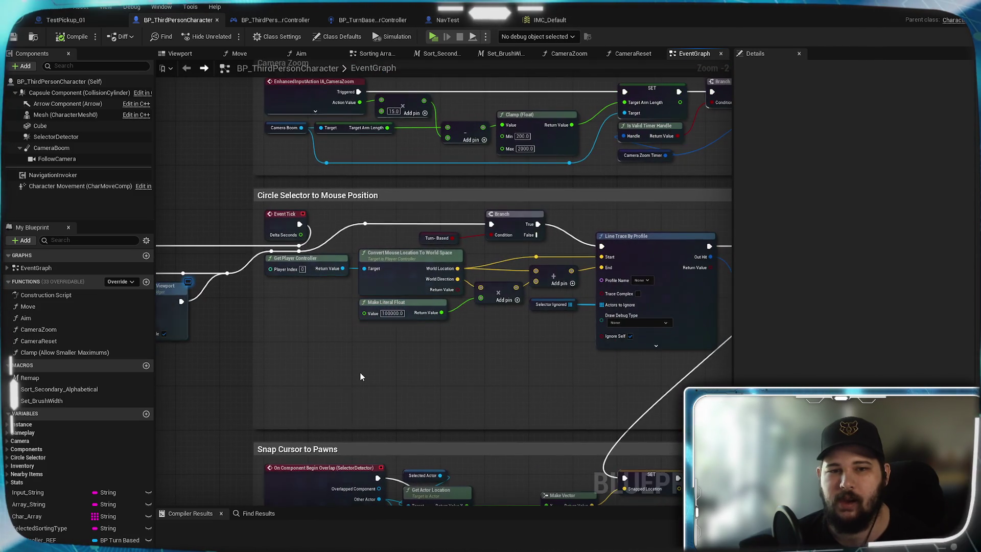
{"action": "left_click_drag", "start_coordinate": [495, 385], "coordinate": [61, 353]}
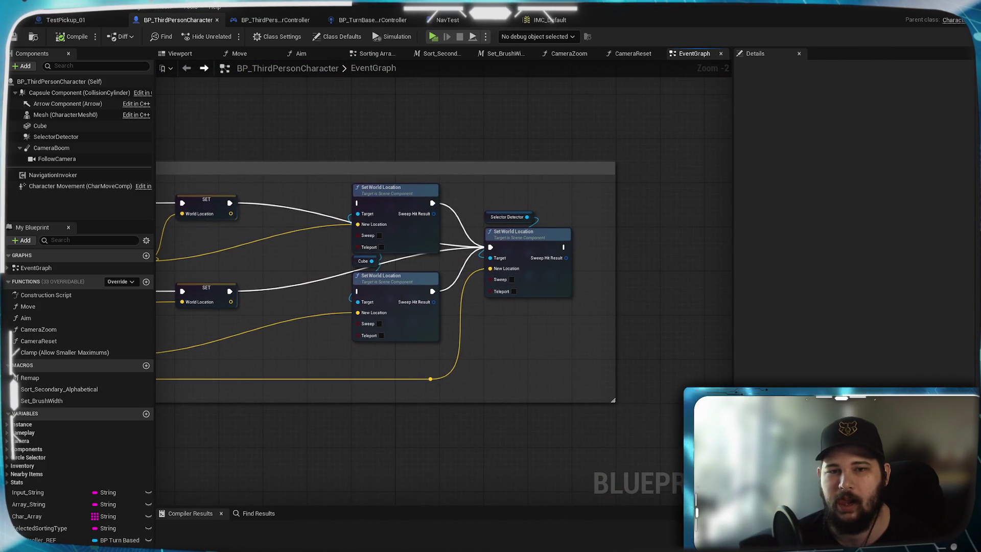
{"action": "left_click_drag", "start_coordinate": [358, 357], "coordinate": [243, 337]}
{"action": "mouse_move", "coordinate": [438, 460]}
{"action": "left_mouse_down"}
{"action": "mouse_move", "coordinate": [438, 313]}
{"action": "mouse_move", "coordinate": [729, 335]}
{"action": "left_mouse_up"}
{"action": "left_click_drag", "start_coordinate": [409, 340], "coordinate": [793, 309]}
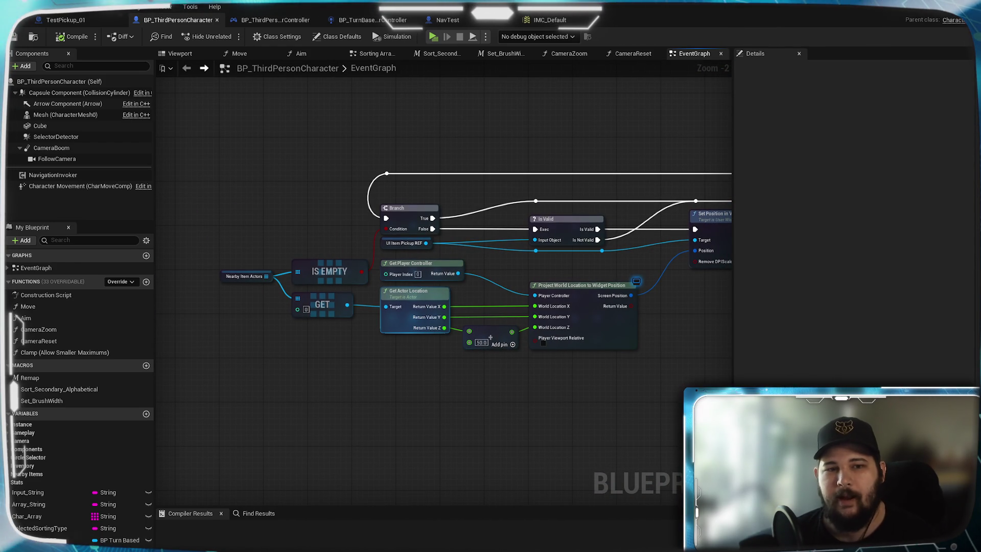
Step: Pan on to the Camera Zoom, Turn-Based Camera Rotation and Pause Menu groups
{"action": "mouse_move", "coordinate": [794, 312]}
{"action": "left_mouse_down"}
{"action": "mouse_move", "coordinate": [653, 326]}
{"action": "mouse_move", "coordinate": [771, 323]}
{"action": "mouse_move", "coordinate": [621, 357]}
{"action": "left_mouse_up"}
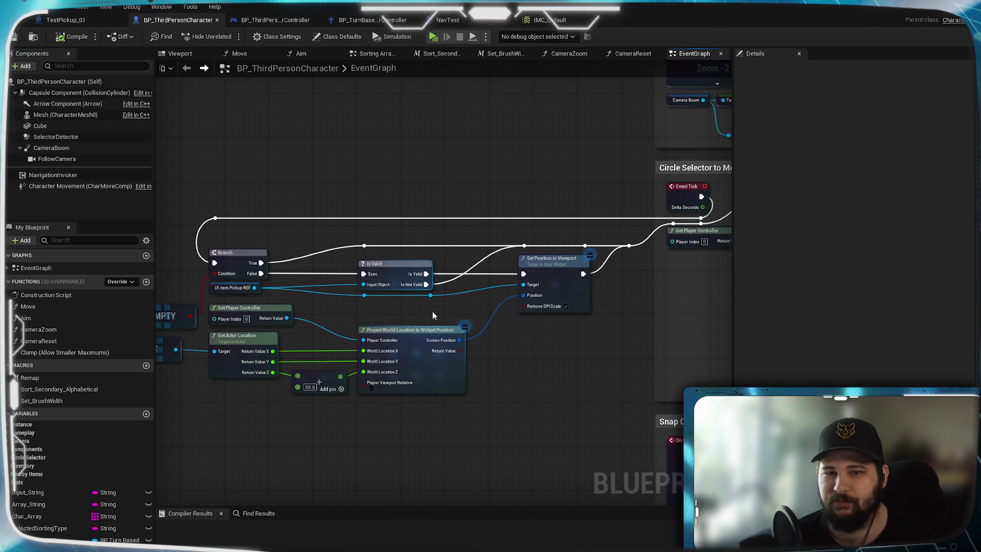
{"action": "left_click_drag", "start_coordinate": [432, 315], "coordinate": [597, 305]}
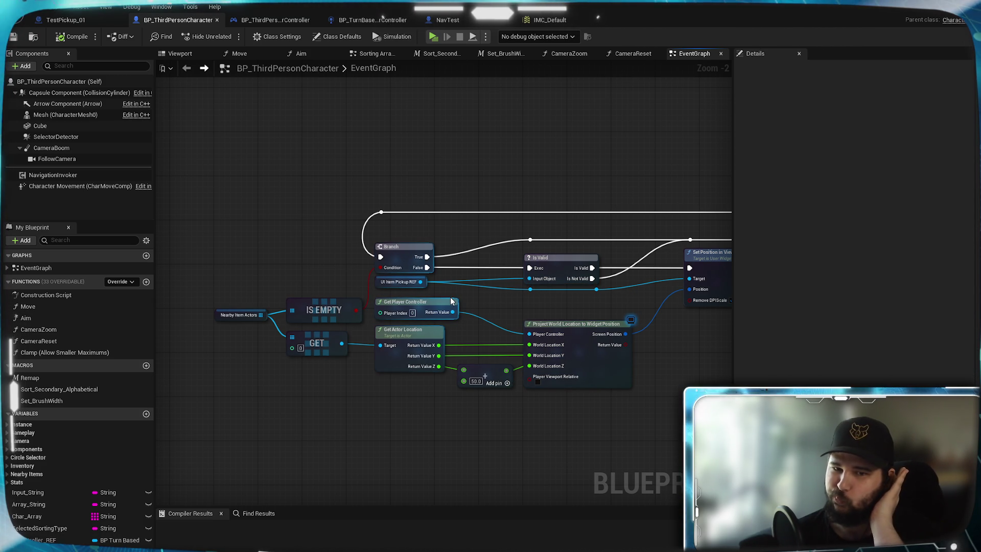
{"action": "left_click_drag", "start_coordinate": [543, 308], "coordinate": [344, 324]}
{"action": "left_click_drag", "start_coordinate": [400, 301], "coordinate": [420, 303]}
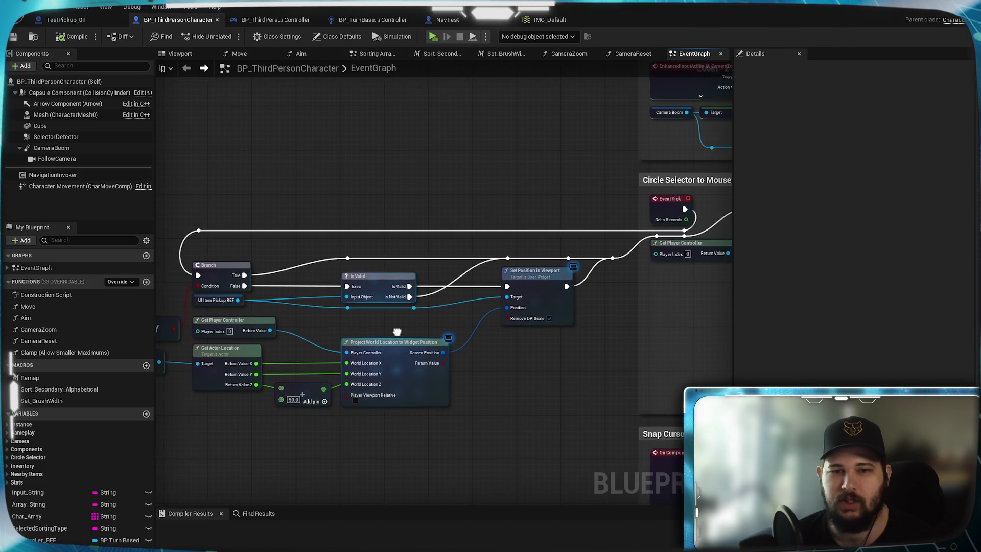
{"action": "left_click_drag", "start_coordinate": [593, 324], "coordinate": [420, 379]}
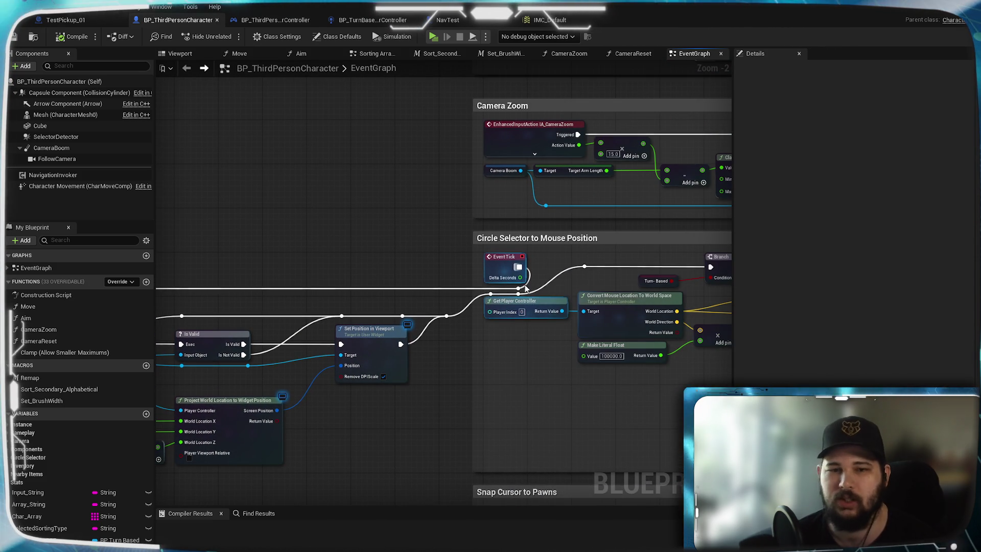
{"action": "left_click_drag", "start_coordinate": [428, 264], "coordinate": [285, 382]}
{"action": "mouse_move", "coordinate": [452, 222]}
{"action": "left_mouse_down"}
{"action": "mouse_move", "coordinate": [434, 399]}
{"action": "mouse_move", "coordinate": [453, 220]}
{"action": "left_mouse_up"}
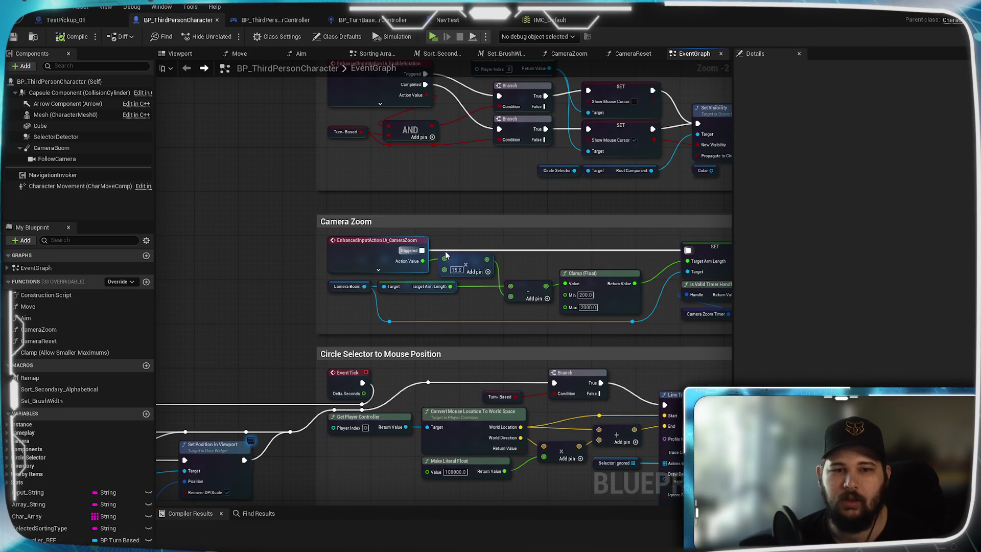
{"action": "mouse_move", "coordinate": [555, 260]}
{"action": "left_mouse_down"}
{"action": "mouse_move", "coordinate": [468, 319]}
{"action": "mouse_move", "coordinate": [443, 319]}
{"action": "mouse_move", "coordinate": [518, 296]}
{"action": "mouse_move", "coordinate": [520, 497]}
{"action": "mouse_move", "coordinate": [519, 367]}
{"action": "left_mouse_up"}
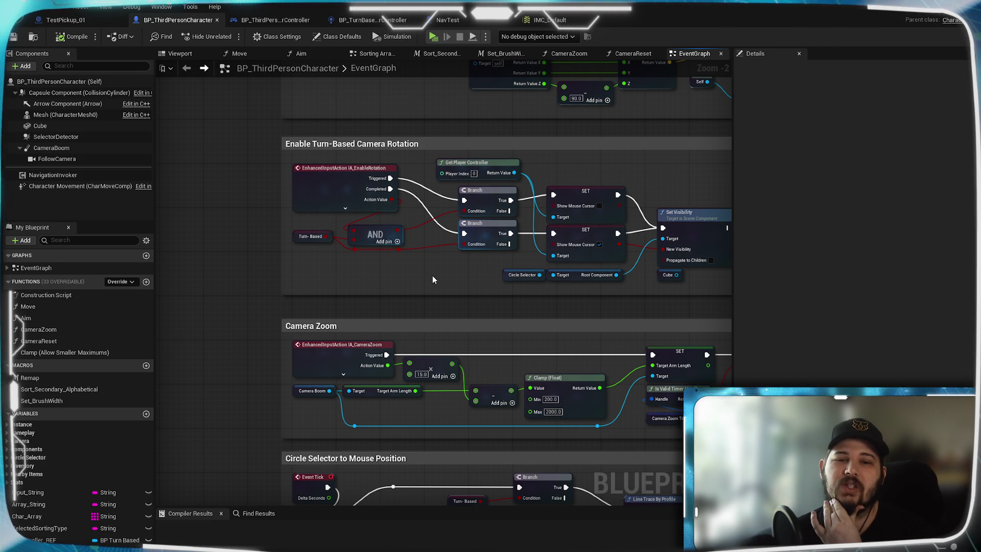
{"action": "left_click_drag", "start_coordinate": [433, 279], "coordinate": [432, 305]}
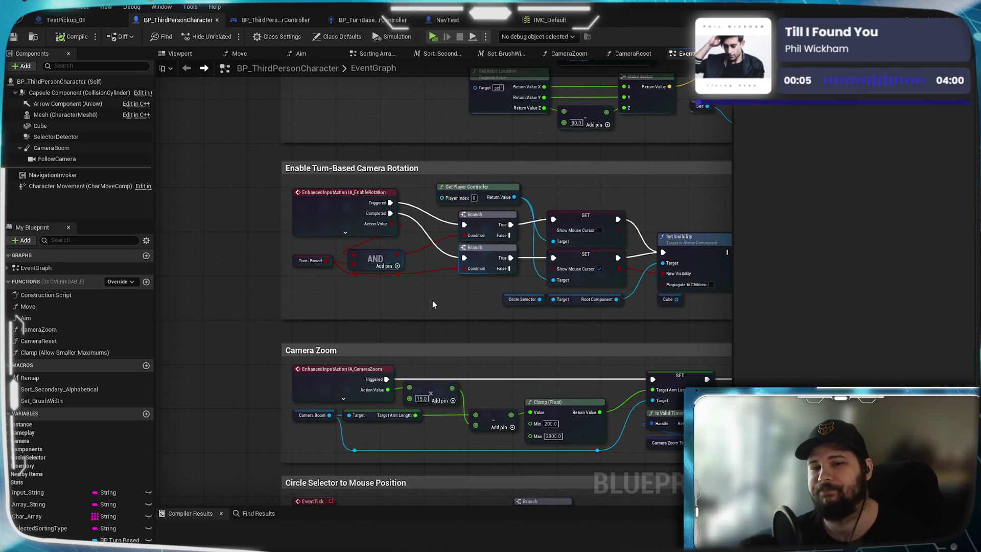
{"action": "left_click_drag", "start_coordinate": [433, 305], "coordinate": [419, 433]}
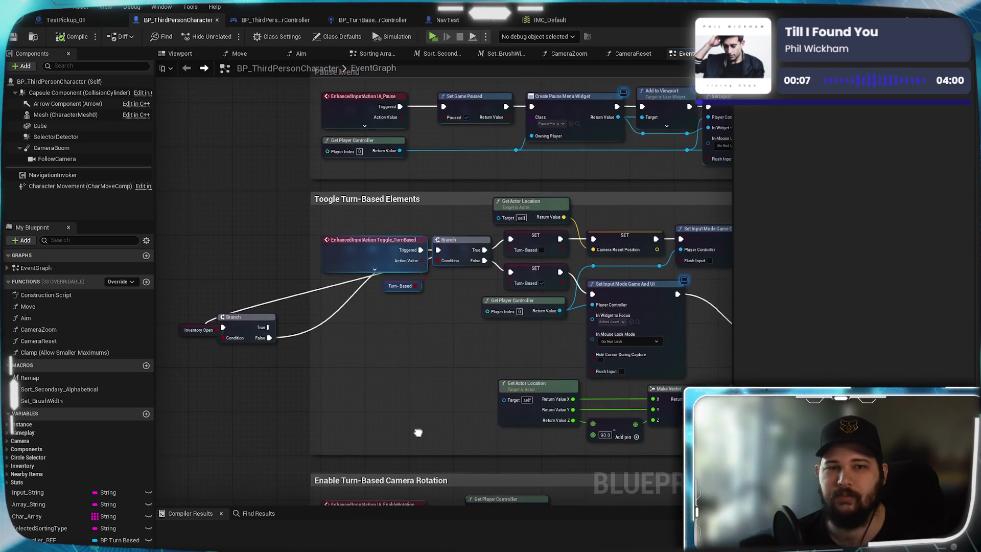
Step: Move the Inventory Open getter below its Branch in Toggle Turn-Based Elements
{"action": "left_click_drag", "start_coordinate": [385, 379], "coordinate": [514, 337]}
{"action": "scroll", "coordinate": [514, 336], "scroll_direction": "up", "scroll_amount": 2}
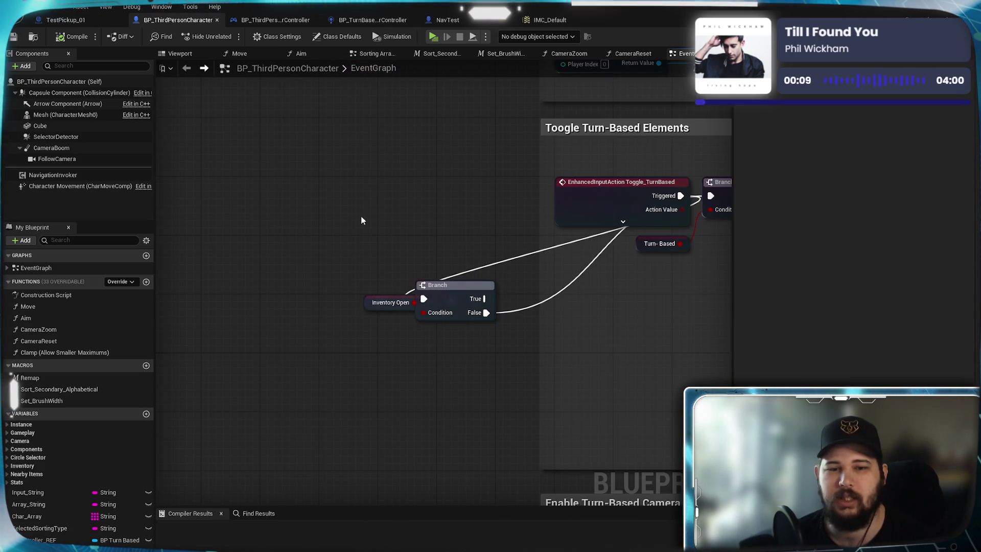
{"action": "left_click_drag", "start_coordinate": [346, 218], "coordinate": [474, 399]}
{"action": "left_click", "coordinate": [379, 312]}
{"action": "mouse_move", "coordinate": [380, 309]}
{"action": "left_mouse_down"}
{"action": "mouse_move", "coordinate": [407, 373]}
{"action": "mouse_move", "coordinate": [441, 342]}
{"action": "mouse_move", "coordinate": [429, 343]}
{"action": "left_mouse_up"}
{"action": "left_click", "coordinate": [531, 360]}
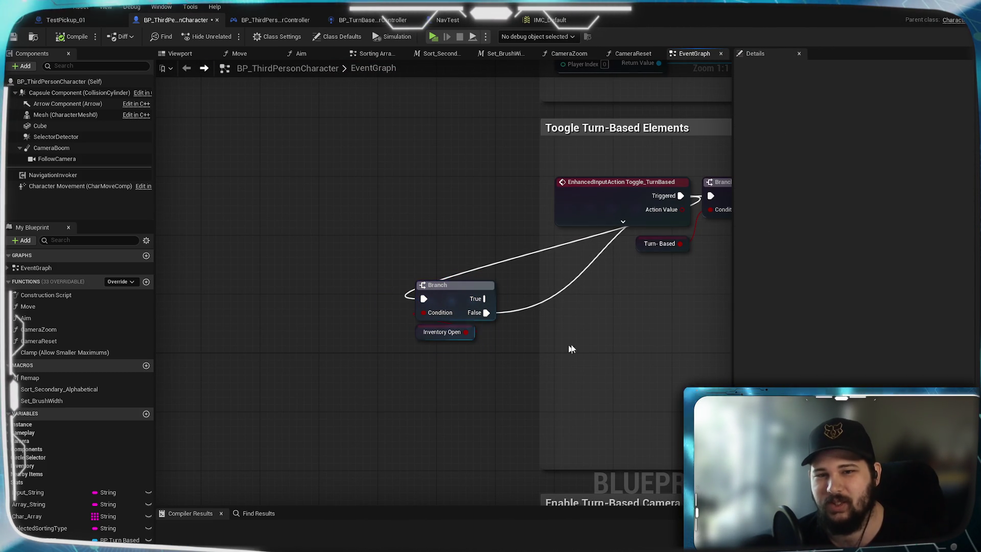
{"action": "left_click_drag", "start_coordinate": [400, 234], "coordinate": [506, 387]}
{"action": "scroll", "coordinate": [491, 414], "scroll_direction": "down", "scroll_amount": 1}
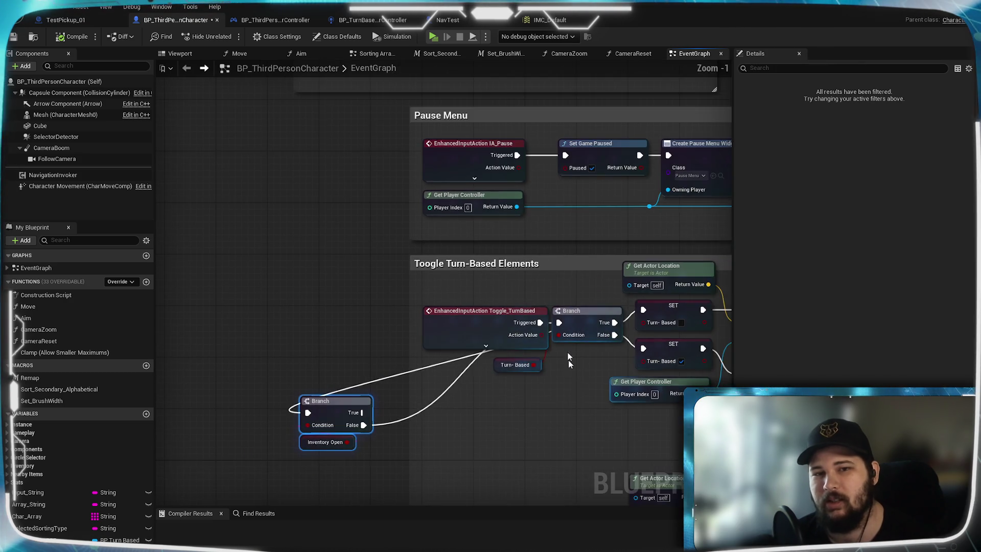
{"action": "left_click_drag", "start_coordinate": [577, 391], "coordinate": [502, 522]}
{"action": "left_click", "coordinate": [229, 306]}
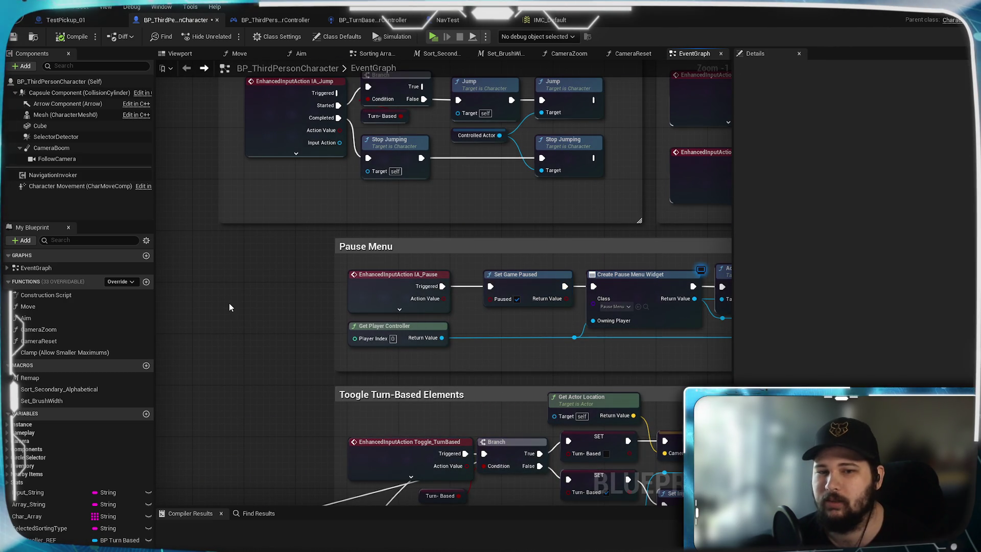
Step: Review the Jump input logic and the Move and Aim function graphs' Inventory Open checks
{"action": "mouse_move", "coordinate": [587, 368]}
{"action": "left_mouse_down"}
{"action": "mouse_move", "coordinate": [434, 362]}
{"action": "mouse_move", "coordinate": [613, 355]}
{"action": "mouse_move", "coordinate": [543, 342]}
{"action": "mouse_move", "coordinate": [529, 349]}
{"action": "mouse_move", "coordinate": [506, 419]}
{"action": "mouse_move", "coordinate": [624, 490]}
{"action": "mouse_move", "coordinate": [598, 348]}
{"action": "mouse_move", "coordinate": [487, 218]}
{"action": "mouse_move", "coordinate": [478, 357]}
{"action": "mouse_move", "coordinate": [489, 367]}
{"action": "left_mouse_up"}
{"action": "mouse_move", "coordinate": [468, 276]}
{"action": "left_mouse_down"}
{"action": "mouse_move", "coordinate": [438, 453]}
{"action": "mouse_move", "coordinate": [425, 261]}
{"action": "left_mouse_up"}
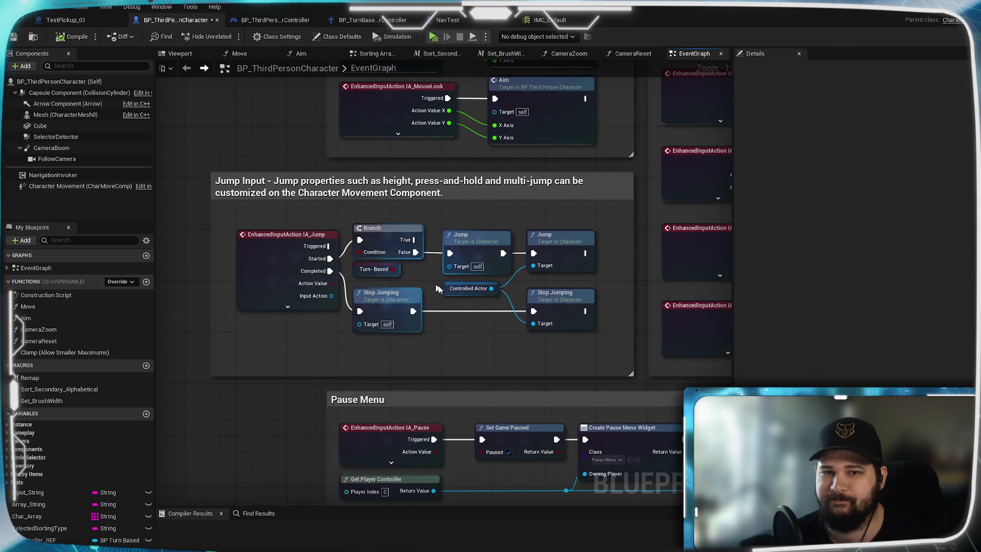
{"action": "left_click_drag", "start_coordinate": [510, 363], "coordinate": [443, 471]}
{"action": "mouse_move", "coordinate": [580, 340]}
{"action": "left_mouse_down"}
{"action": "mouse_move", "coordinate": [567, 388]}
{"action": "mouse_move", "coordinate": [543, 390]}
{"action": "left_mouse_up"}
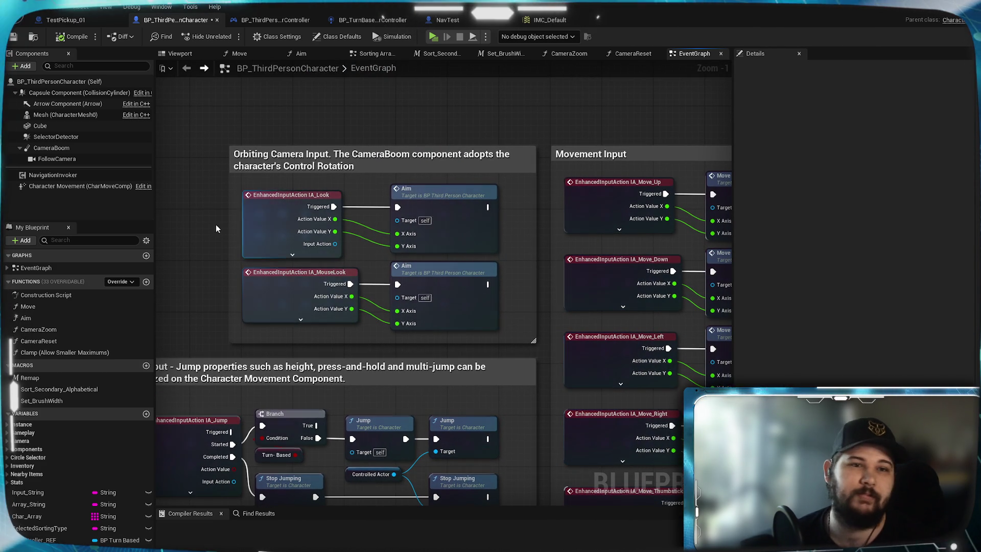
{"action": "left_click", "coordinate": [240, 53]}
{"action": "mouse_move", "coordinate": [295, 183]}
{"action": "left_mouse_down"}
{"action": "mouse_move", "coordinate": [522, 123]}
{"action": "mouse_move", "coordinate": [465, 293]}
{"action": "left_mouse_up"}
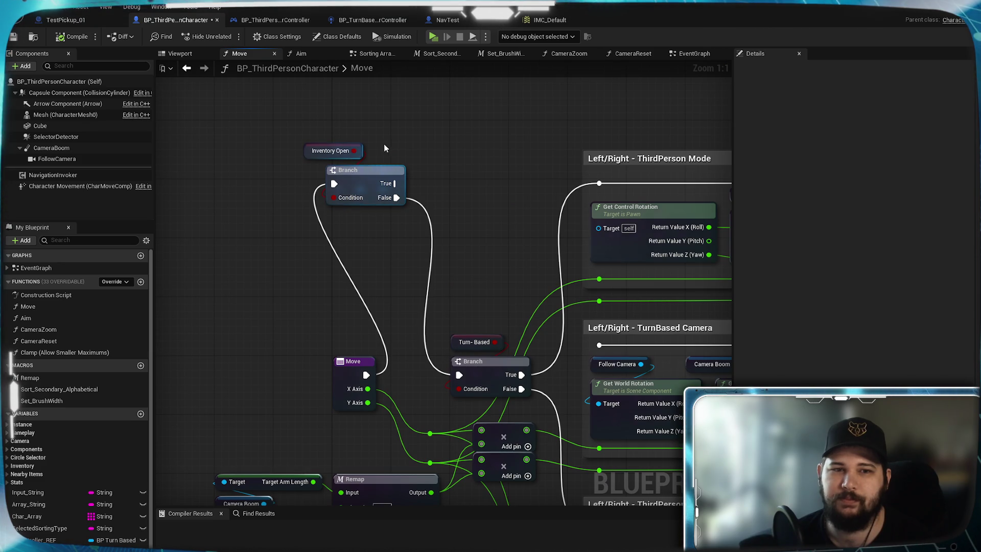
{"action": "left_click", "coordinate": [321, 53]}
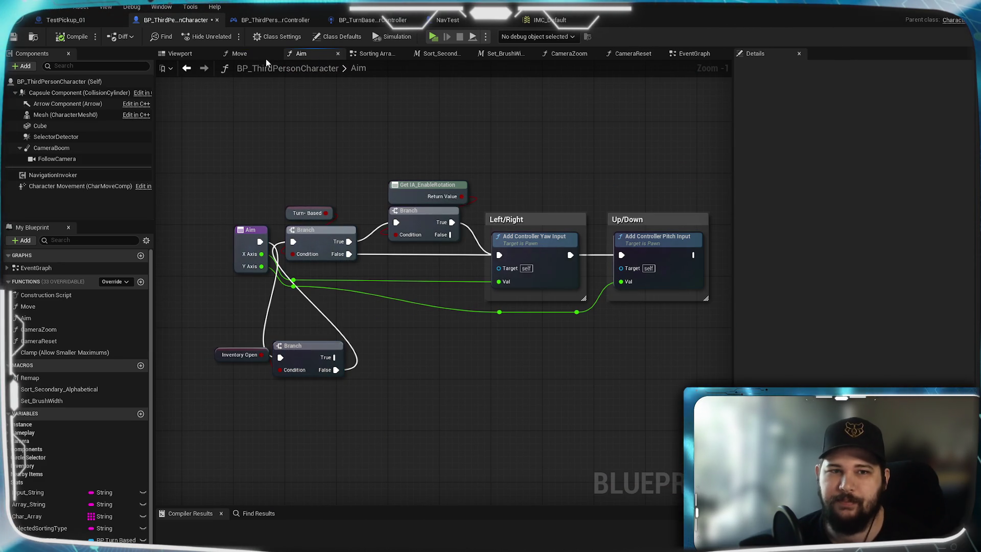
Step: Back in the event graph, save BP_ThirdPersonCharacter and play it in a standalone window
{"action": "left_click", "coordinate": [694, 53]}
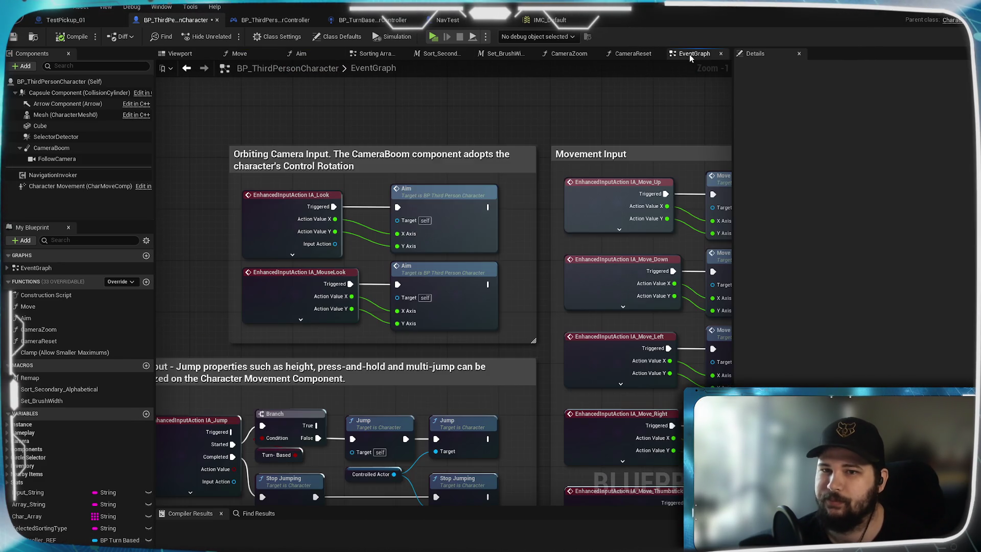
{"action": "left_click_drag", "start_coordinate": [545, 337], "coordinate": [680, 147]}
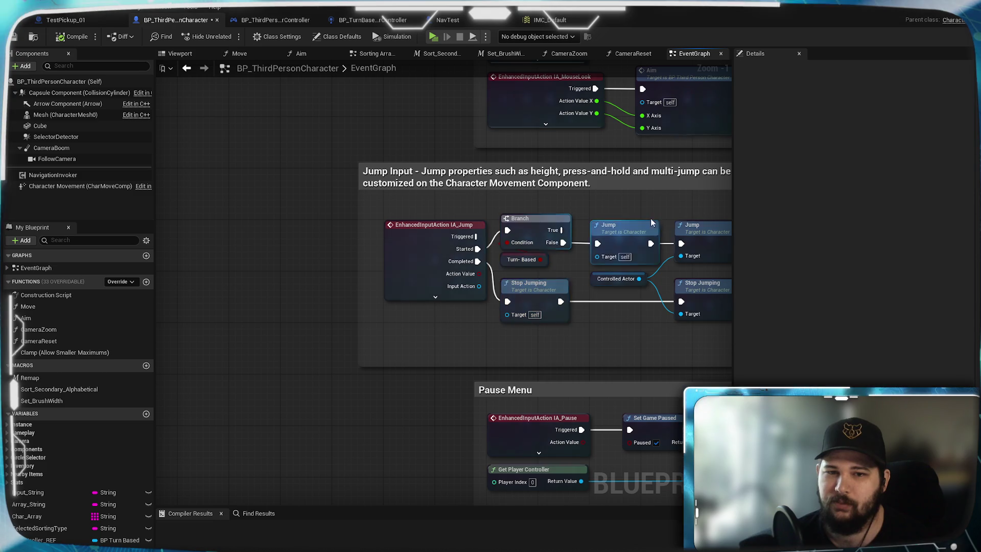
{"action": "mouse_move", "coordinate": [613, 343]}
{"action": "left_mouse_down"}
{"action": "mouse_move", "coordinate": [394, 320]}
{"action": "mouse_move", "coordinate": [461, 360]}
{"action": "left_mouse_up"}
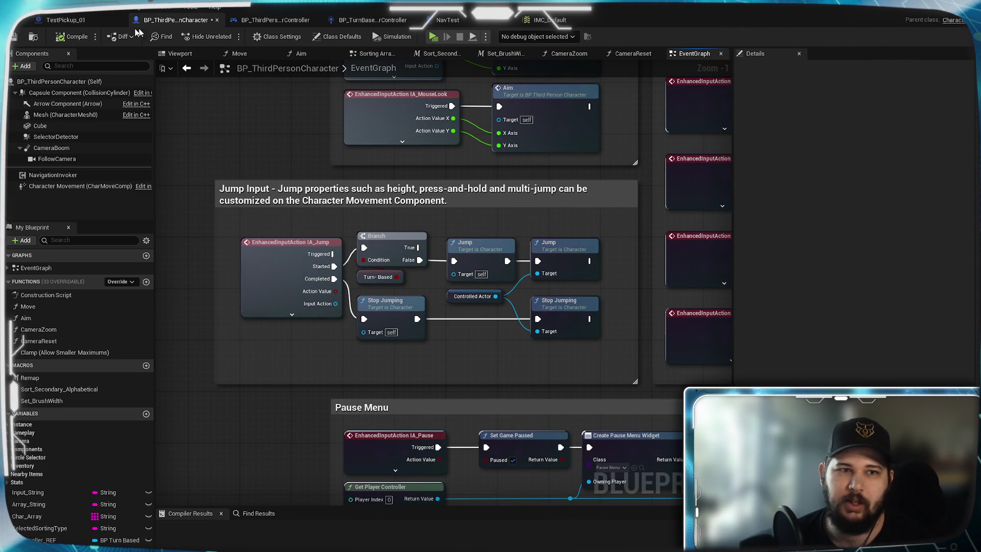
{"action": "key", "text": "ctrl+s"}
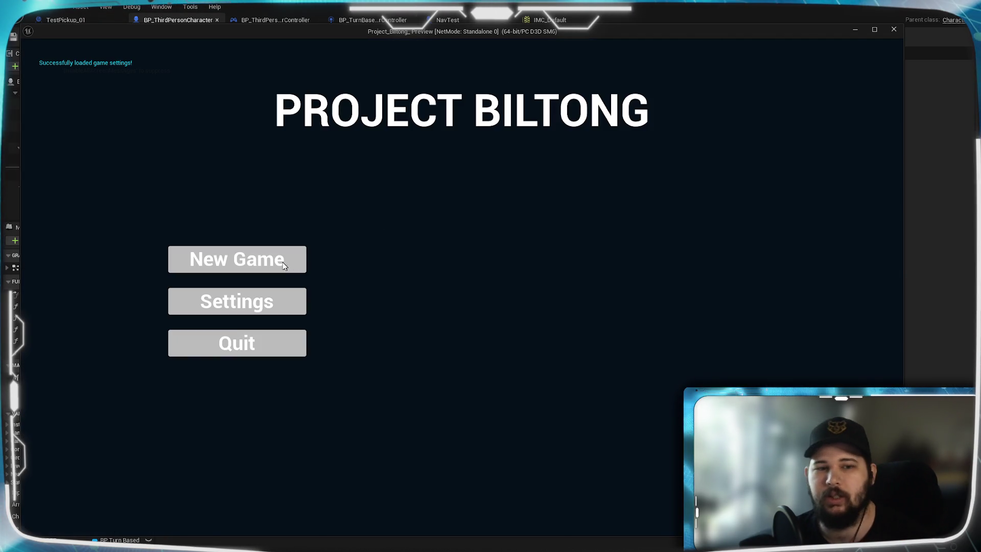
{"action": "left_click", "coordinate": [237, 258]}
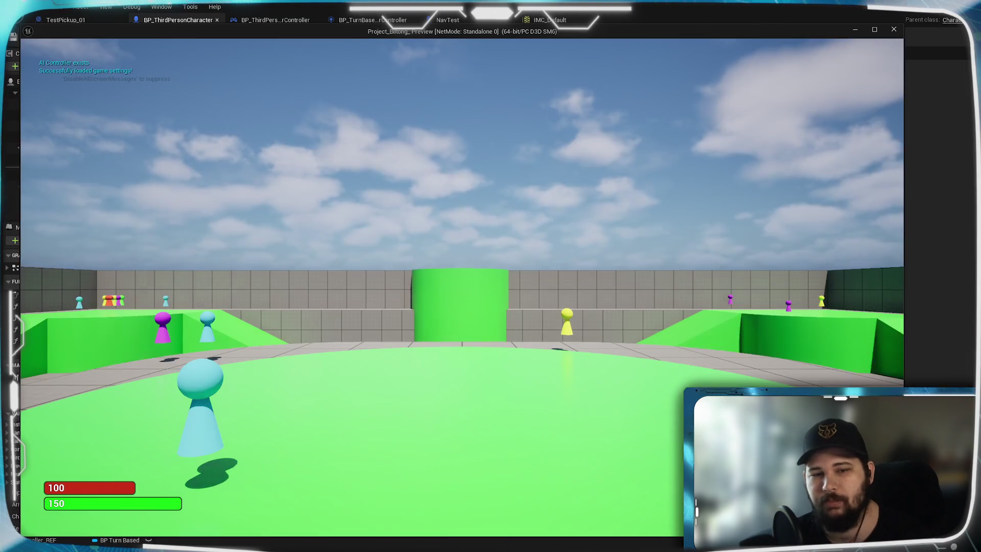
Step: Walk forward and jump, open the inventory with I, try jumping, then exit with Esc
{"action": "key", "text": "w"}
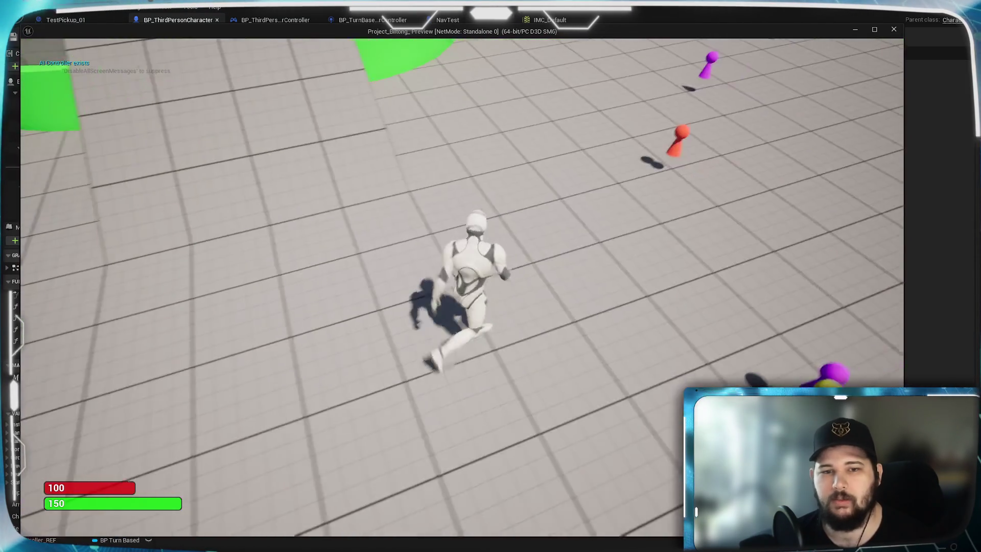
{"action": "key", "text": "space"}
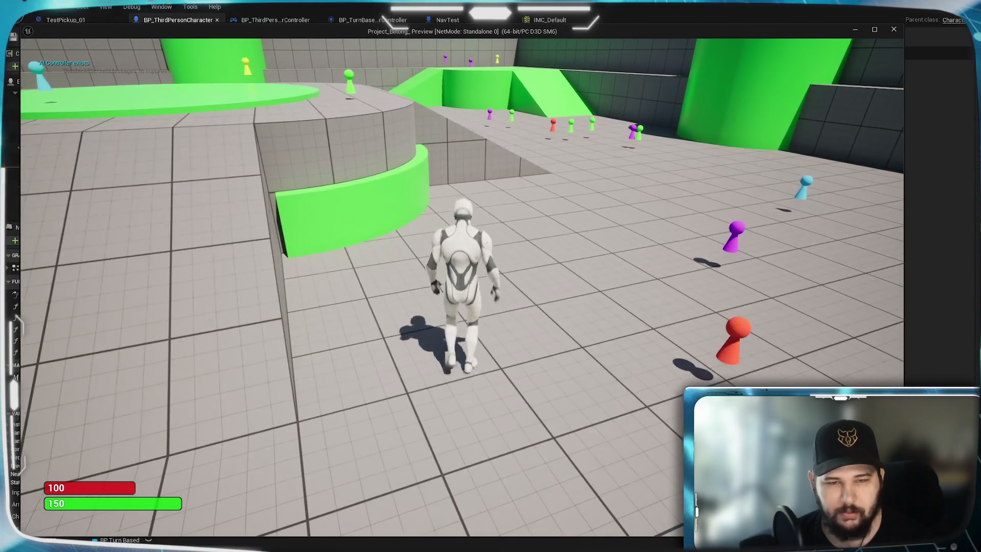
{"action": "key", "text": "w"}
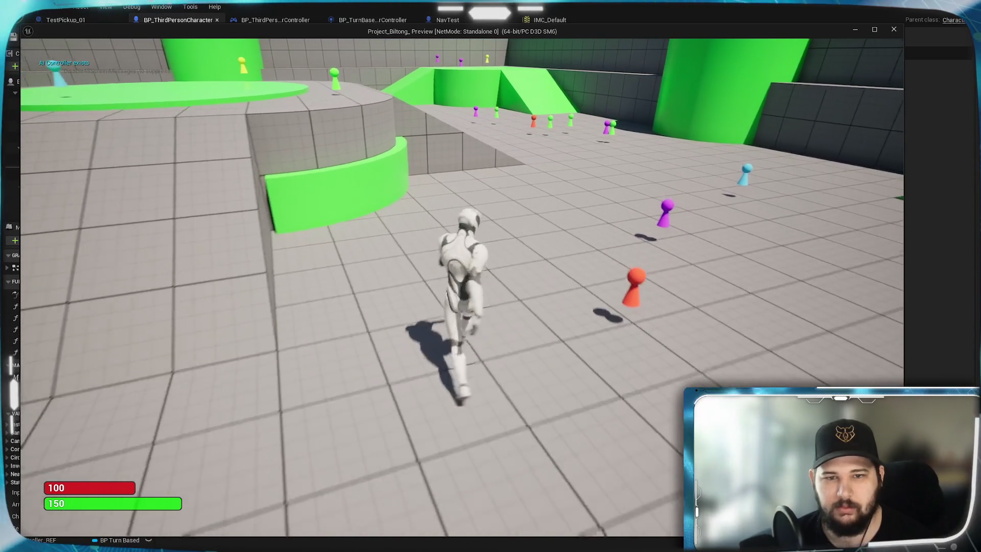
{"action": "key", "text": "space"}
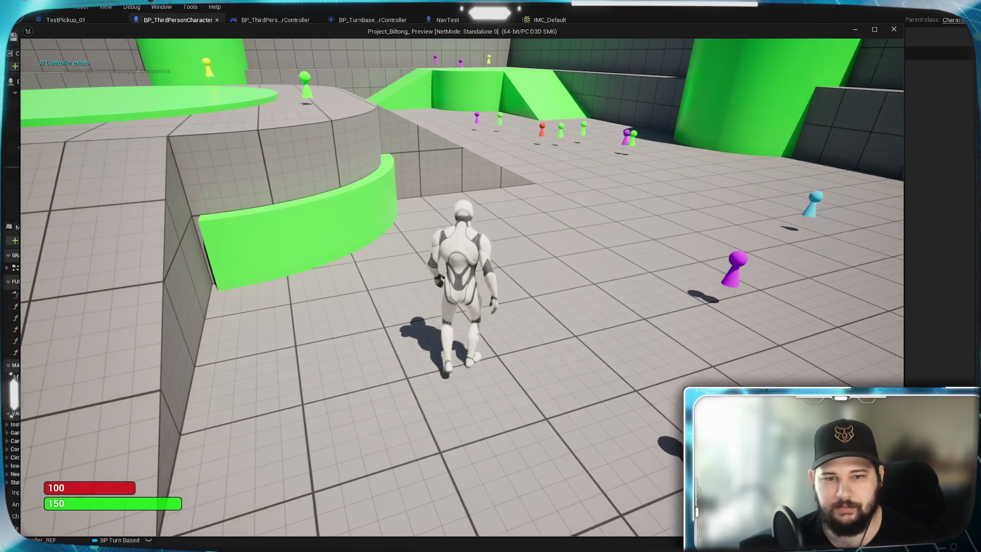
{"action": "key", "text": "i"}
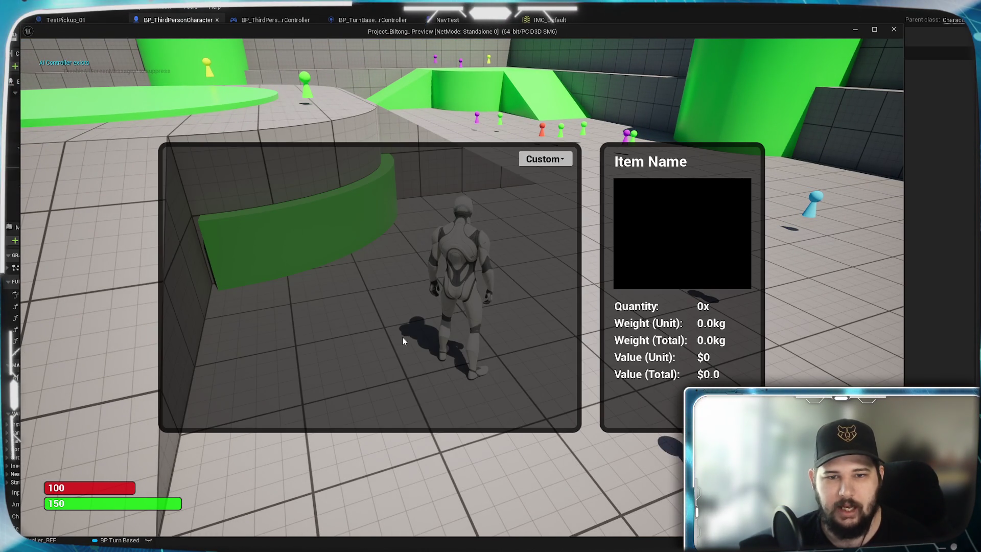
{"action": "key", "text": "space"}
{"action": "key", "text": "space"}
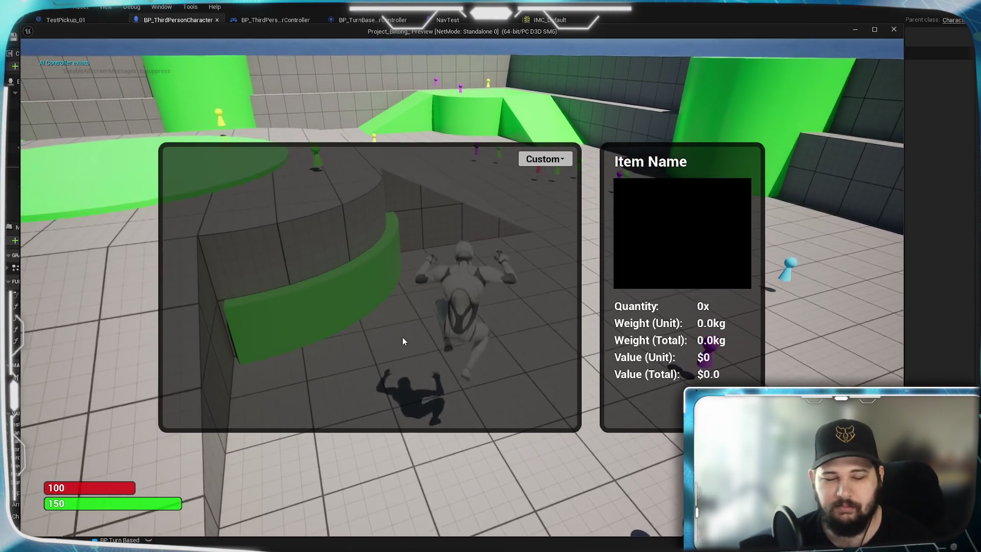
{"action": "key", "text": "Escape"}
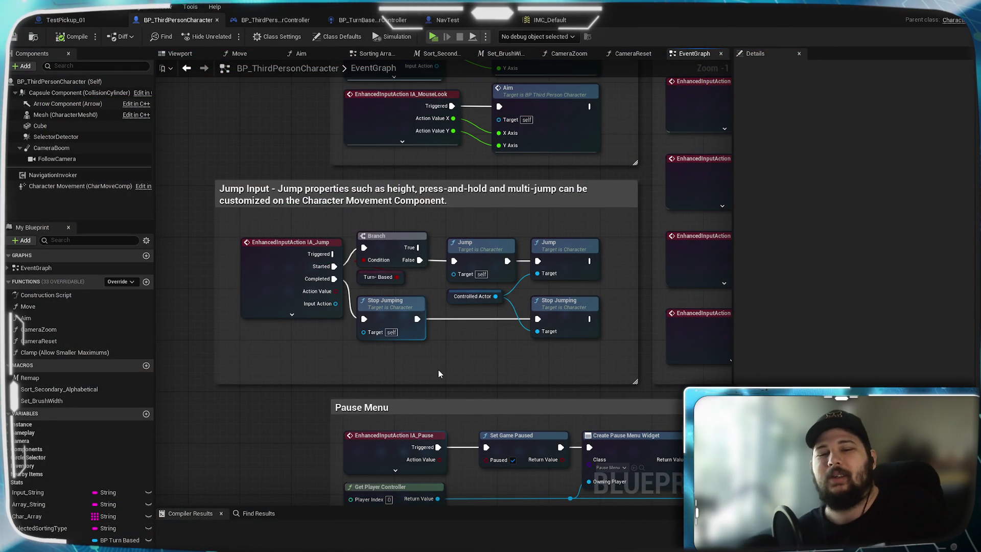
Step: Widen the Jump Input comment leftwards and rearrange the IA_Jump, Branch and Turn-Based nodes
{"action": "left_click_drag", "start_coordinate": [439, 355], "coordinate": [624, 342]}
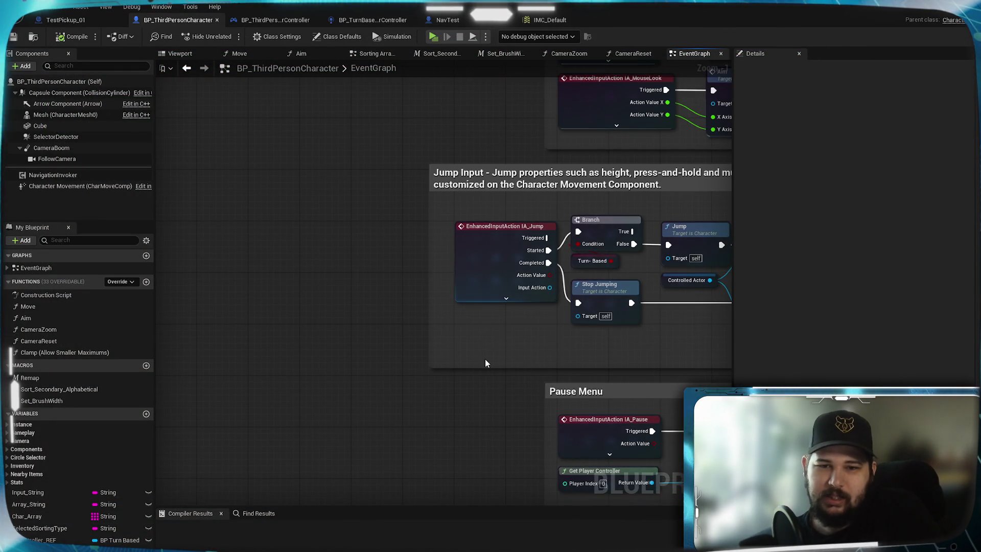
{"action": "left_click_drag", "start_coordinate": [480, 361], "coordinate": [508, 374]}
{"action": "left_click_drag", "start_coordinate": [458, 326], "coordinate": [327, 348]}
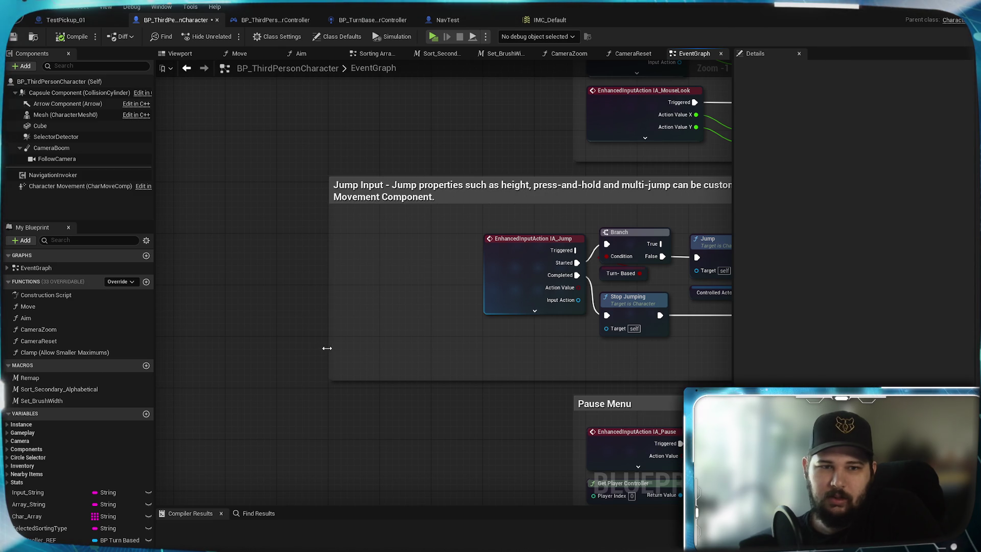
{"action": "left_click_drag", "start_coordinate": [435, 366], "coordinate": [366, 383]}
{"action": "left_click_drag", "start_coordinate": [373, 281], "coordinate": [581, 261]}
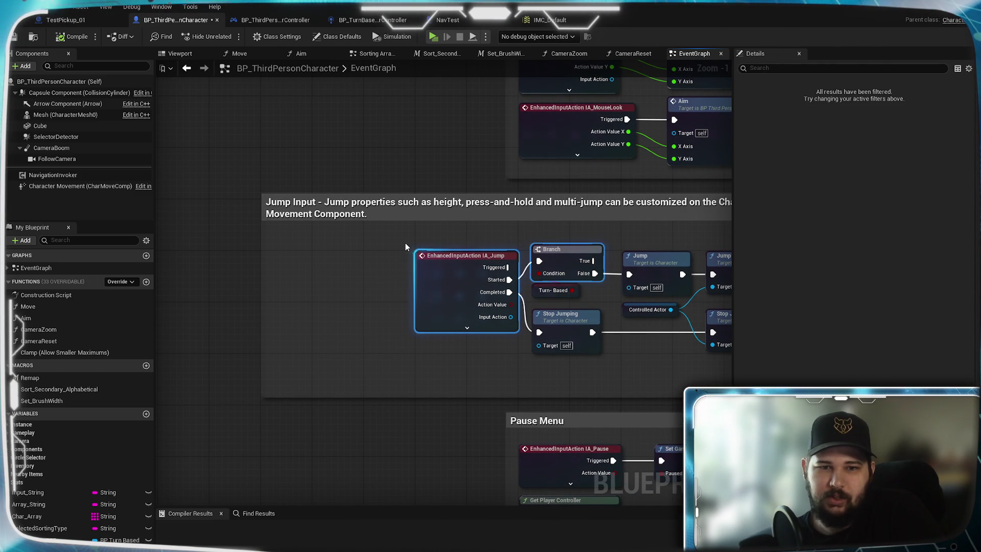
{"action": "left_click_drag", "start_coordinate": [401, 231], "coordinate": [560, 304]}
{"action": "mouse_move", "coordinate": [556, 260]}
{"action": "left_mouse_down"}
{"action": "mouse_move", "coordinate": [455, 262]}
{"action": "mouse_move", "coordinate": [552, 260]}
{"action": "left_mouse_up"}
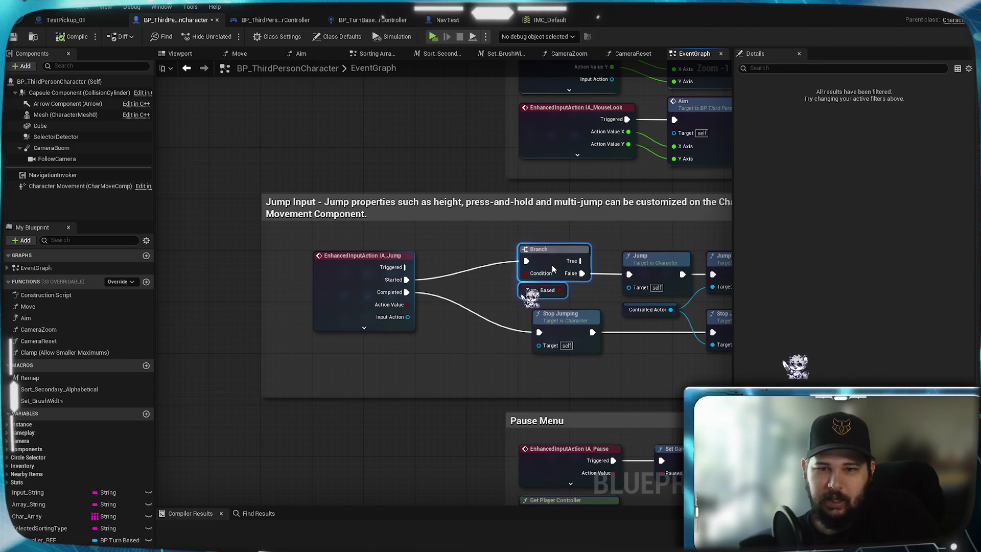
{"action": "left_click", "coordinate": [481, 296]}
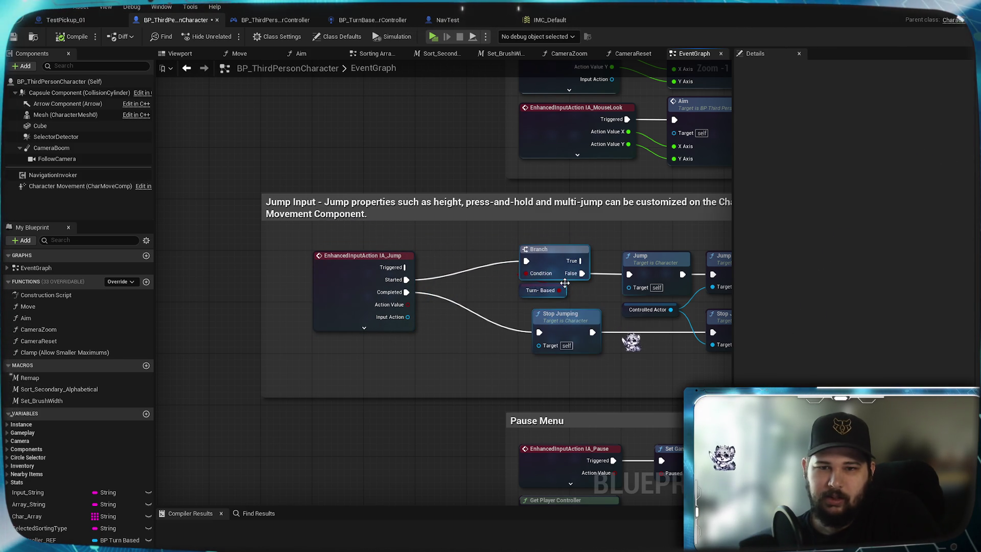
{"action": "left_click_drag", "start_coordinate": [535, 263], "coordinate": [554, 262]}
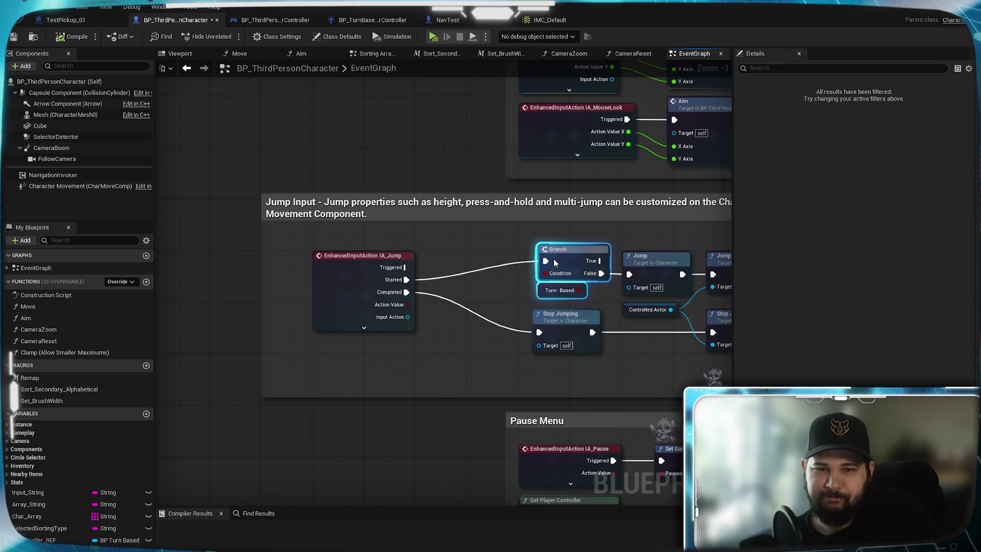
{"action": "left_click", "coordinate": [519, 286]}
{"action": "mouse_move", "coordinate": [502, 287]}
{"action": "left_mouse_down"}
{"action": "mouse_move", "coordinate": [561, 288]}
{"action": "mouse_move", "coordinate": [504, 287]}
{"action": "left_mouse_up"}
Step: Paste the Inventory Open branch, wiring jump Started into it and False to the Turn-Based branch
{"action": "scroll", "coordinate": [479, 262], "scroll_direction": "down", "scroll_amount": 5}
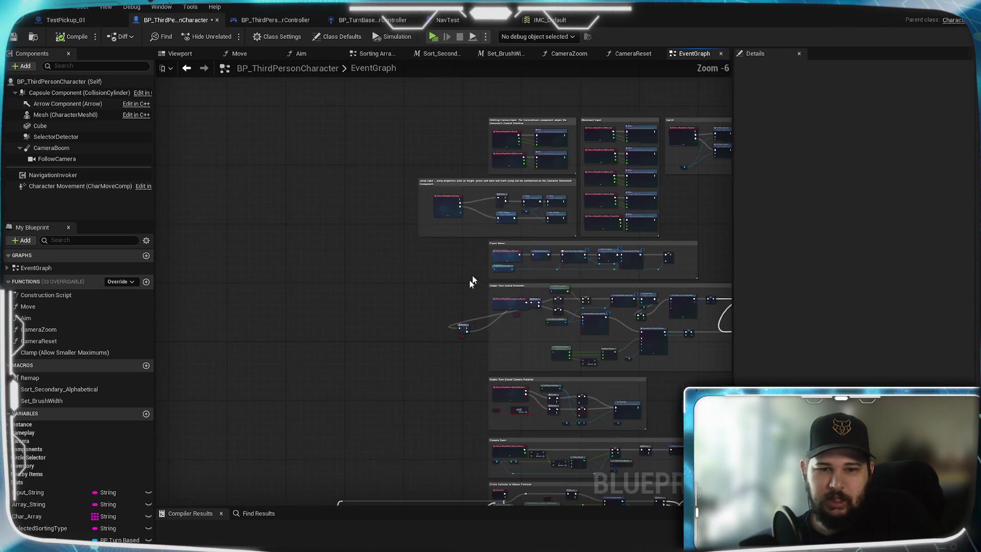
{"action": "scroll", "coordinate": [448, 269], "scroll_direction": "up", "scroll_amount": 6}
{"action": "left_click_drag", "start_coordinate": [376, 266], "coordinate": [467, 422]}
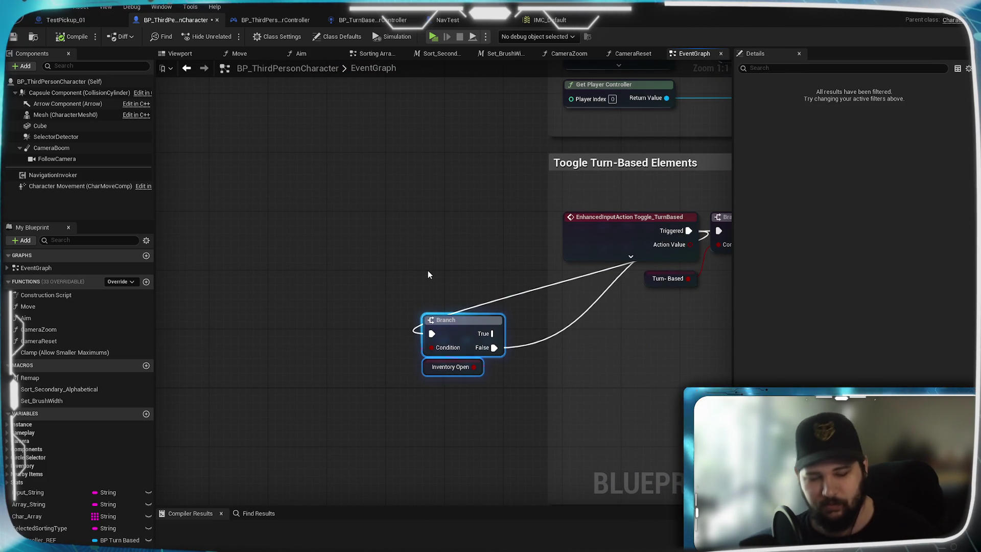
{"action": "scroll", "coordinate": [427, 218], "scroll_direction": "down", "scroll_amount": 4}
{"action": "scroll", "coordinate": [368, 486], "scroll_direction": "up", "scroll_amount": 4}
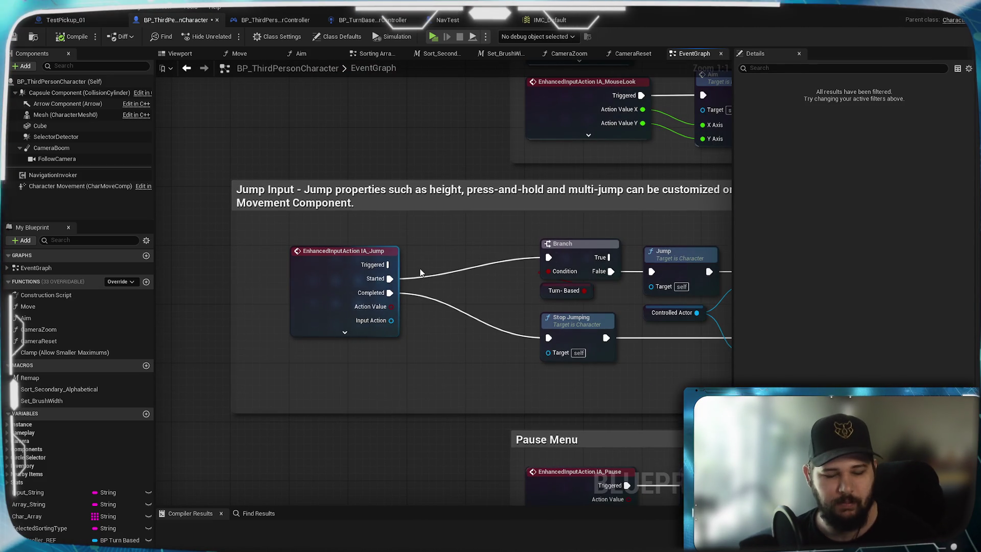
{"action": "key", "text": "ctrl+v"}
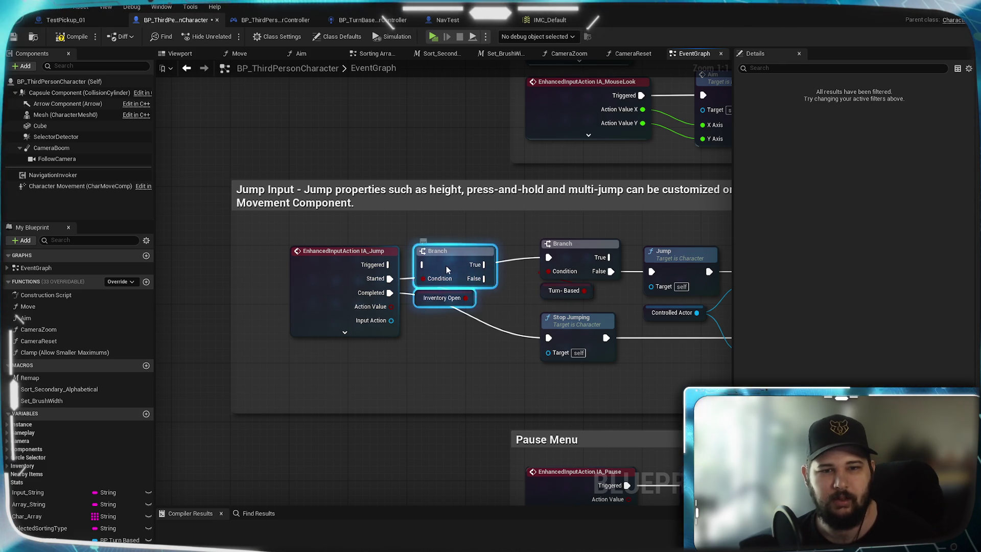
{"action": "left_click_drag", "start_coordinate": [390, 278], "coordinate": [445, 264]}
{"action": "left_click_drag", "start_coordinate": [505, 278], "coordinate": [548, 258]}
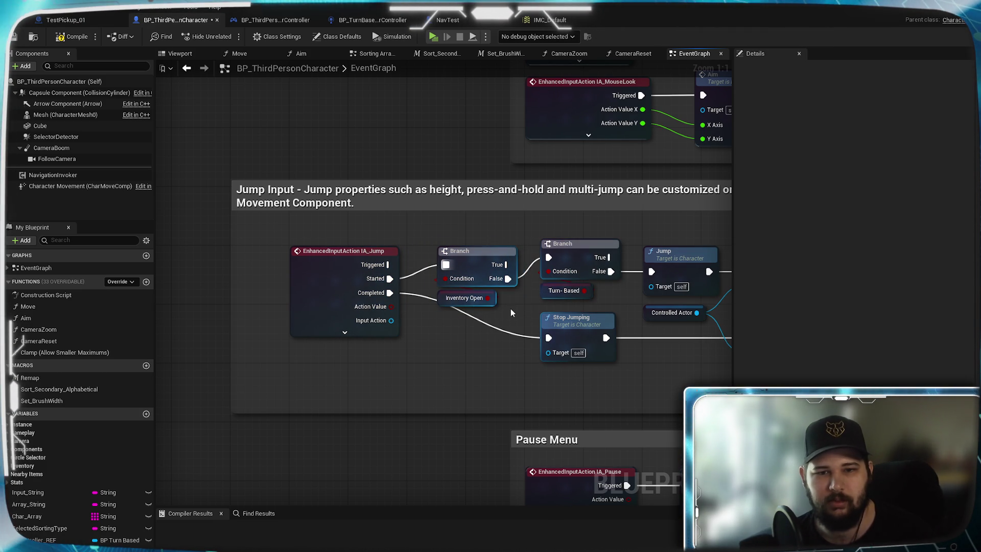
Step: Align the new Branch and Inventory Open nodes, then compile the character Blueprint
{"action": "left_click_drag", "start_coordinate": [476, 266], "coordinate": [476, 259]}
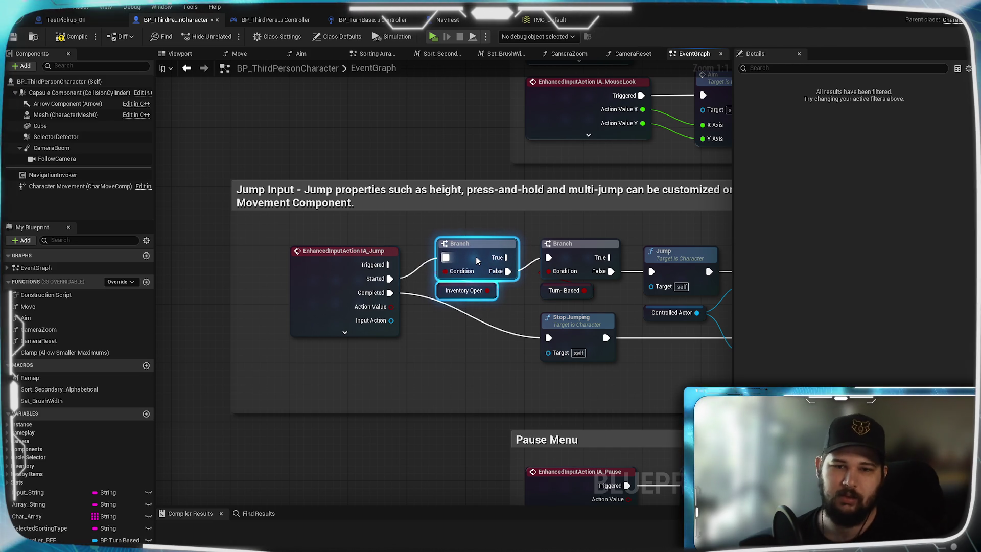
{"action": "left_click", "coordinate": [503, 343]}
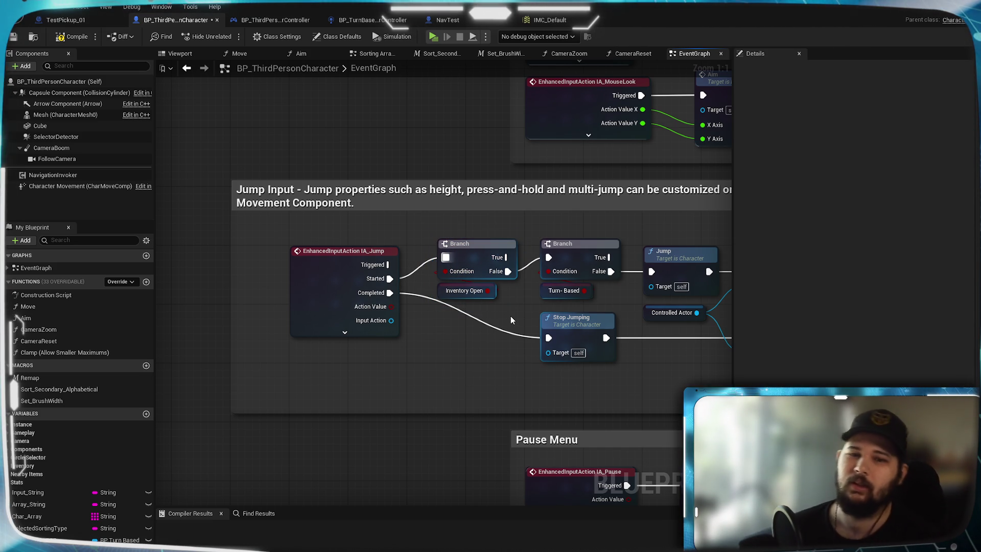
{"action": "left_click_drag", "start_coordinate": [485, 327], "coordinate": [452, 256]}
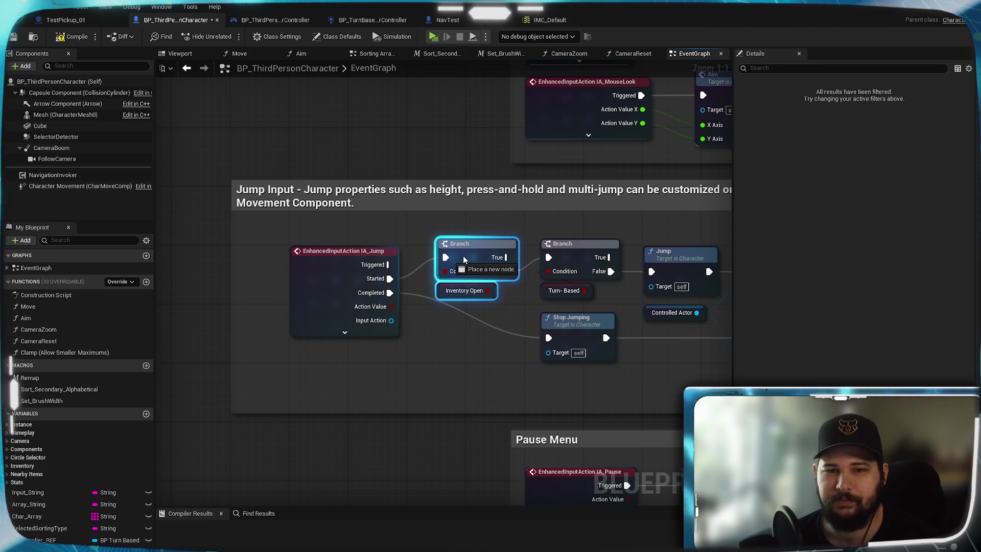
{"action": "right_click", "coordinate": [463, 256]}
{"action": "left_click", "coordinate": [406, 222]}
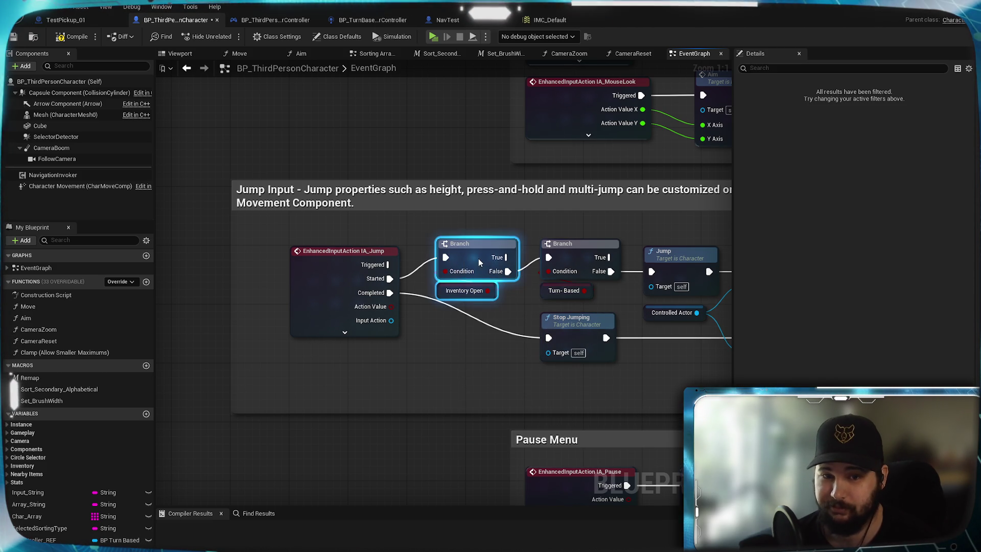
{"action": "left_click_drag", "start_coordinate": [475, 257], "coordinate": [483, 257]}
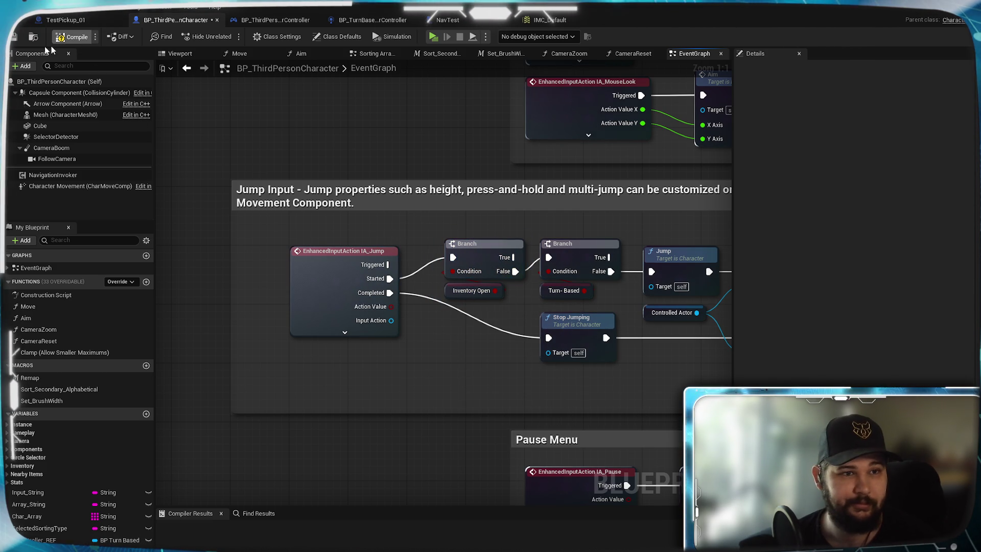
{"action": "left_click", "coordinate": [14, 38]}
Step: Paste an Inventory Open branch after the pause input, wiring Triggered in and False to Set Game Paused
{"action": "mouse_move", "coordinate": [465, 444]}
{"action": "left_mouse_down"}
{"action": "mouse_move", "coordinate": [349, 345]}
{"action": "mouse_move", "coordinate": [285, 217]}
{"action": "left_mouse_up"}
{"action": "mouse_move", "coordinate": [541, 295]}
{"action": "left_mouse_down"}
{"action": "mouse_move", "coordinate": [639, 302]}
{"action": "mouse_move", "coordinate": [467, 303]}
{"action": "mouse_move", "coordinate": [647, 318]}
{"action": "left_mouse_up"}
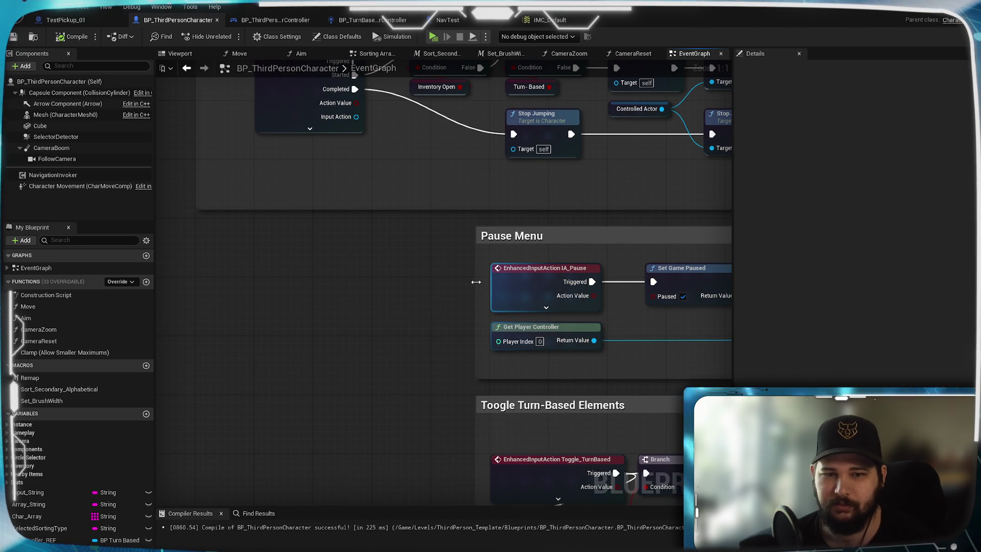
{"action": "key", "text": "ctrl+v"}
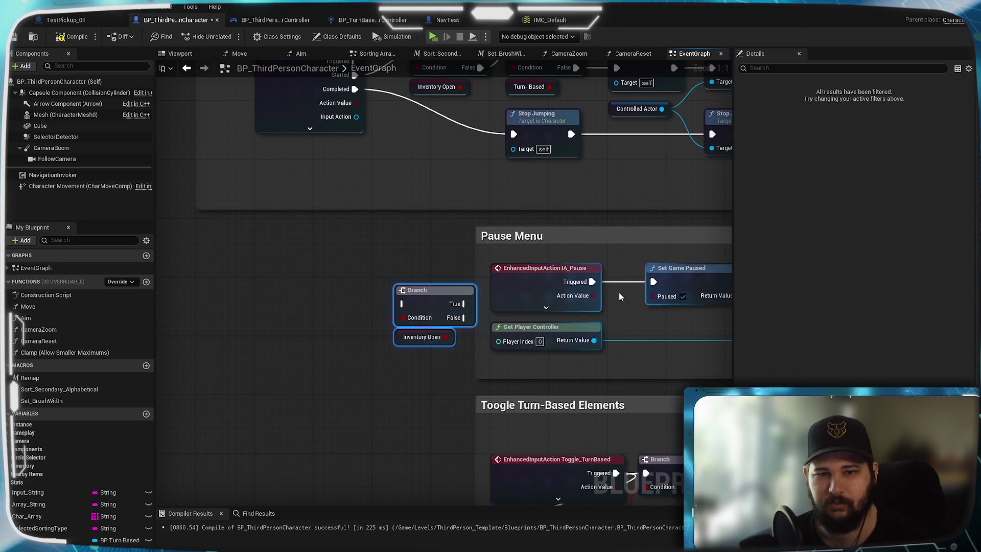
{"action": "left_click_drag", "start_coordinate": [590, 284], "coordinate": [403, 303]}
{"action": "mouse_move", "coordinate": [463, 317]}
{"action": "left_mouse_down"}
{"action": "mouse_move", "coordinate": [478, 328]}
{"action": "mouse_move", "coordinate": [658, 291]}
{"action": "mouse_move", "coordinate": [652, 282]}
{"action": "left_mouse_up"}
{"action": "left_click_drag", "start_coordinate": [704, 350], "coordinate": [444, 341]}
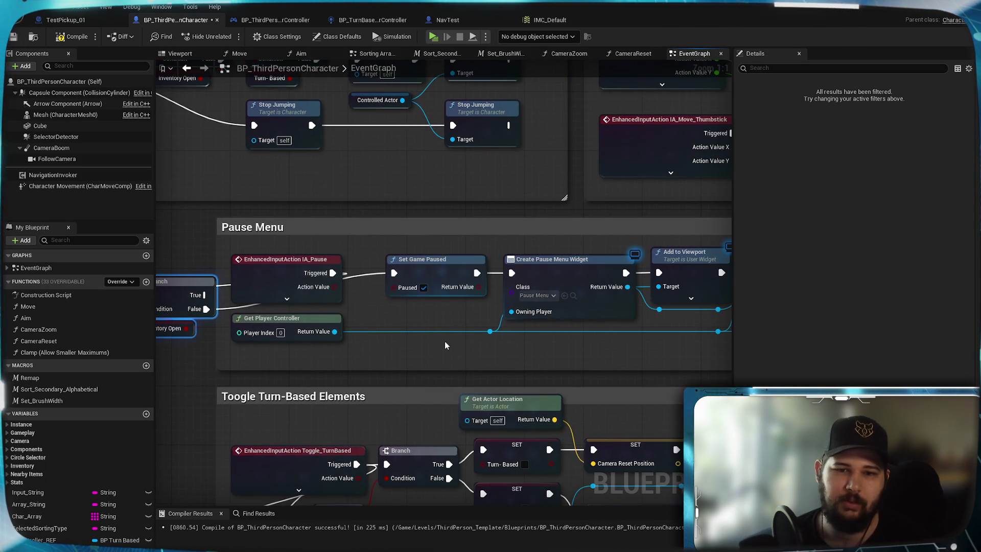
Step: Look over the pause widget, Show Mouse Cursor and camera zoom timer nodes
{"action": "left_click_drag", "start_coordinate": [644, 356], "coordinate": [338, 348]}
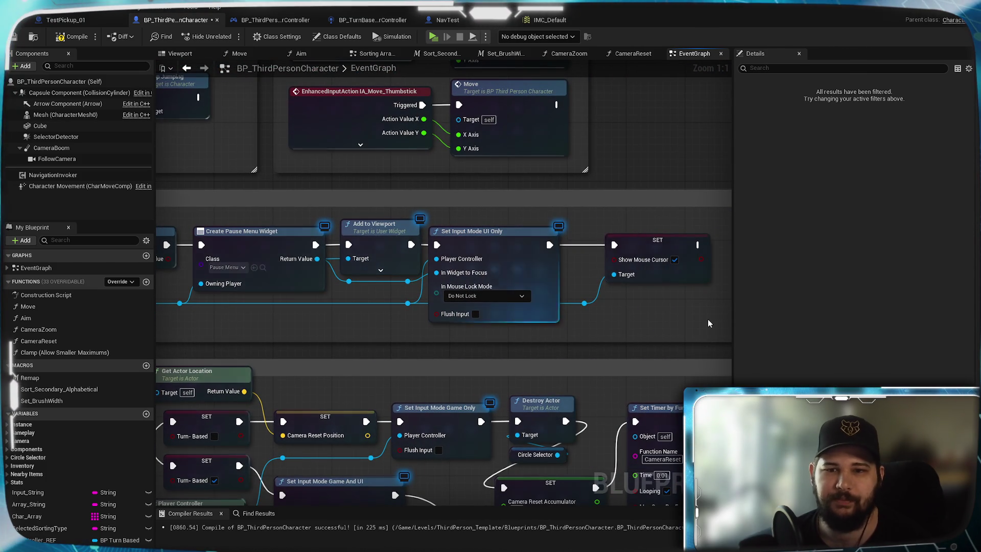
{"action": "left_click_drag", "start_coordinate": [652, 347], "coordinate": [477, 325]}
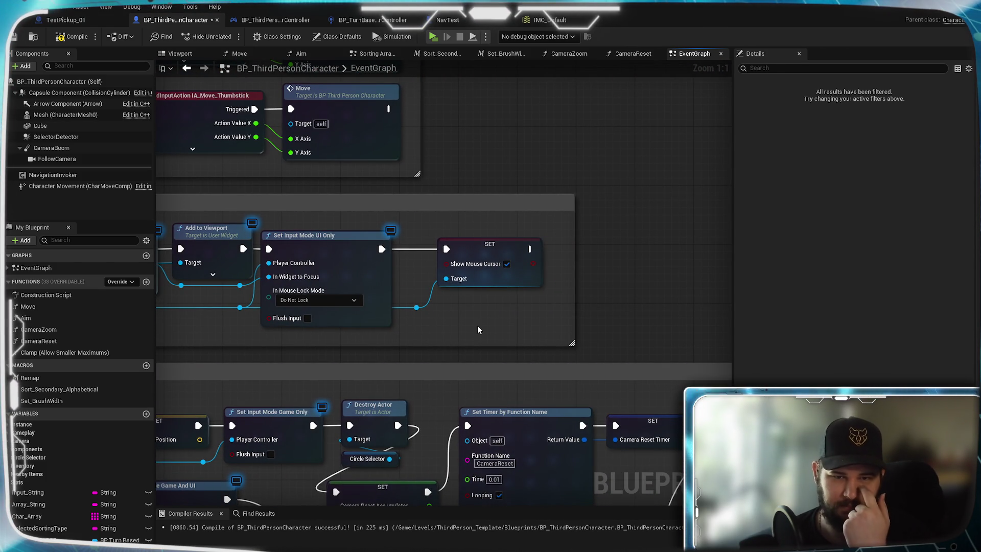
{"action": "scroll", "coordinate": [489, 339], "scroll_direction": "down", "scroll_amount": 3}
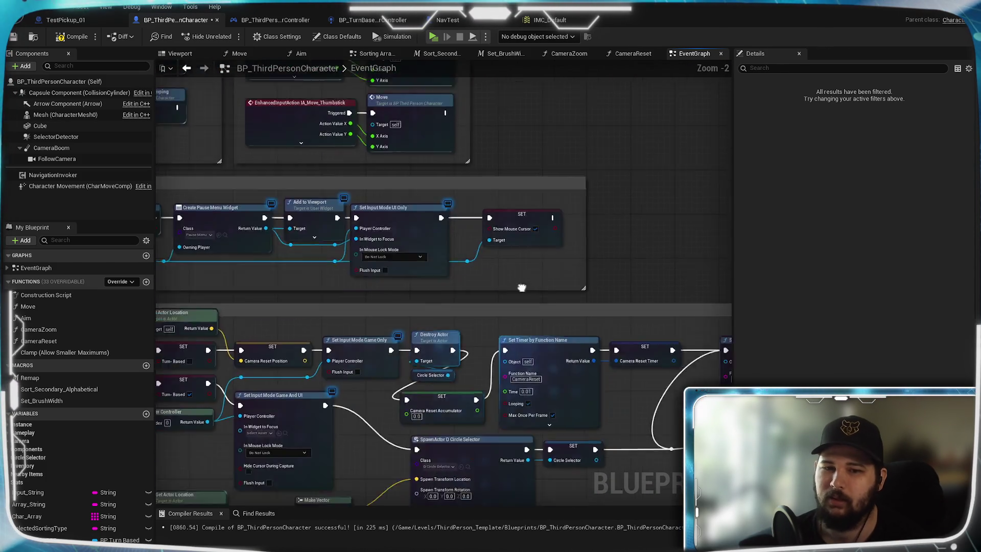
{"action": "left_click_drag", "start_coordinate": [309, 299], "coordinate": [314, 298]}
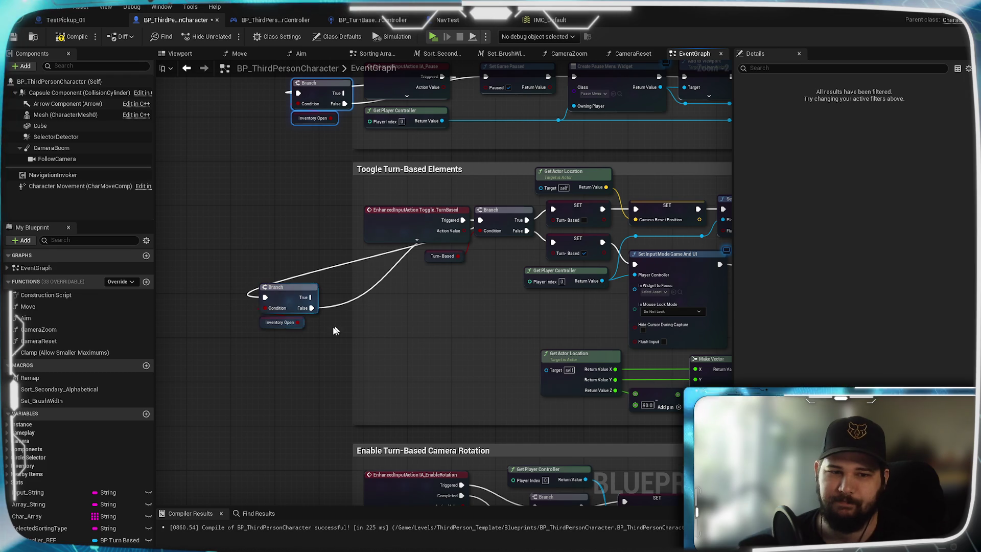
{"action": "left_click_drag", "start_coordinate": [410, 306], "coordinate": [174, 271]}
{"action": "left_click_drag", "start_coordinate": [562, 307], "coordinate": [409, 296]}
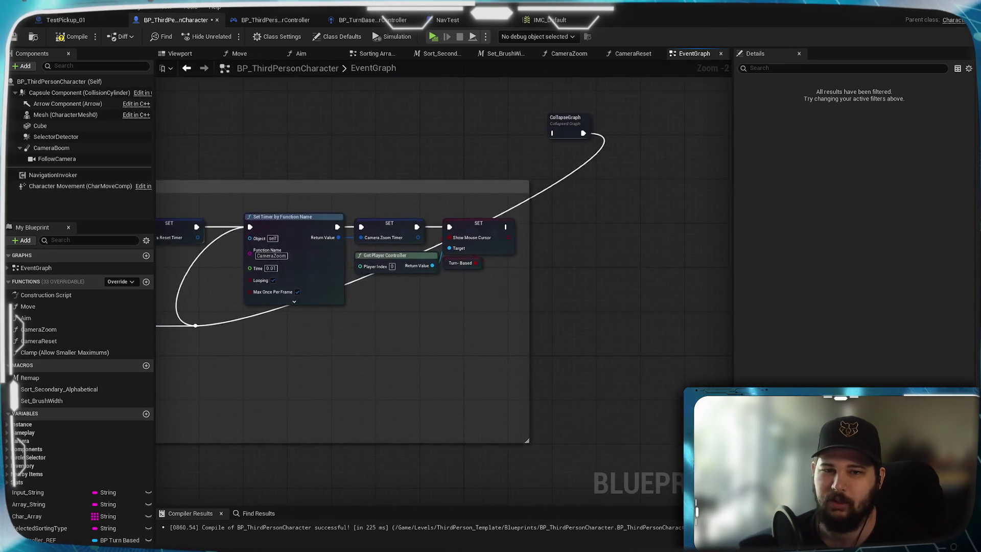
{"action": "left_click_drag", "start_coordinate": [511, 307], "coordinate": [460, 286]}
Step: Compile and save the Blueprint, then launch it as a standalone game
{"action": "mouse_move", "coordinate": [368, 128]}
{"action": "left_mouse_down"}
{"action": "mouse_move", "coordinate": [378, 199]}
{"action": "mouse_move", "coordinate": [409, 286]}
{"action": "mouse_move", "coordinate": [482, 174]}
{"action": "left_mouse_up"}
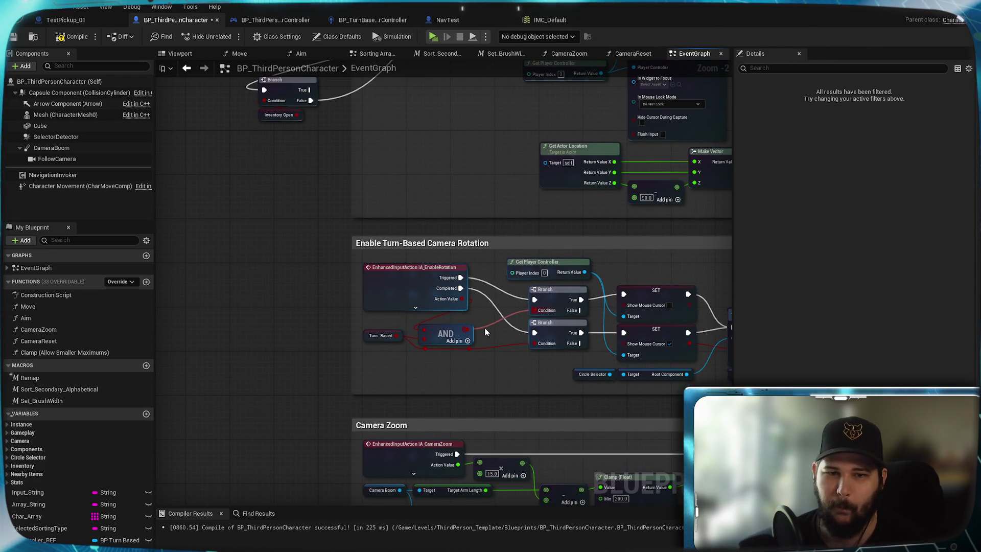
{"action": "mouse_move", "coordinate": [407, 294]}
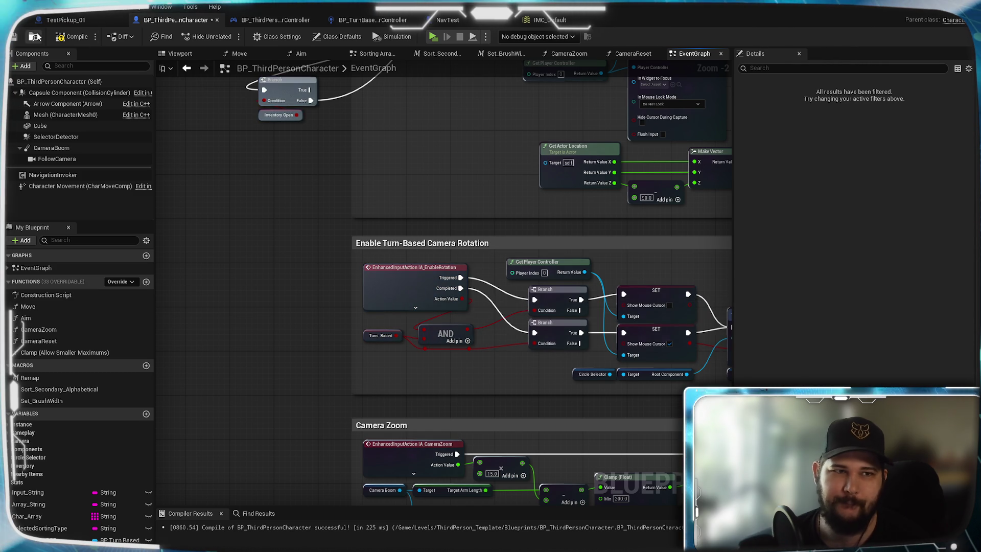
{"action": "left_click", "coordinate": [14, 37]}
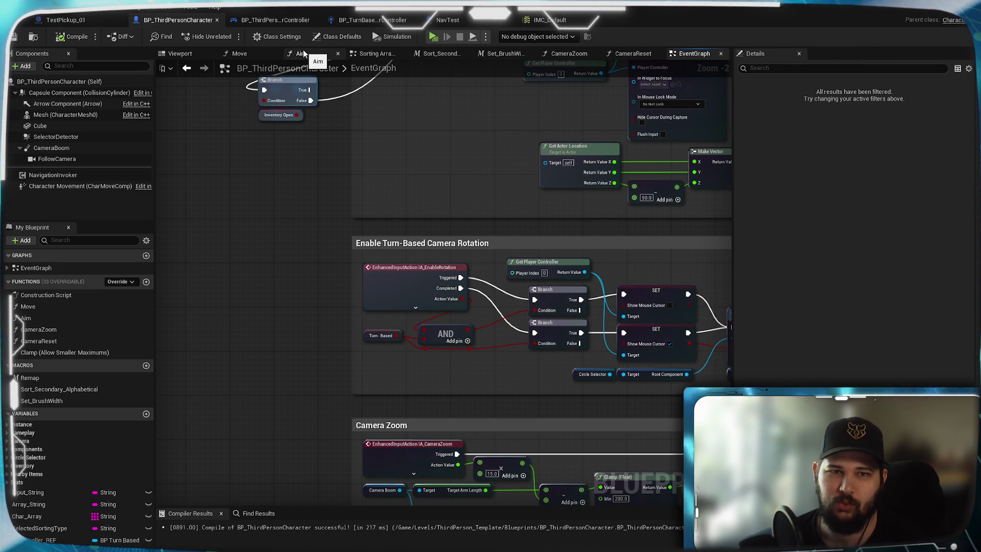
{"action": "left_click", "coordinate": [432, 37]}
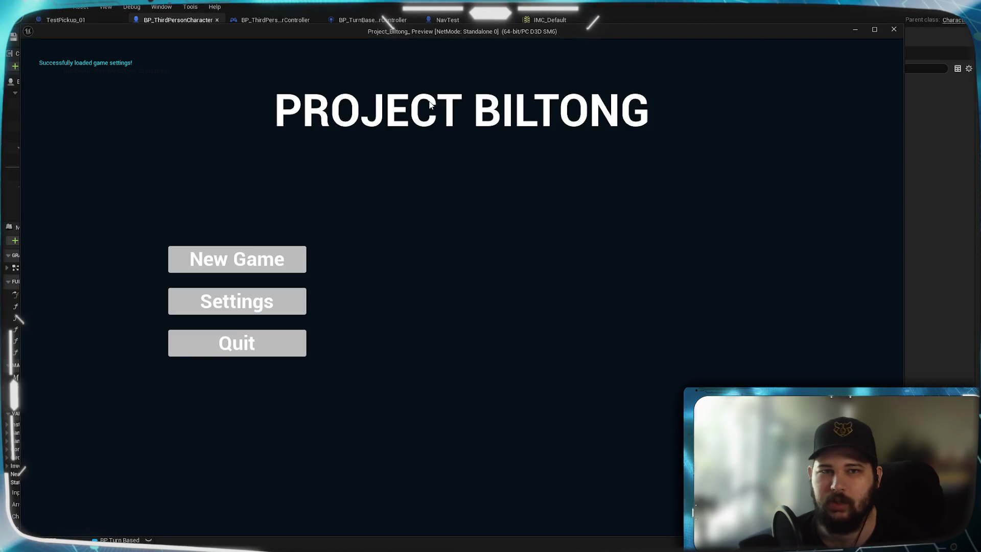
Step: Start a New Game, walk with W, open the inventory with I, then exit with Esc
{"action": "left_click", "coordinate": [254, 254]}
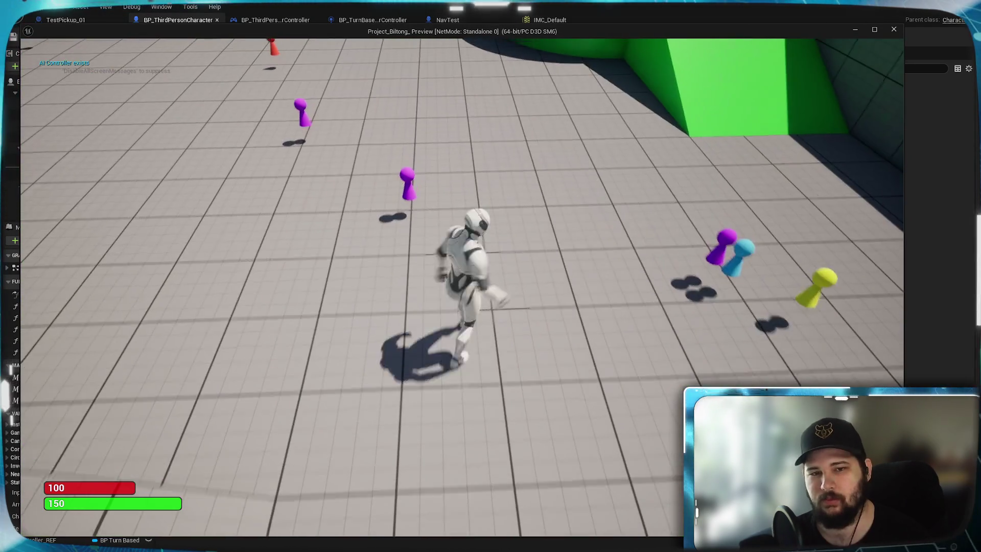
{"action": "key", "text": "w"}
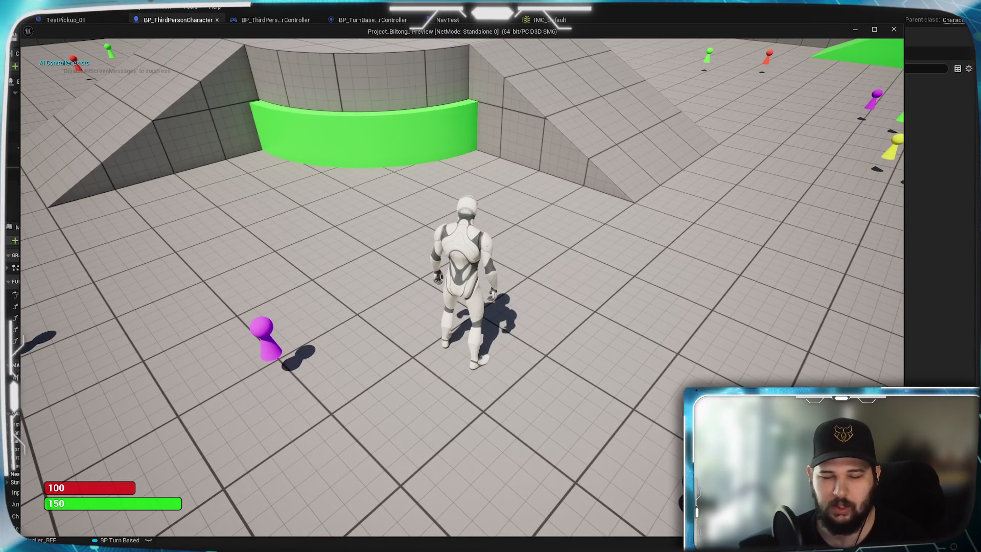
{"action": "key", "text": "i"}
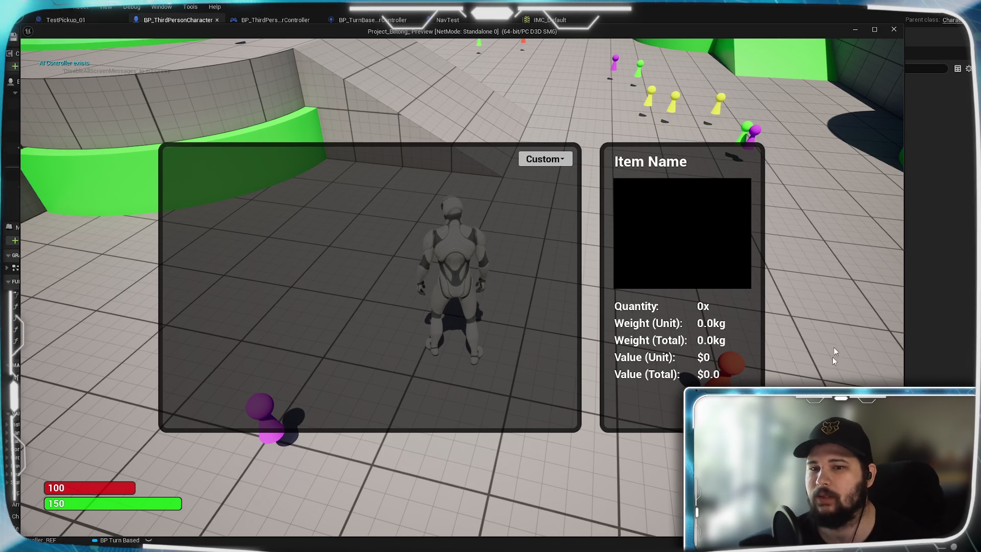
{"action": "key", "text": "Escape"}
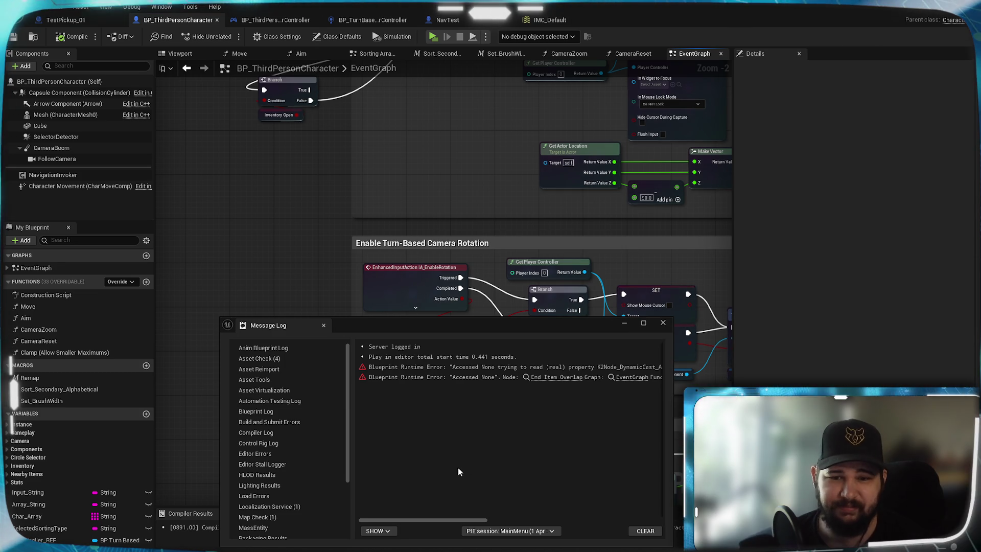
{"action": "mouse_move", "coordinate": [440, 519]}
{"action": "left_mouse_down"}
{"action": "mouse_move", "coordinate": [419, 519]}
{"action": "mouse_move", "coordinate": [489, 513]}
{"action": "left_mouse_up"}
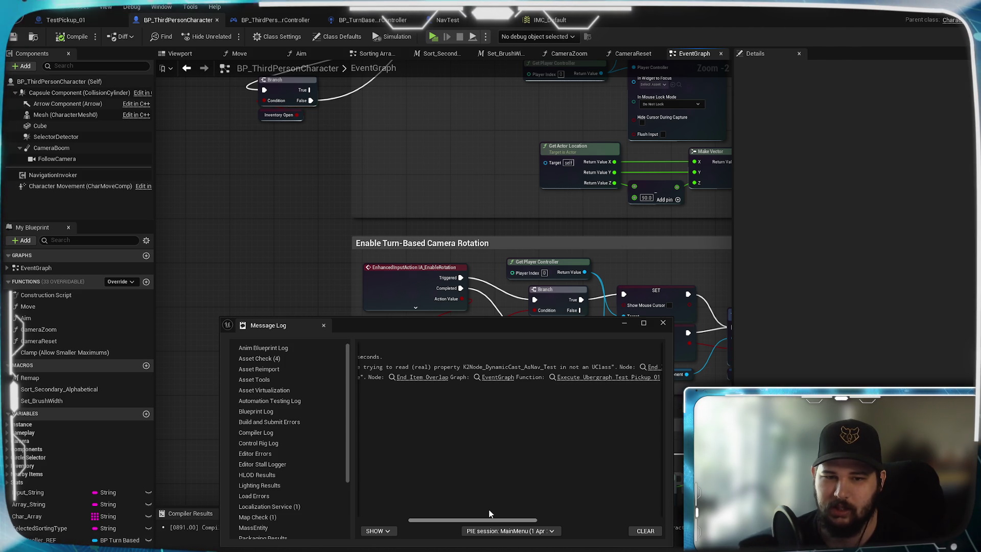
{"action": "mouse_move", "coordinate": [489, 512]}
{"action": "left_mouse_down"}
{"action": "mouse_move", "coordinate": [506, 506]}
{"action": "mouse_move", "coordinate": [443, 508]}
{"action": "mouse_move", "coordinate": [583, 493]}
{"action": "mouse_move", "coordinate": [649, 500]}
{"action": "mouse_move", "coordinate": [434, 504]}
{"action": "mouse_move", "coordinate": [471, 512]}
{"action": "mouse_move", "coordinate": [570, 507]}
{"action": "mouse_move", "coordinate": [382, 505]}
{"action": "left_mouse_up"}
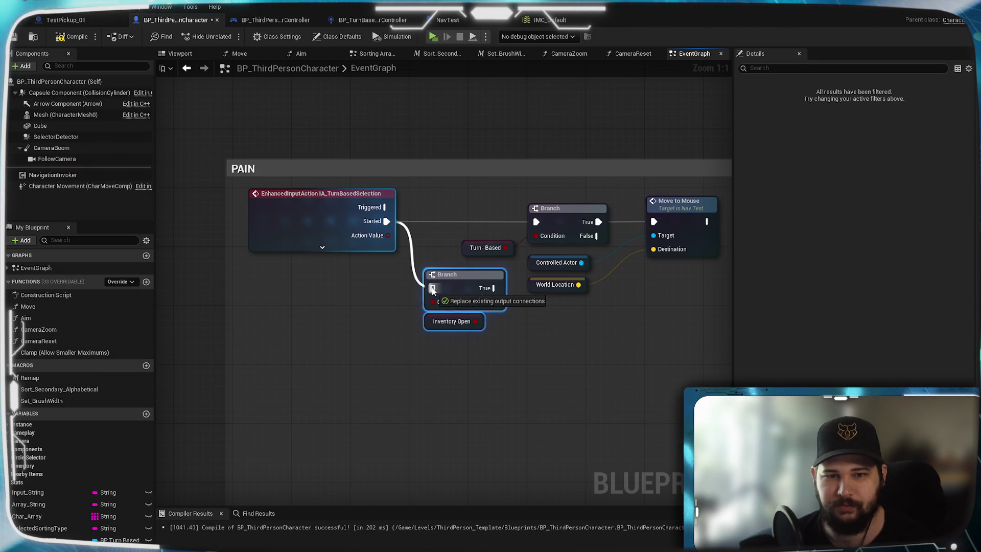
Step: Route IA_TurnBasedSelection Started through the Inventory Open branch, False into the Turn-Based branch, and save
{"action": "left_click_drag", "start_coordinate": [432, 290], "coordinate": [432, 290]}
{"action": "left_click_drag", "start_coordinate": [494, 302], "coordinate": [537, 225]}
{"action": "left_click_drag", "start_coordinate": [463, 283], "coordinate": [448, 283]}
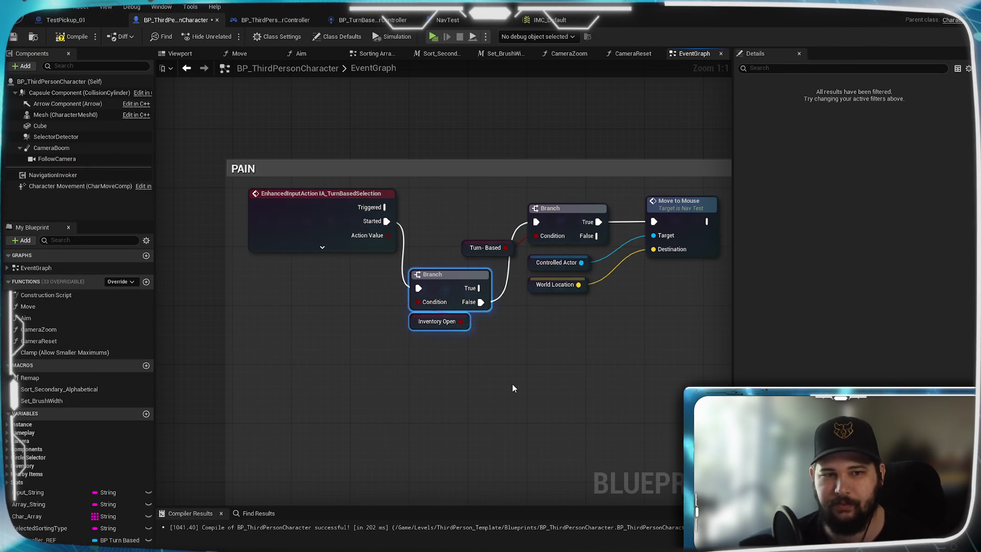
{"action": "left_click", "coordinate": [15, 37]}
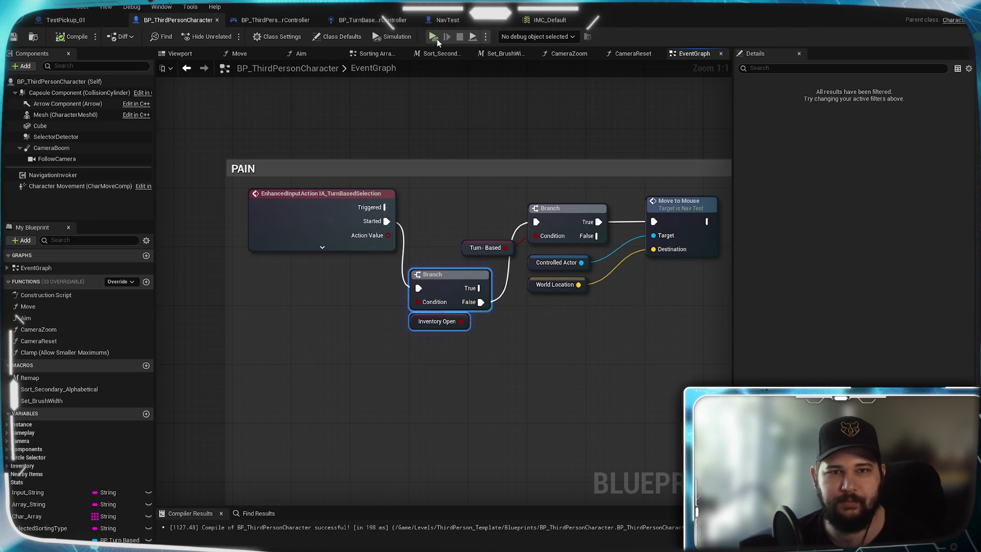
{"action": "scroll", "coordinate": [550, 238], "scroll_direction": "down", "scroll_amount": 4}
{"action": "left_click_drag", "start_coordinate": [550, 237], "coordinate": [609, 195]}
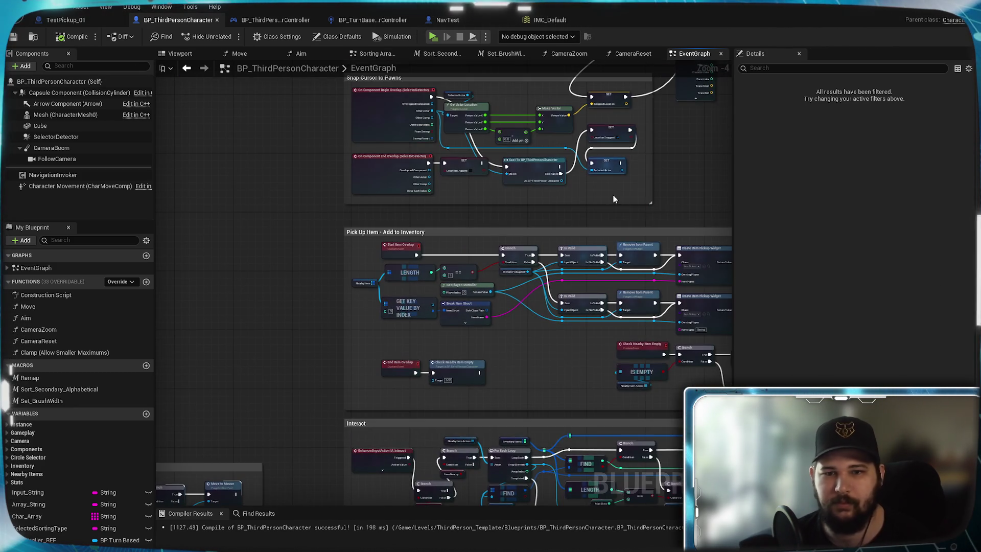
{"action": "mouse_move", "coordinate": [695, 159]}
{"action": "left_mouse_down"}
{"action": "mouse_move", "coordinate": [547, 383]}
{"action": "mouse_move", "coordinate": [476, 366]}
{"action": "mouse_move", "coordinate": [501, 381]}
{"action": "mouse_move", "coordinate": [524, 71]}
{"action": "mouse_move", "coordinate": [431, 230]}
{"action": "mouse_move", "coordinate": [289, 363]}
{"action": "left_mouse_up"}
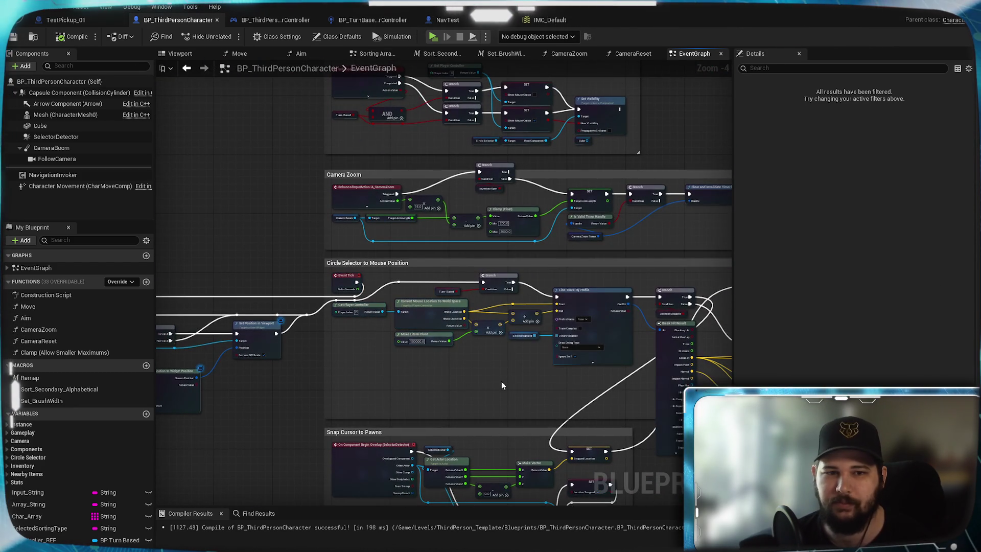
{"action": "scroll", "coordinate": [457, 247], "scroll_direction": "up", "scroll_amount": 4}
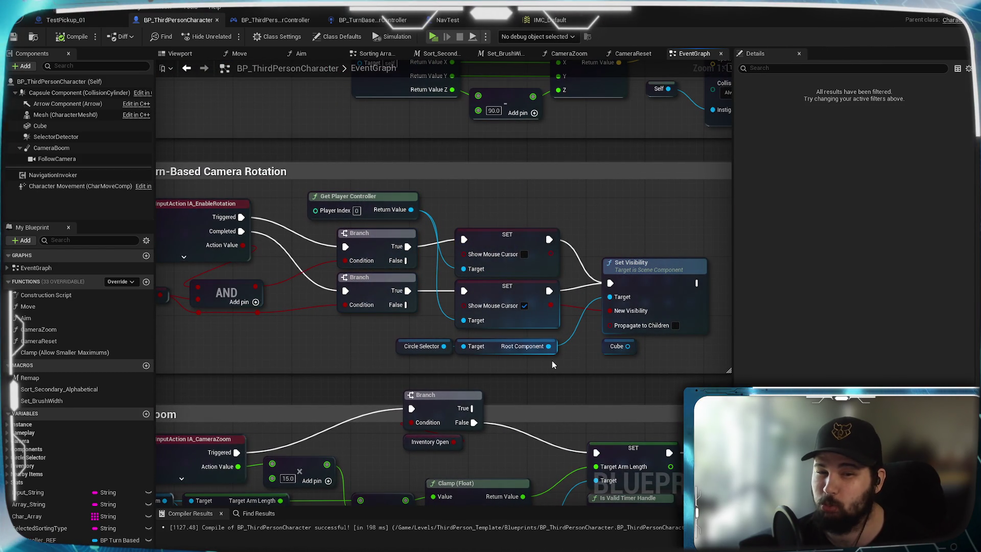
Step: Shift Set Visibility and Cube further right to make room in the camera rotation group
{"action": "left_click_drag", "start_coordinate": [372, 320], "coordinate": [502, 315]}
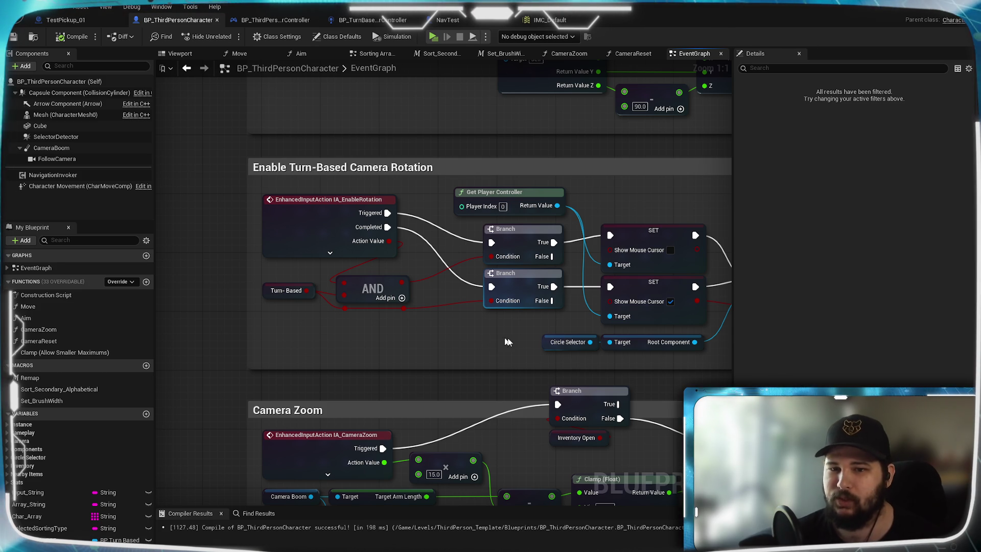
{"action": "left_click_drag", "start_coordinate": [543, 335], "coordinate": [364, 337]}
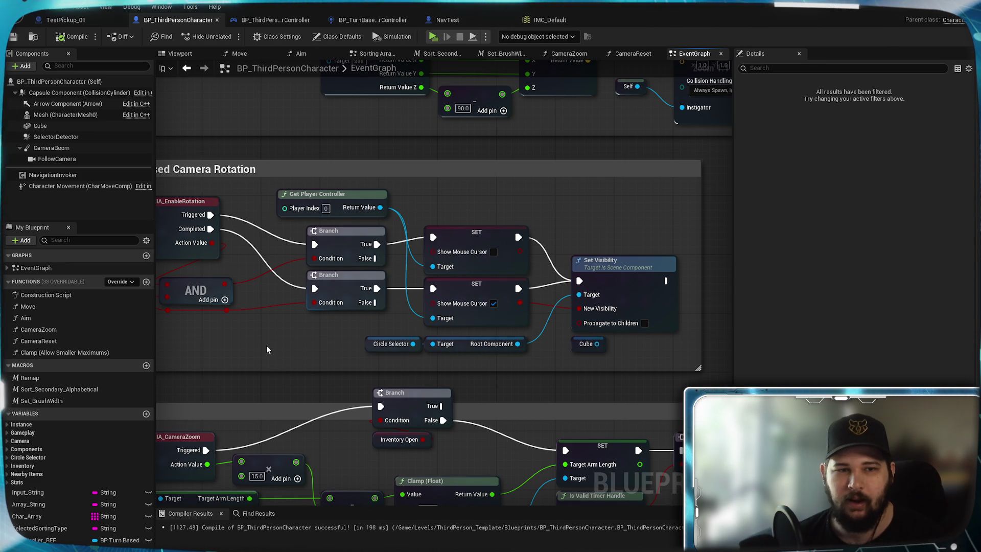
{"action": "mouse_move", "coordinate": [265, 345]}
{"action": "left_mouse_down"}
{"action": "mouse_move", "coordinate": [519, 362]}
{"action": "mouse_move", "coordinate": [212, 371]}
{"action": "mouse_move", "coordinate": [317, 348]}
{"action": "mouse_move", "coordinate": [270, 347]}
{"action": "left_mouse_up"}
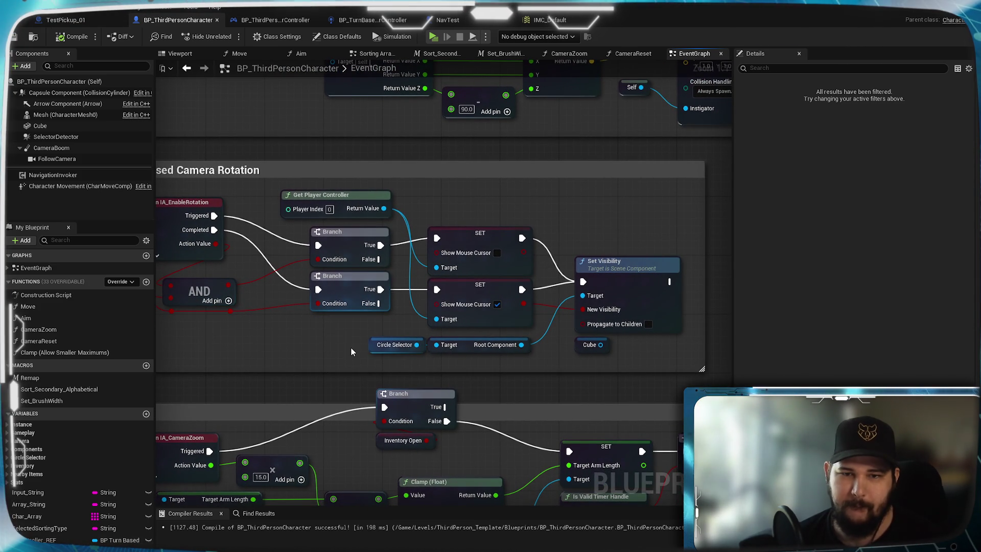
{"action": "mouse_move", "coordinate": [635, 360]}
{"action": "left_mouse_down"}
{"action": "mouse_move", "coordinate": [570, 361]}
{"action": "mouse_move", "coordinate": [517, 310]}
{"action": "mouse_move", "coordinate": [663, 320]}
{"action": "left_mouse_up"}
{"action": "left_click_drag", "start_coordinate": [539, 330], "coordinate": [381, 243]}
{"action": "left_click_drag", "start_coordinate": [428, 262], "coordinate": [591, 262]}
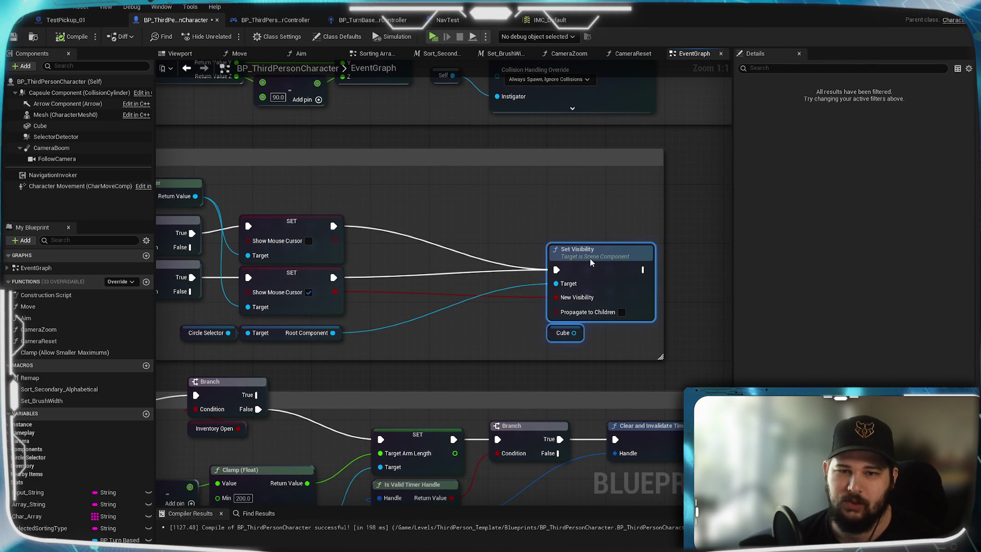
{"action": "left_click", "coordinate": [479, 367]}
Step: Paste the Inventory Open branch into the Enable Turn-Based Camera Rotation group
{"action": "key", "text": "ctrl+v"}
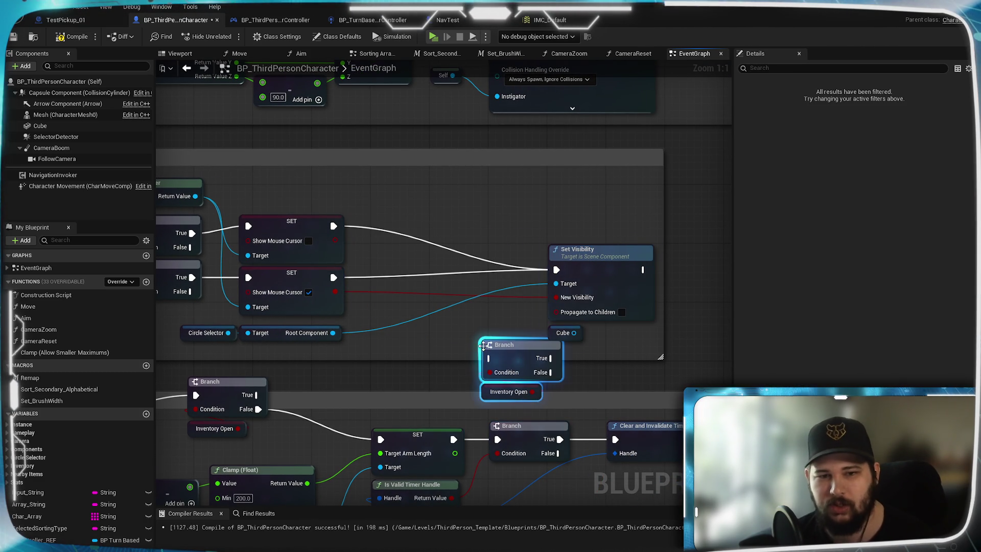
{"action": "left_click_drag", "start_coordinate": [513, 360], "coordinate": [460, 325]}
{"action": "left_click_drag", "start_coordinate": [401, 261], "coordinate": [664, 236]}
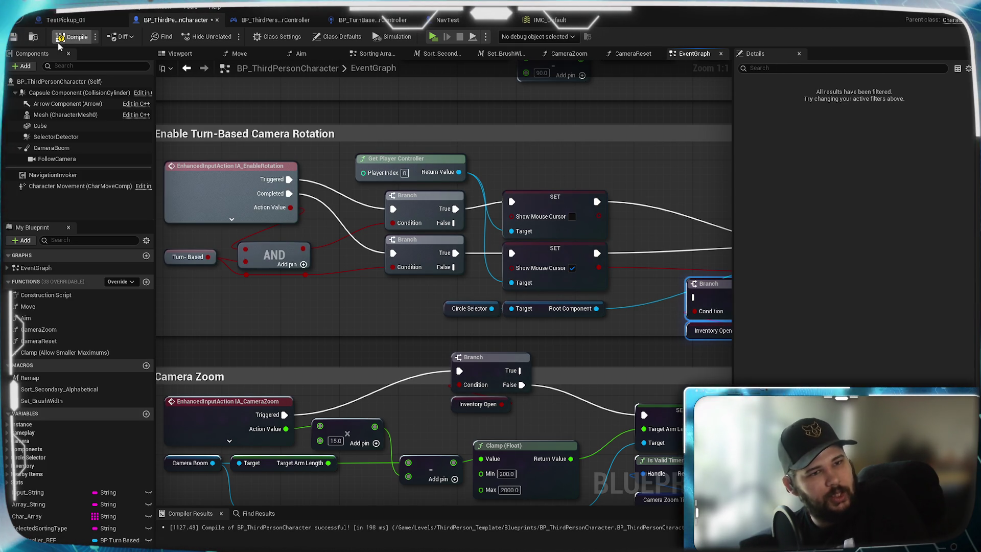
Step: Compile and save, then in a New Game walk, click a floor spot to move, open the inventory, and exit
{"action": "left_click", "coordinate": [15, 40]}
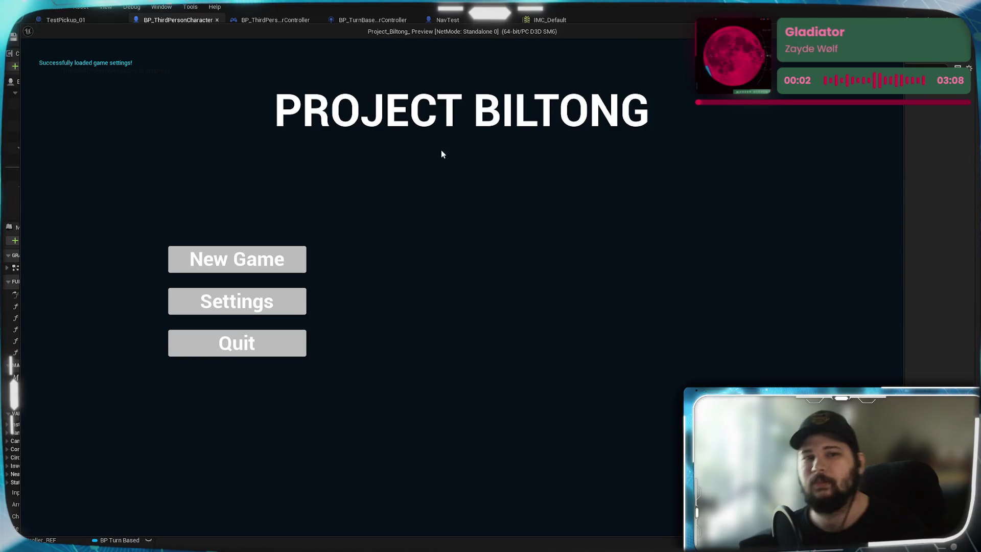
{"action": "left_click", "coordinate": [243, 260]}
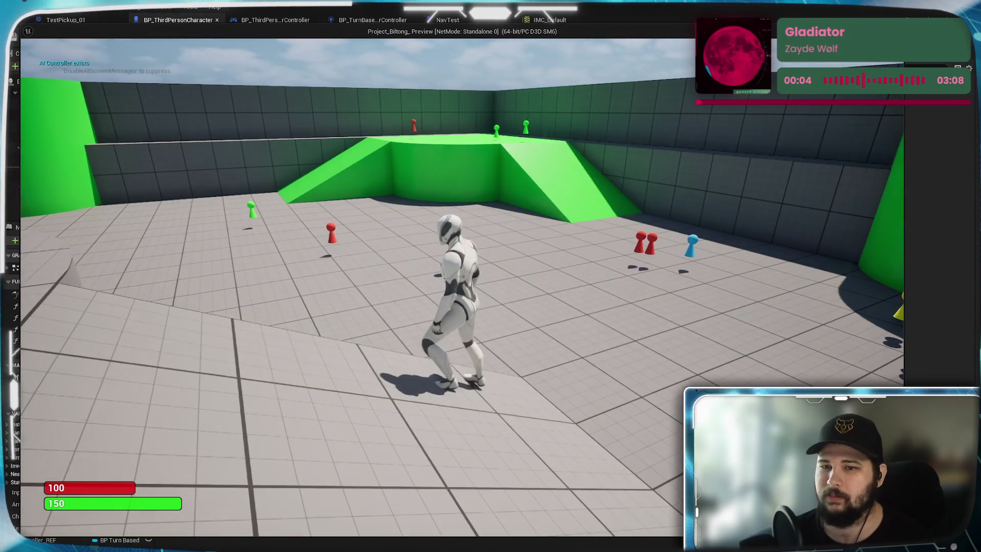
{"action": "key", "text": "w"}
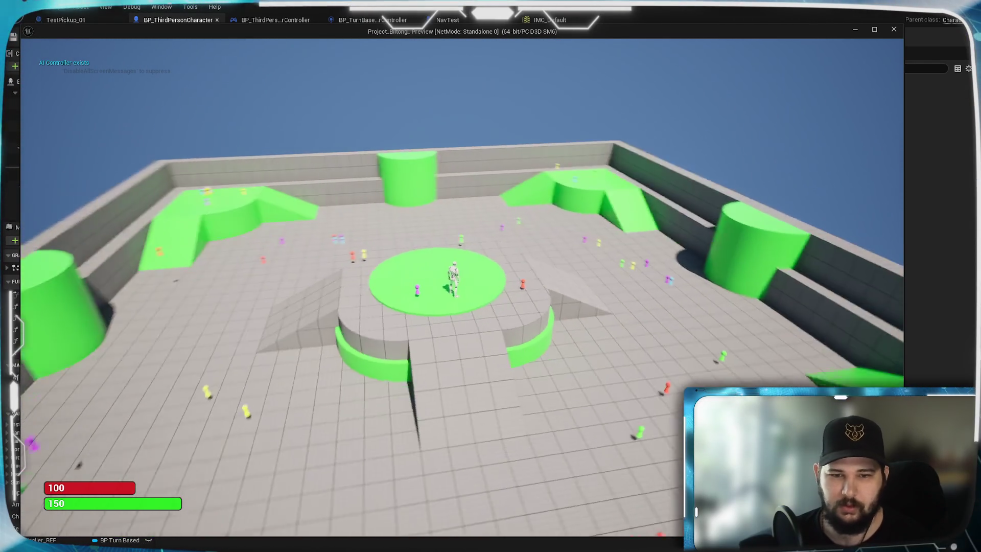
{"action": "left_click", "coordinate": [582, 378]}
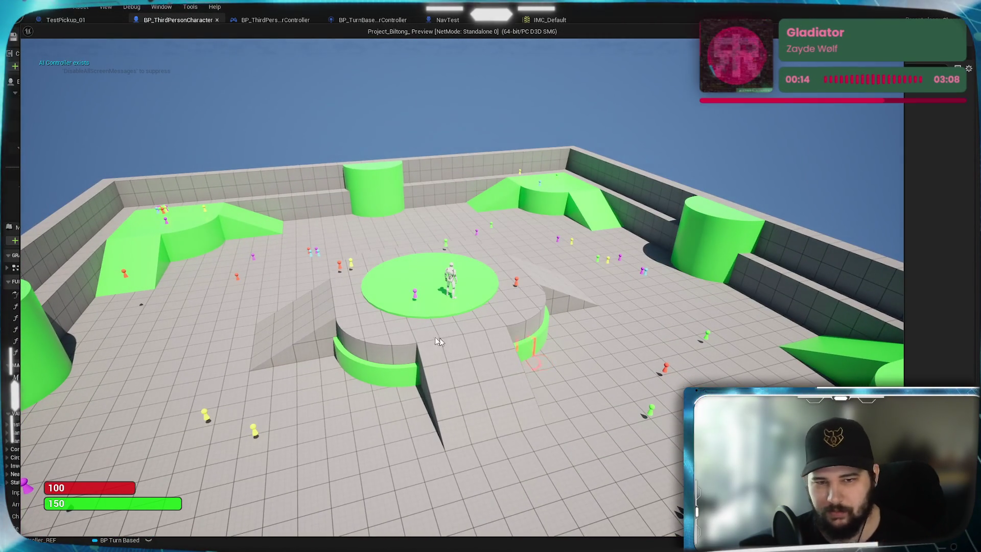
{"action": "left_click", "coordinate": [473, 342]}
{"action": "key", "text": "i"}
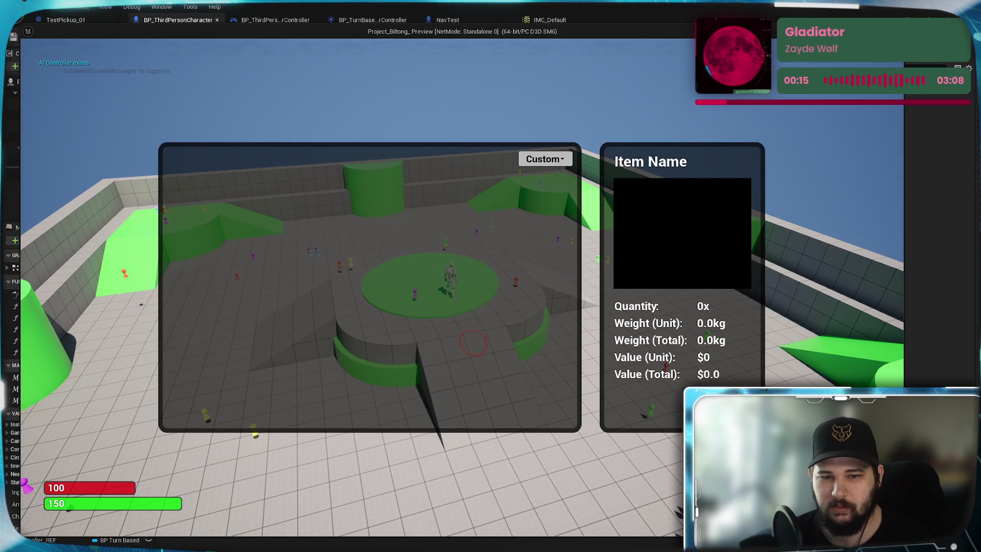
{"action": "key", "text": "Escape"}
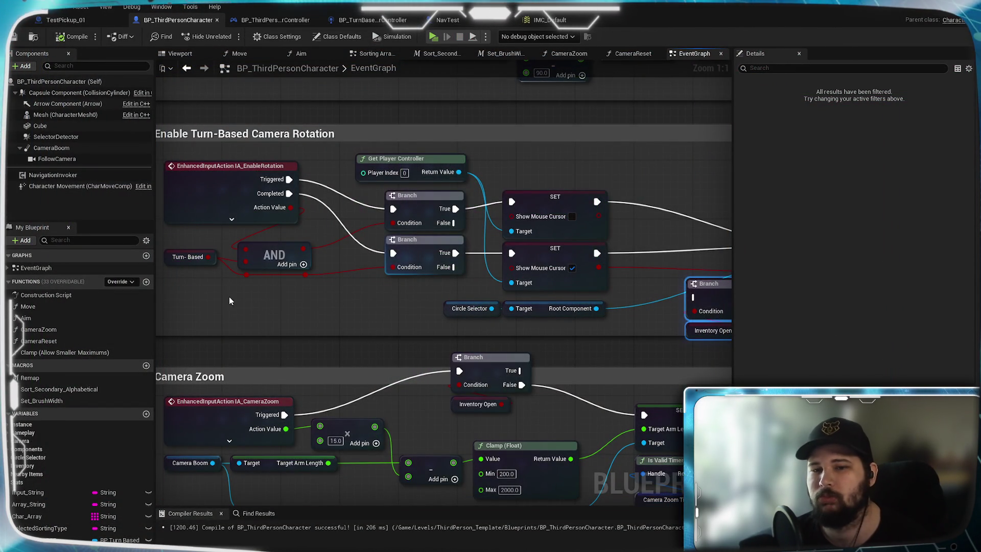
Step: Tidy the graph, moving the Branch and Inventory Open pair left of the camera rotation group
{"action": "left_click_drag", "start_coordinate": [337, 302], "coordinate": [161, 294]}
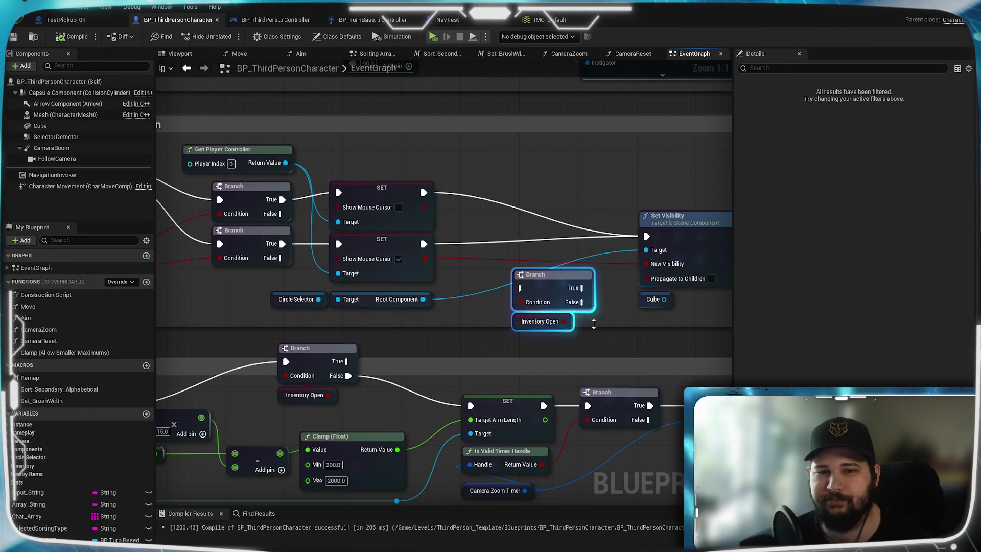
{"action": "left_click", "coordinate": [596, 329]}
{"action": "key", "text": "ctrl+z"}
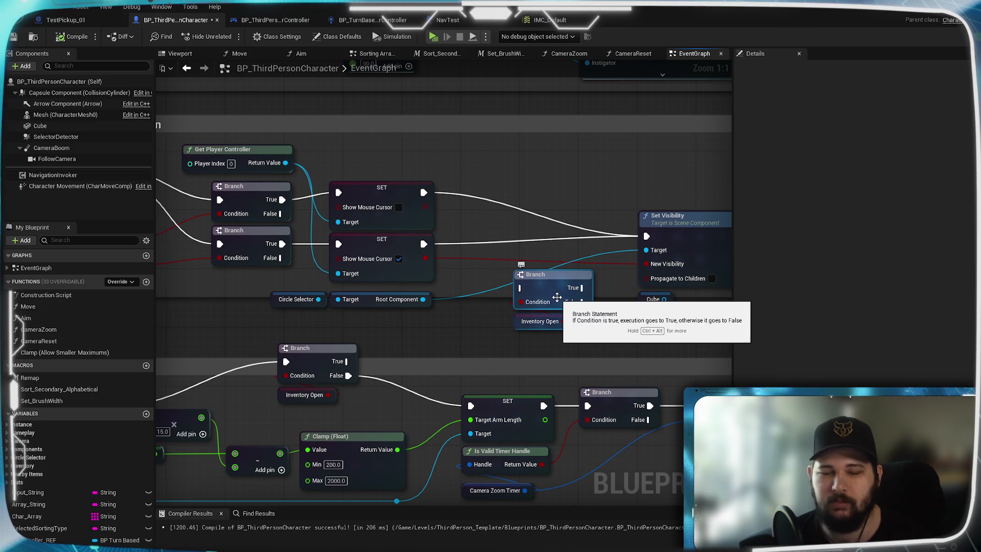
{"action": "mouse_move", "coordinate": [515, 306]}
{"action": "left_mouse_down"}
{"action": "mouse_move", "coordinate": [601, 305]}
{"action": "mouse_move", "coordinate": [634, 330]}
{"action": "mouse_move", "coordinate": [236, 307]}
{"action": "mouse_move", "coordinate": [369, 298]}
{"action": "left_mouse_up"}
{"action": "left_click", "coordinate": [367, 294]}
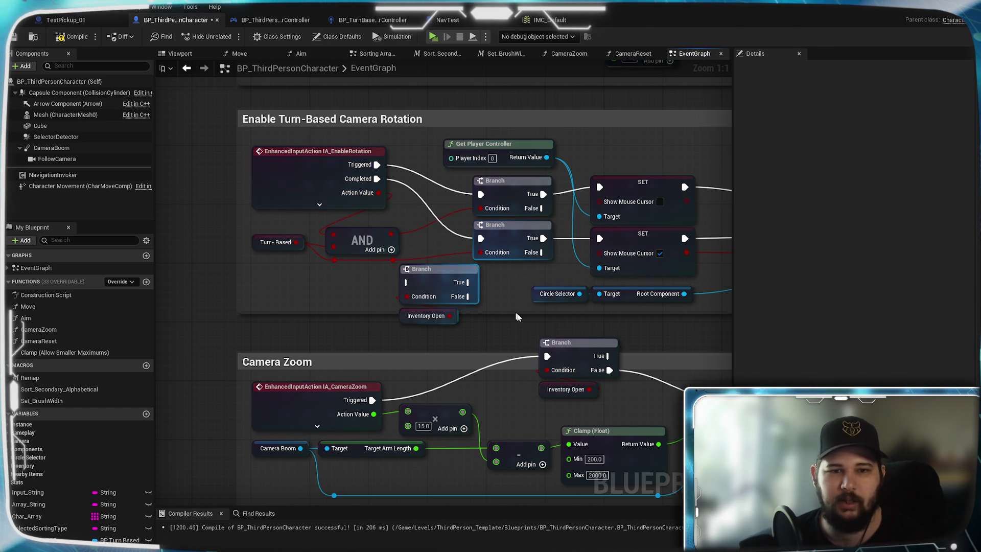
{"action": "mouse_move", "coordinate": [504, 302]}
{"action": "left_mouse_down"}
{"action": "mouse_move", "coordinate": [543, 288]}
{"action": "mouse_move", "coordinate": [639, 318]}
{"action": "mouse_move", "coordinate": [521, 220]}
{"action": "left_mouse_up"}
{"action": "mouse_move", "coordinate": [574, 249]}
{"action": "left_mouse_down"}
{"action": "mouse_move", "coordinate": [421, 250]}
{"action": "mouse_move", "coordinate": [397, 247]}
{"action": "mouse_move", "coordinate": [396, 230]}
{"action": "left_mouse_up"}
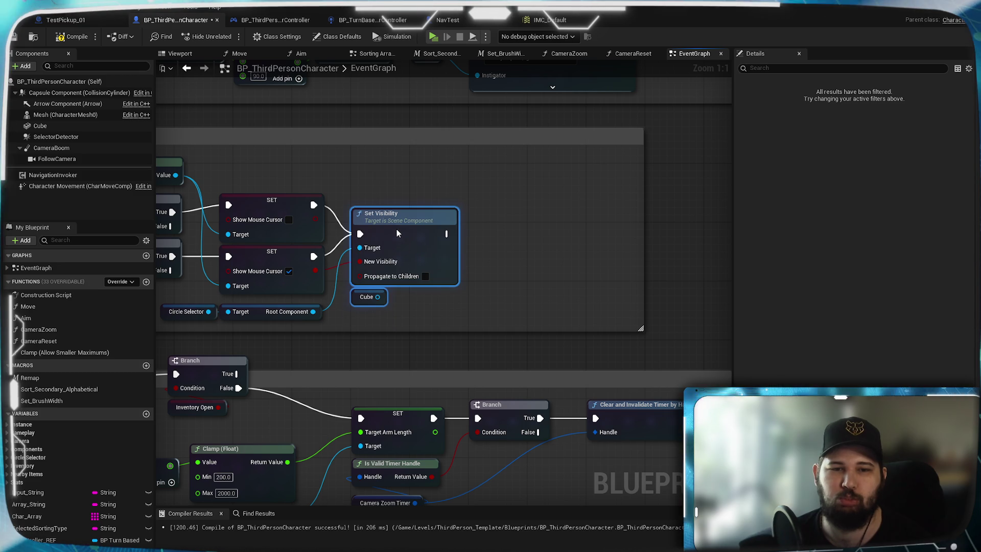
{"action": "left_click", "coordinate": [491, 270]}
{"action": "left_click_drag", "start_coordinate": [471, 307], "coordinate": [440, 345]}
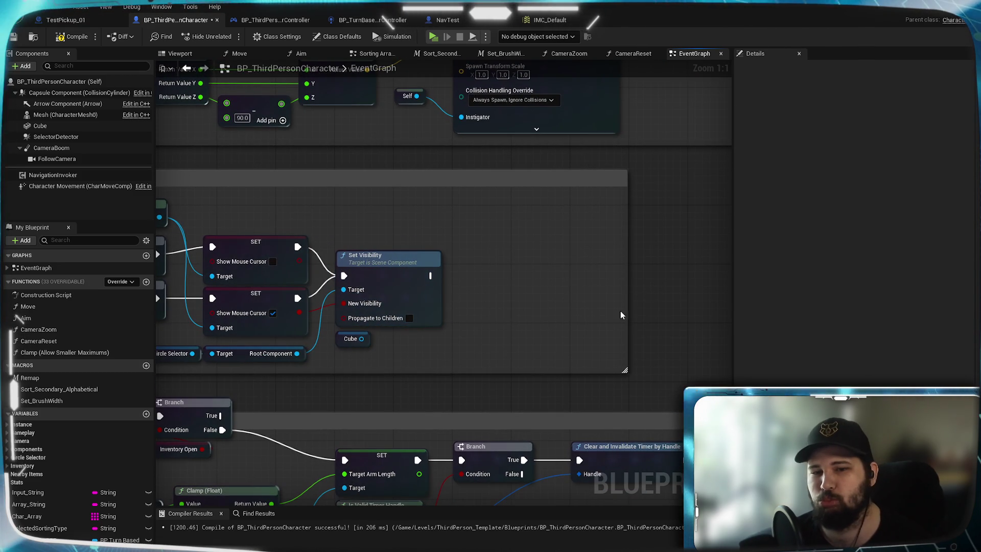
{"action": "left_click_drag", "start_coordinate": [496, 322], "coordinate": [818, 312]}
{"action": "left_click_drag", "start_coordinate": [351, 335], "coordinate": [515, 316]}
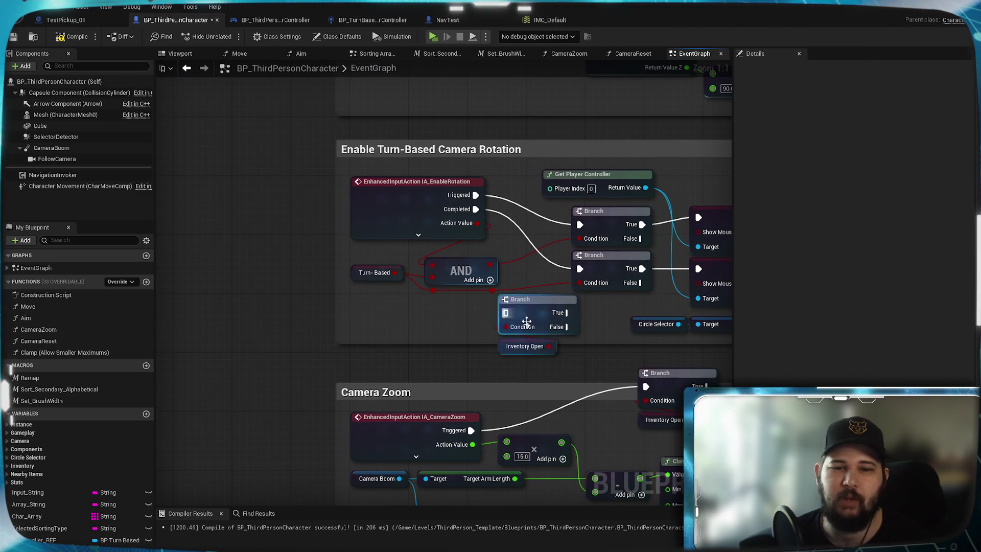
{"action": "mouse_move", "coordinate": [576, 365]}
{"action": "left_mouse_down"}
{"action": "mouse_move", "coordinate": [497, 292]}
{"action": "mouse_move", "coordinate": [247, 299]}
{"action": "mouse_move", "coordinate": [267, 210]}
{"action": "left_mouse_up"}
Step: Duplicate the Branch and Inventory Open pair and place the copy below the first
{"action": "key", "text": "ctrl+c"}
{"action": "key", "text": "ctrl+v"}
{"action": "left_click_drag", "start_coordinate": [264, 312], "coordinate": [265, 280]}
{"action": "left_click", "coordinate": [188, 244]}
Step: Wire IA_EnableRotation Triggered into the upper Branch and Completed into the lower Branch
{"action": "left_click", "coordinate": [460, 255]}
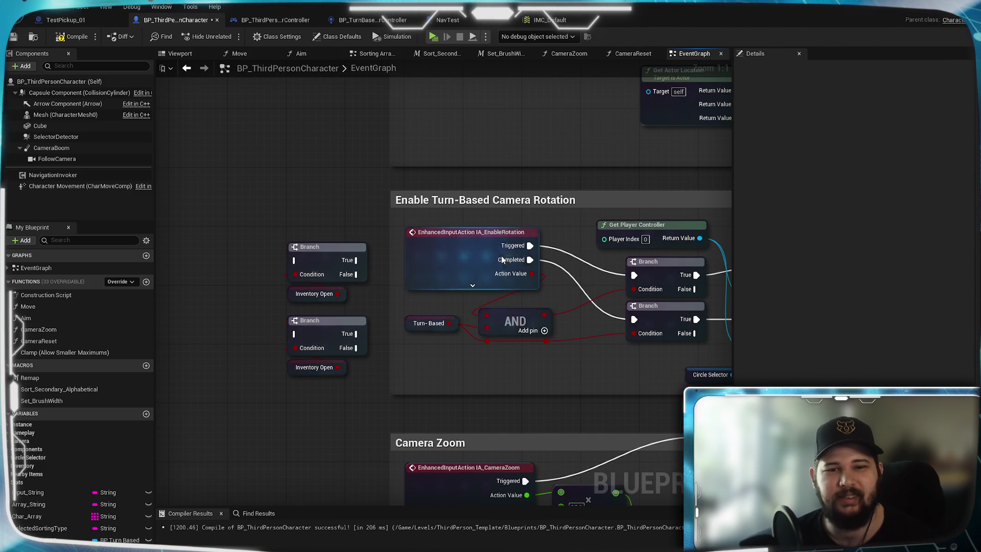
{"action": "left_click_drag", "start_coordinate": [531, 245], "coordinate": [296, 261]}
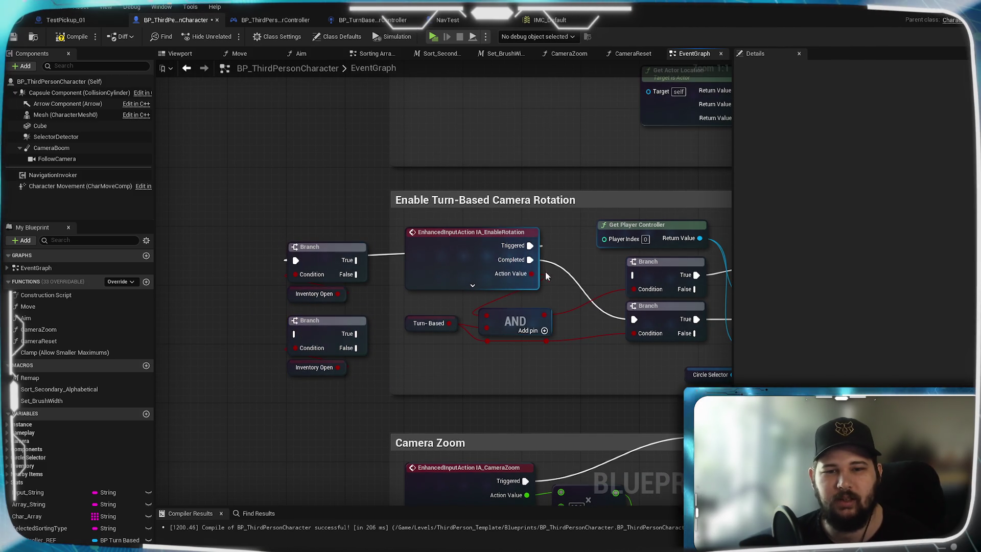
{"action": "left_click_drag", "start_coordinate": [531, 260], "coordinate": [295, 334]}
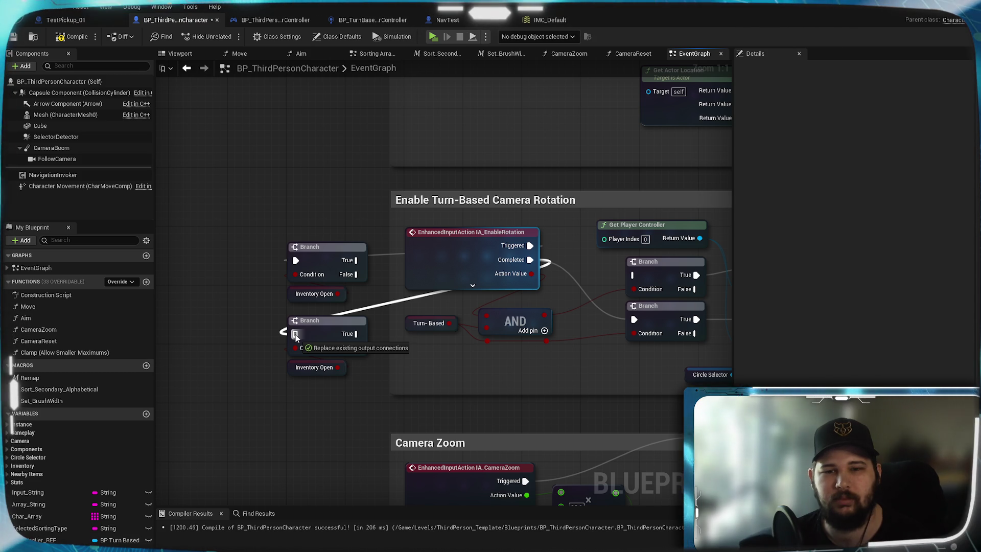
{"action": "left_click_drag", "start_coordinate": [295, 334], "coordinate": [295, 334]}
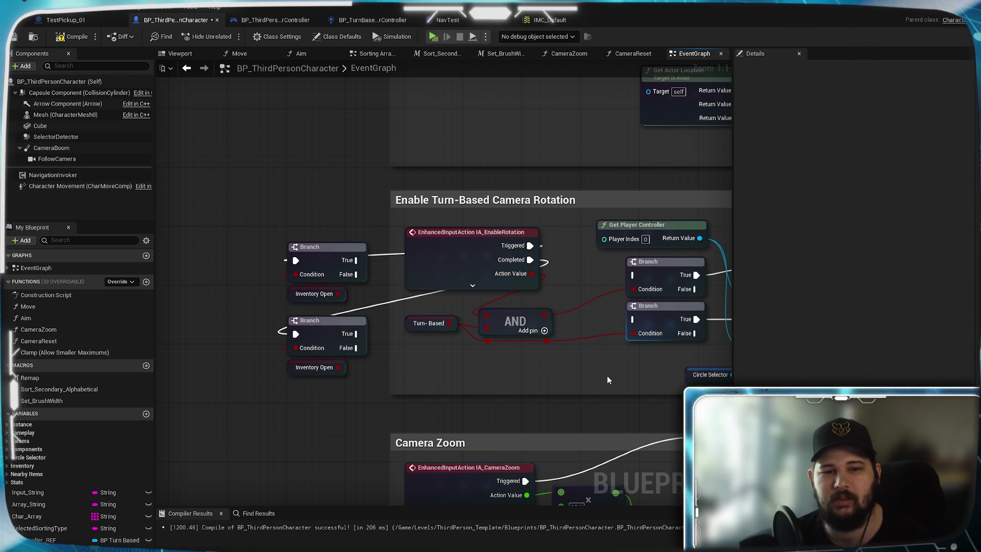
Step: Connect each Inventory Open Branch's False pin to its camera-rotation cursor Branch
{"action": "mouse_move", "coordinate": [607, 376]}
{"action": "left_mouse_down"}
{"action": "mouse_move", "coordinate": [551, 237]}
{"action": "mouse_move", "coordinate": [564, 551]}
{"action": "left_mouse_up"}
{"action": "mouse_move", "coordinate": [653, 550]}
{"action": "left_mouse_down"}
{"action": "mouse_move", "coordinate": [610, 237]}
{"action": "mouse_move", "coordinate": [636, 274]}
{"action": "mouse_move", "coordinate": [573, 277]}
{"action": "left_mouse_up"}
{"action": "mouse_move", "coordinate": [296, 349]}
{"action": "left_mouse_down"}
{"action": "mouse_move", "coordinate": [383, 365]}
{"action": "mouse_move", "coordinate": [583, 327]}
{"action": "mouse_move", "coordinate": [573, 321]}
{"action": "left_mouse_up"}
{"action": "mouse_move", "coordinate": [577, 377]}
{"action": "left_mouse_down"}
{"action": "mouse_move", "coordinate": [282, 358]}
{"action": "mouse_move", "coordinate": [502, 367]}
{"action": "left_mouse_up"}
{"action": "mouse_move", "coordinate": [435, 373]}
{"action": "left_mouse_down"}
{"action": "mouse_move", "coordinate": [587, 356]}
{"action": "mouse_move", "coordinate": [568, 358]}
{"action": "left_mouse_up"}
Step: Compile and save the blueprint, then look over the SET nodes to the right
{"action": "left_click", "coordinate": [57, 37]}
{"action": "left_click", "coordinate": [14, 37]}
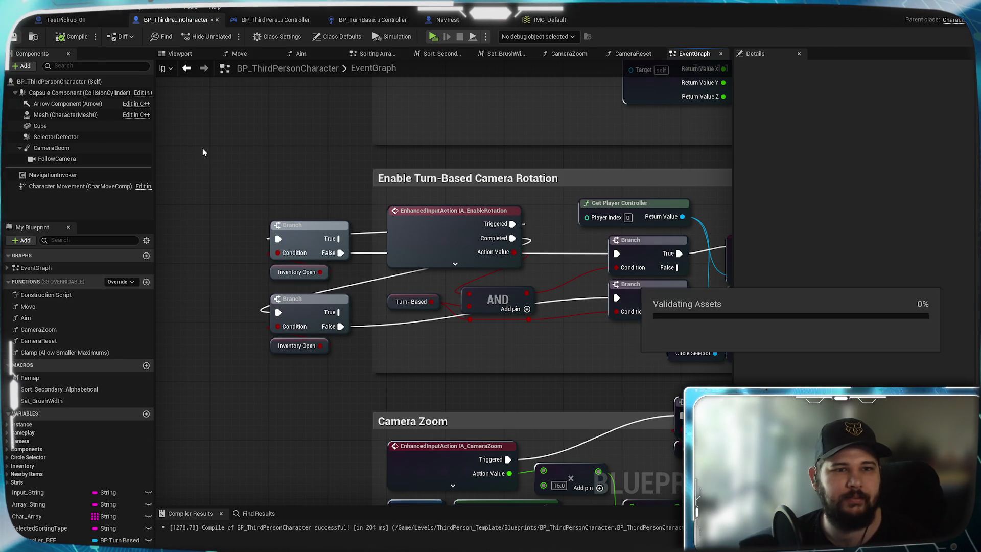
{"action": "left_click_drag", "start_coordinate": [519, 77], "coordinate": [412, 74]}
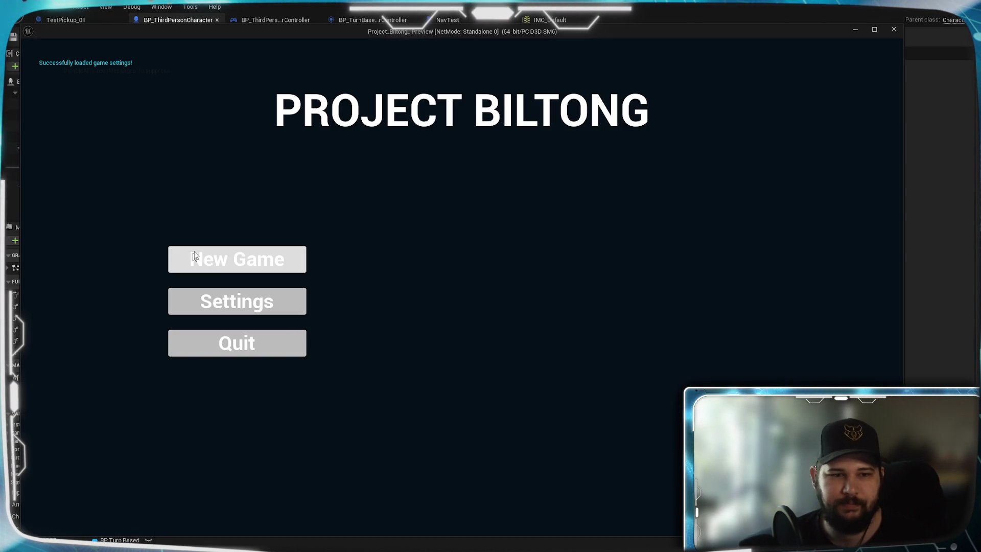
{"action": "left_click", "coordinate": [199, 255]}
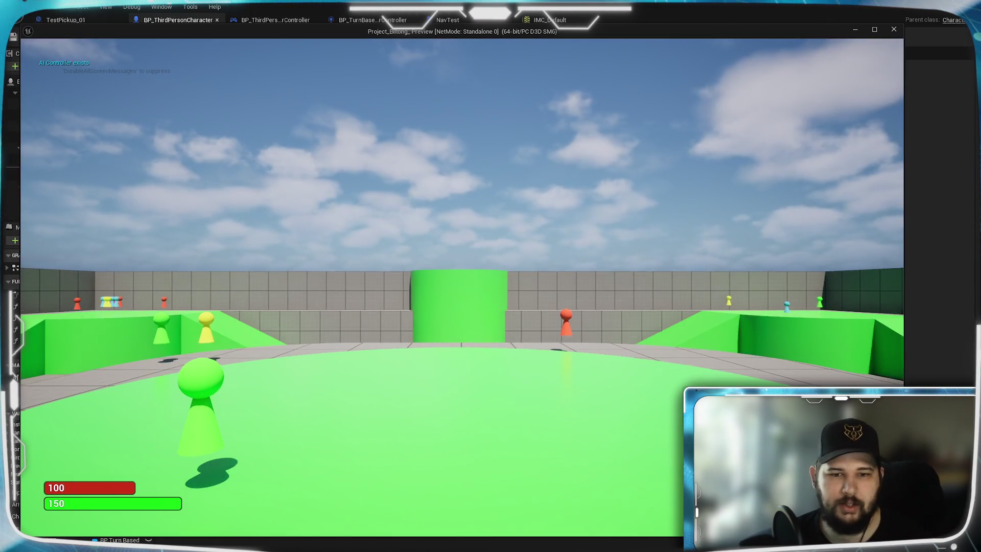
{"action": "key", "text": "w"}
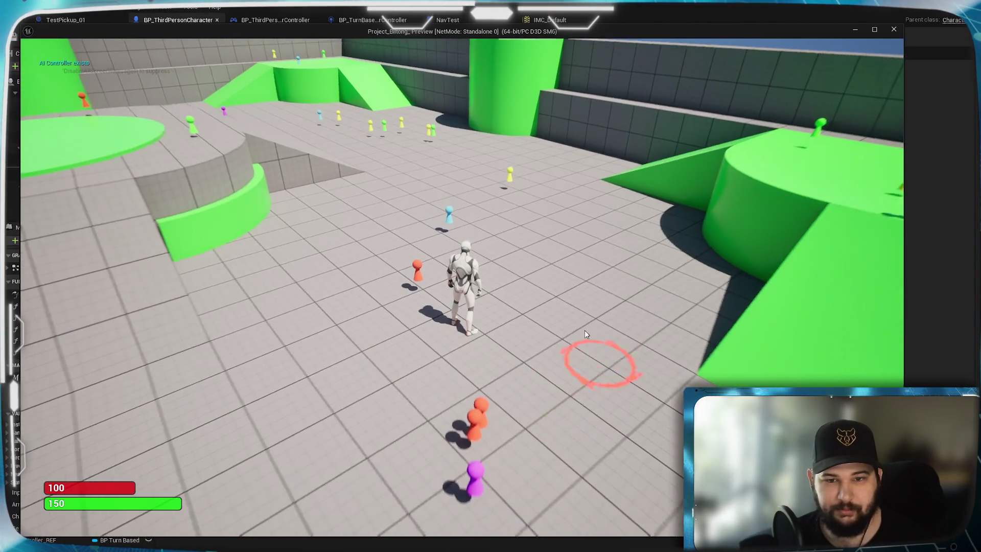
{"action": "key", "text": "i"}
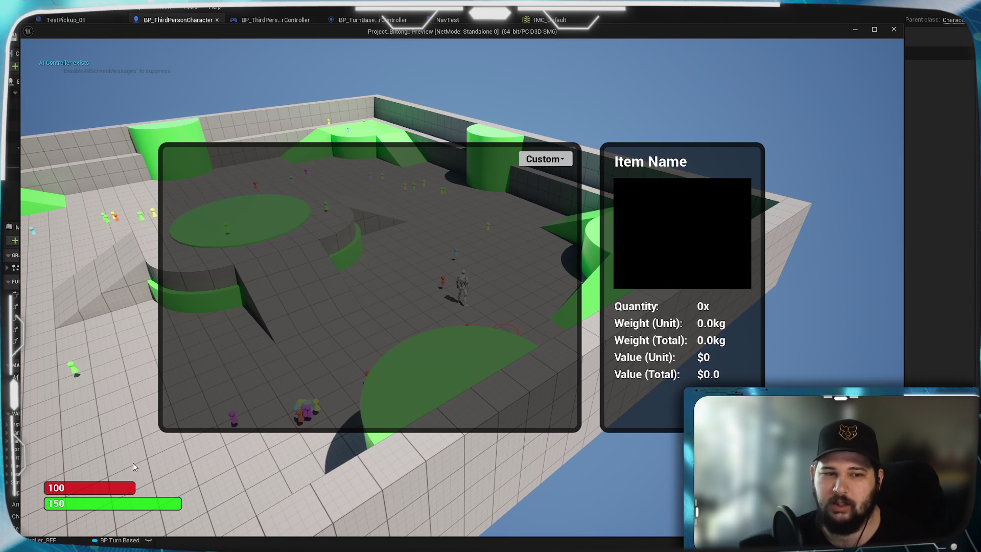
{"action": "key", "text": "Escape"}
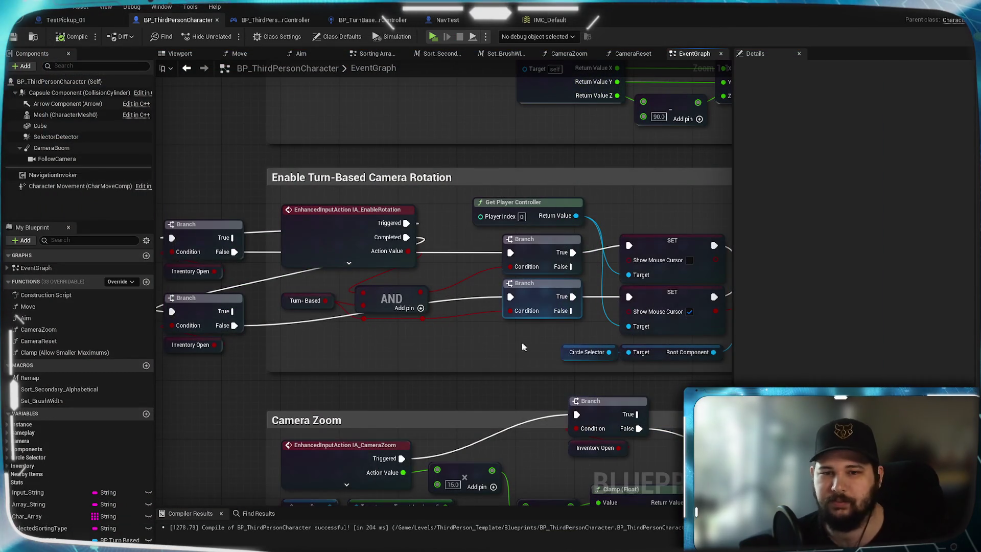
{"action": "scroll", "coordinate": [511, 339], "scroll_direction": "down", "scroll_amount": 2}
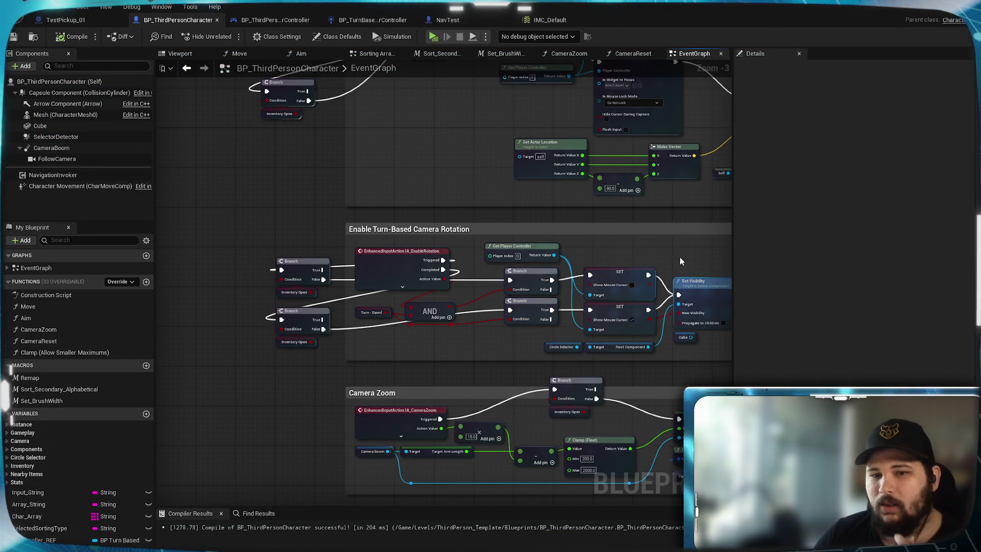
{"action": "left_click_drag", "start_coordinate": [680, 256], "coordinate": [370, 275]}
{"action": "scroll", "coordinate": [479, 299], "scroll_direction": "down", "scroll_amount": 2}
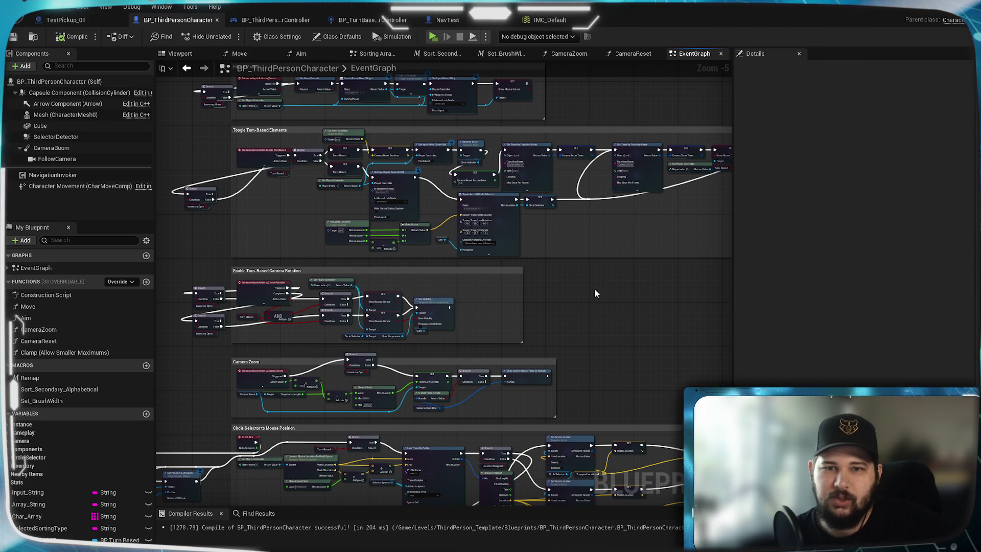
{"action": "left_click_drag", "start_coordinate": [580, 237], "coordinate": [566, 357]}
{"action": "scroll", "coordinate": [566, 356], "scroll_direction": "up", "scroll_amount": 4}
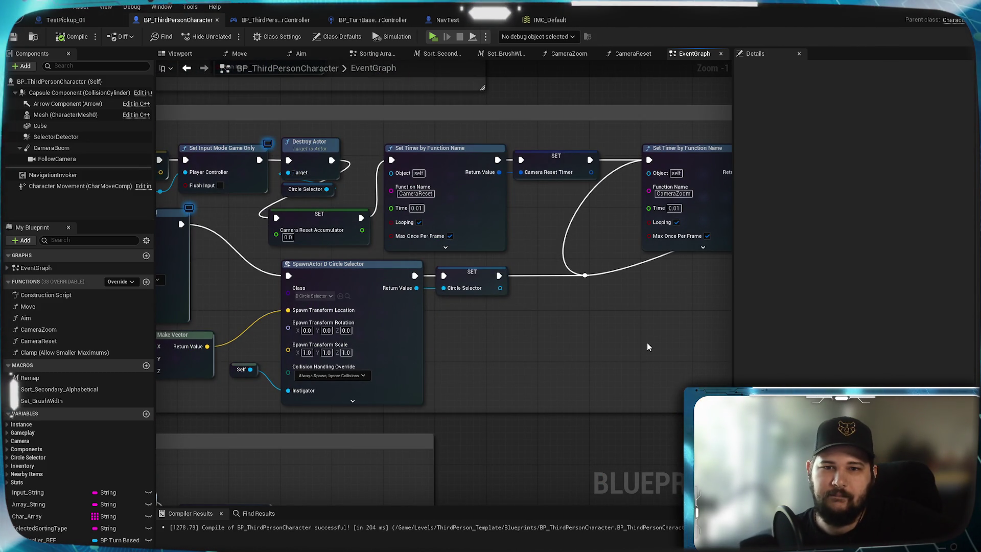
{"action": "mouse_move", "coordinate": [647, 347]}
{"action": "left_mouse_down"}
{"action": "mouse_move", "coordinate": [368, 410]}
{"action": "mouse_move", "coordinate": [604, 385]}
{"action": "mouse_move", "coordinate": [500, 359]}
{"action": "left_mouse_up"}
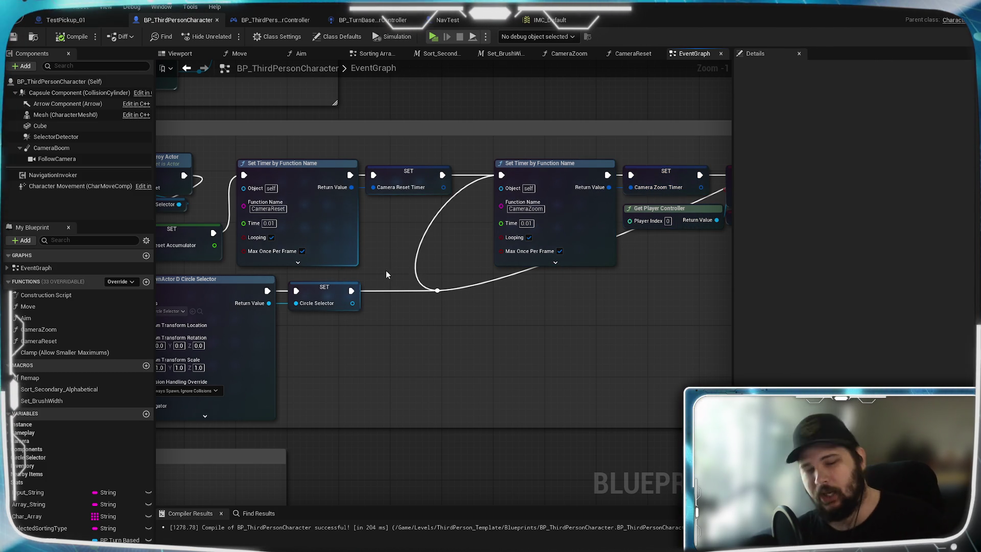
{"action": "scroll", "coordinate": [384, 281], "scroll_direction": "down", "scroll_amount": 2}
{"action": "scroll", "coordinate": [489, 367], "scroll_direction": "down", "scroll_amount": 3}
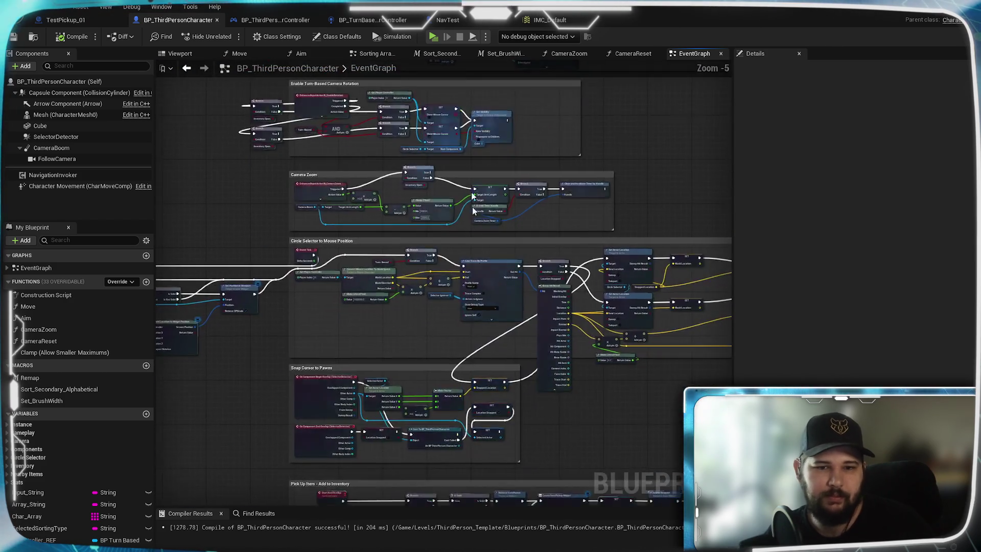
{"action": "scroll", "coordinate": [443, 202], "scroll_direction": "up", "scroll_amount": 2}
{"action": "scroll", "coordinate": [442, 202], "scroll_direction": "up", "scroll_amount": 5}
{"action": "mouse_move", "coordinate": [301, 148]}
{"action": "left_mouse_down"}
{"action": "mouse_move", "coordinate": [705, 193]}
{"action": "mouse_move", "coordinate": [689, 169]}
{"action": "mouse_move", "coordinate": [640, 164]}
{"action": "left_mouse_up"}
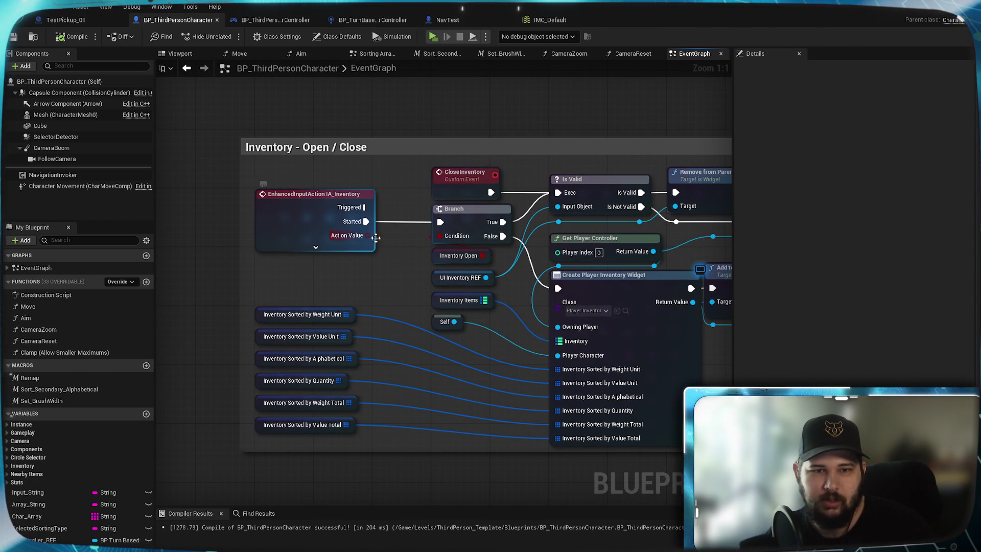
{"action": "scroll", "coordinate": [407, 293], "scroll_direction": "down", "scroll_amount": 1}
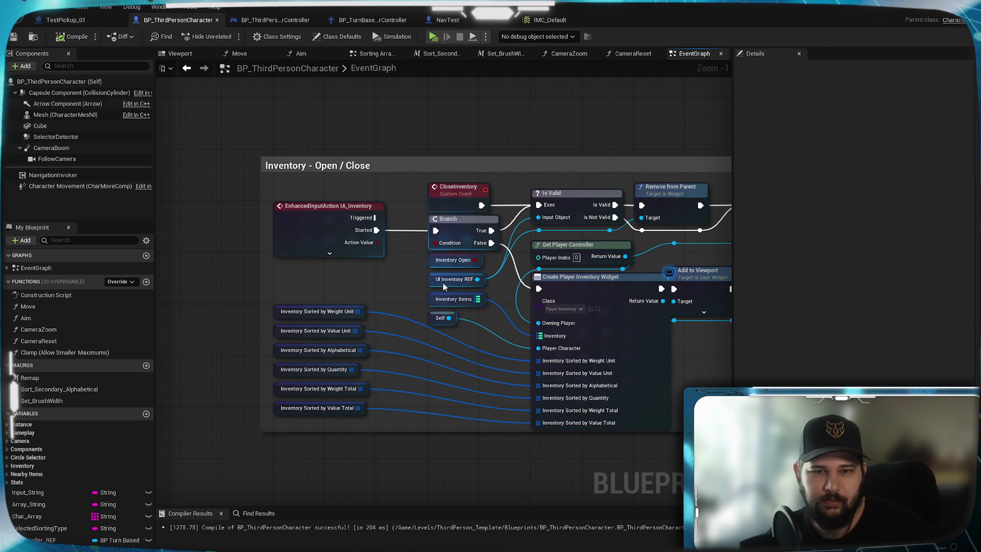
{"action": "left_click_drag", "start_coordinate": [489, 255], "coordinate": [219, 192]}
{"action": "mouse_move", "coordinate": [493, 289]}
{"action": "left_mouse_down"}
{"action": "mouse_move", "coordinate": [588, 306]}
{"action": "mouse_move", "coordinate": [647, 303]}
{"action": "mouse_move", "coordinate": [489, 262]}
{"action": "mouse_move", "coordinate": [373, 281]}
{"action": "left_mouse_up"}
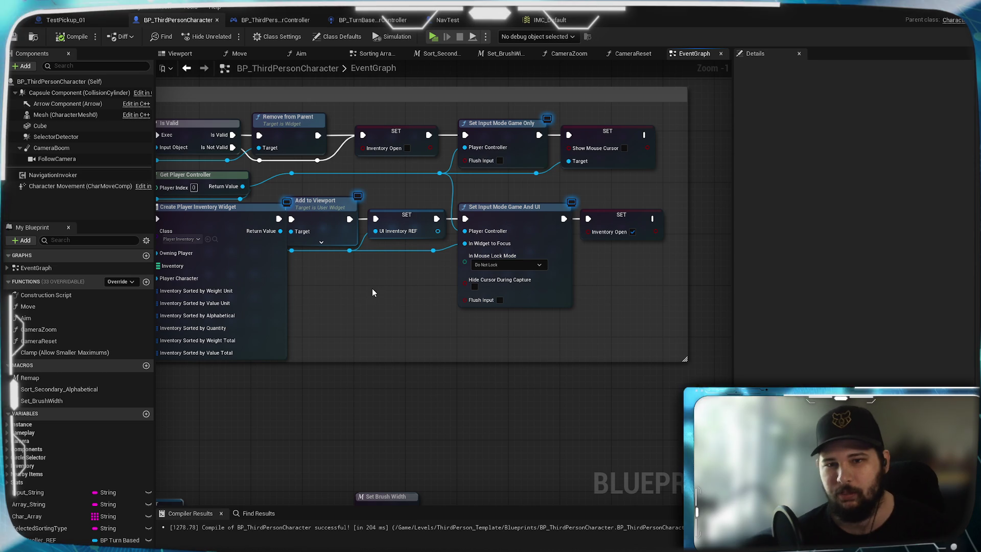
{"action": "left_click_drag", "start_coordinate": [541, 263], "coordinate": [384, 291]}
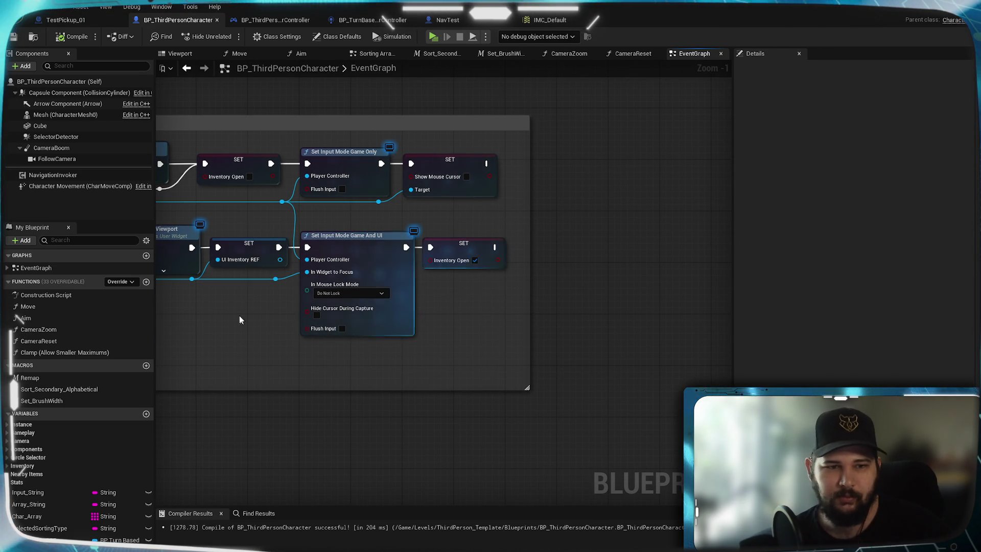
Step: Drop a CameraZoom_Timer getter from the Camera variables into the graph
{"action": "left_click", "coordinate": [9, 466]}
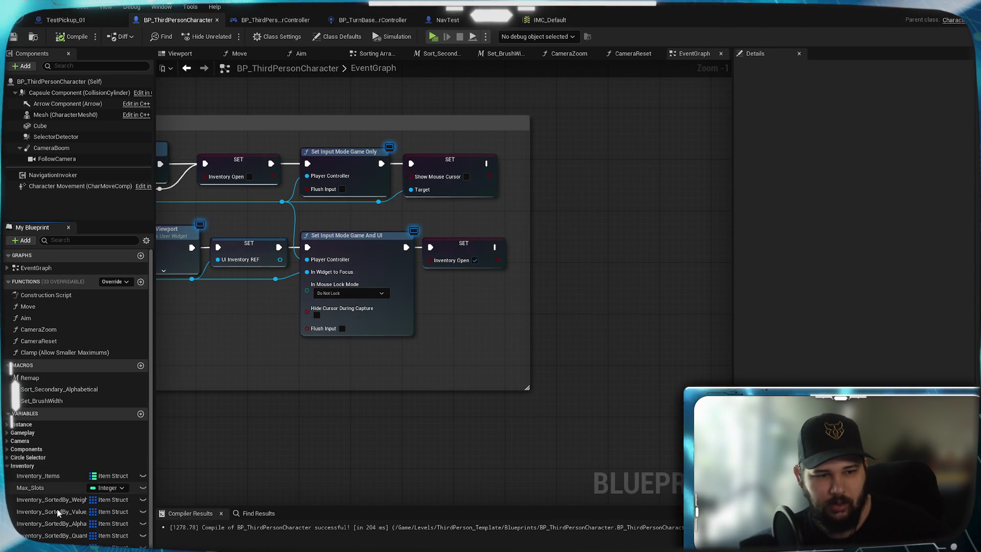
{"action": "left_click", "coordinate": [9, 466]}
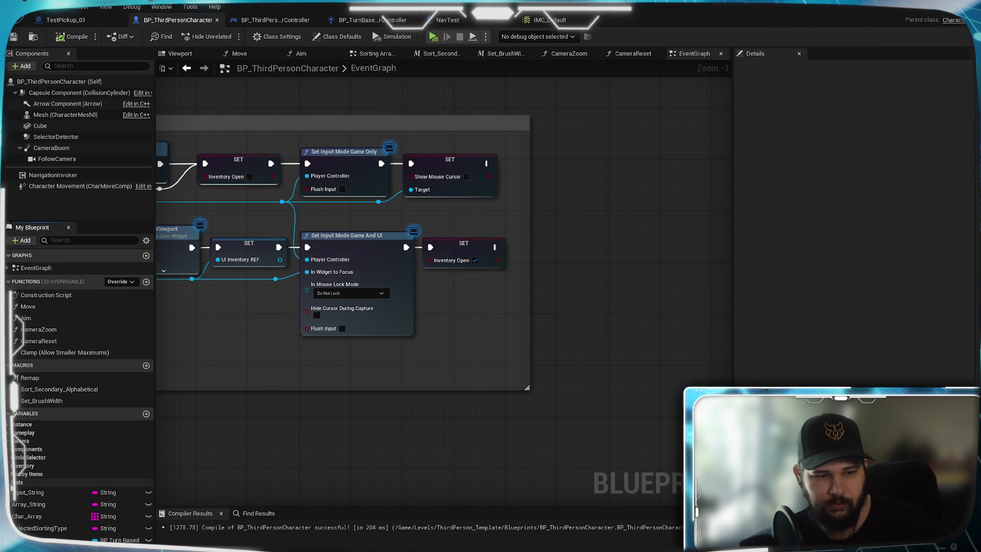
{"action": "left_click", "coordinate": [6, 443]}
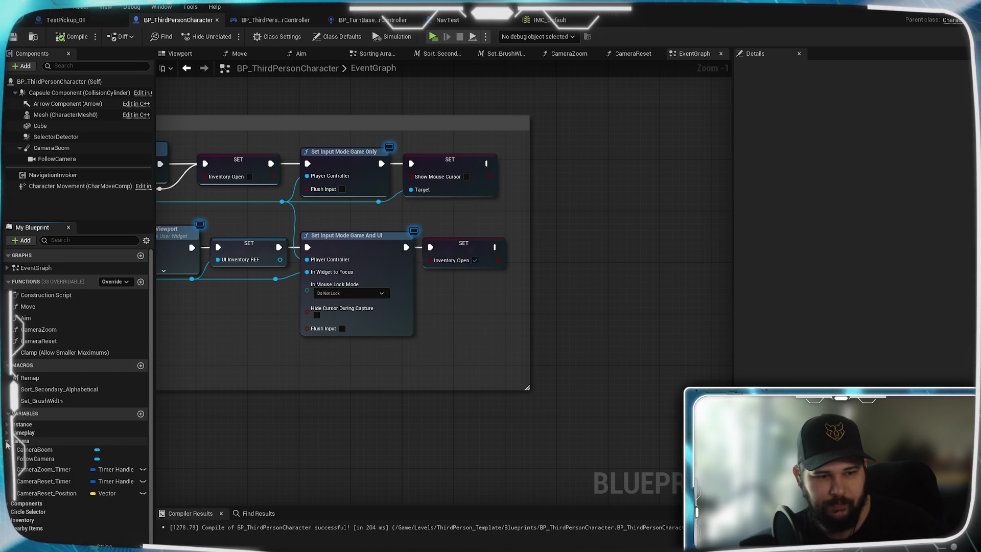
{"action": "left_click", "coordinate": [22, 471]}
{"action": "left_click_drag", "start_coordinate": [473, 336], "coordinate": [555, 288]}
Step: Add Clear and Invalidate Timer by Handle after SET Inventory Open, then compile and save
{"action": "left_click", "coordinate": [491, 341]}
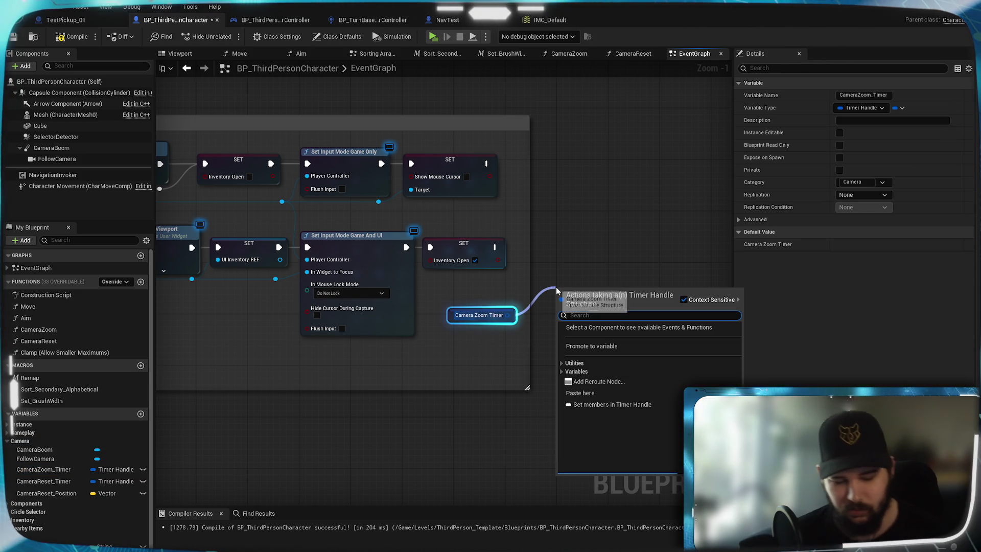
{"action": "type", "text": "clea"}
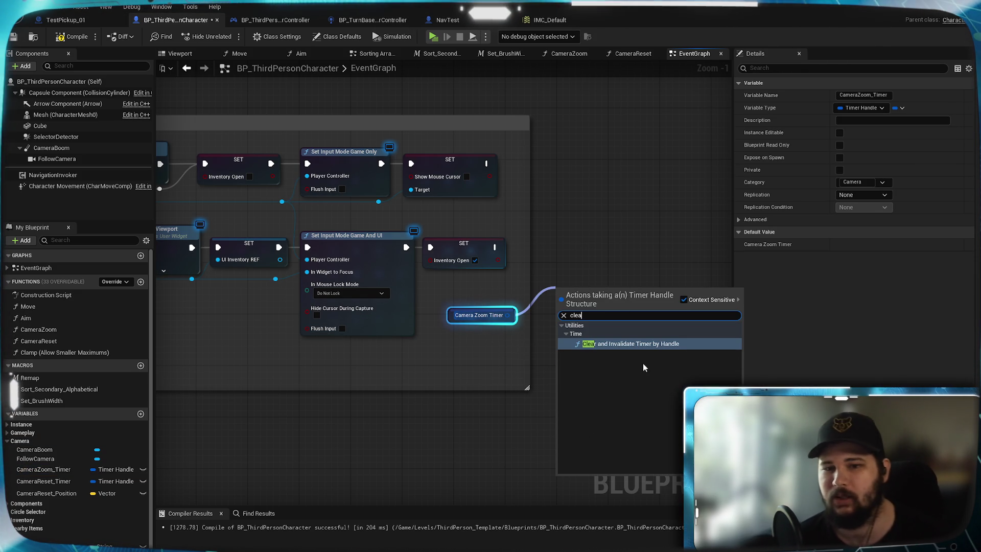
{"action": "left_click", "coordinate": [625, 343]}
{"action": "left_click_drag", "start_coordinate": [588, 261], "coordinate": [587, 236]}
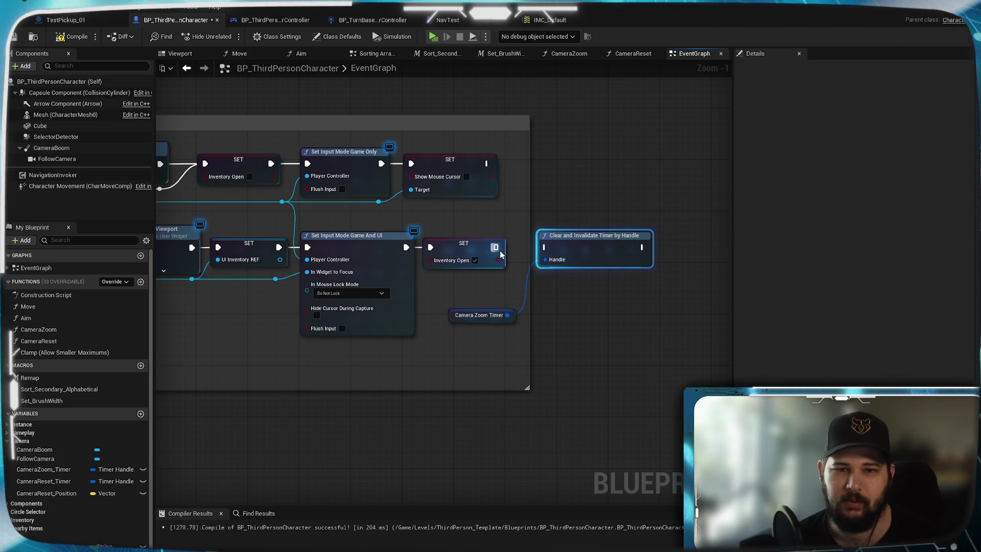
{"action": "left_click_drag", "start_coordinate": [497, 248], "coordinate": [600, 252]}
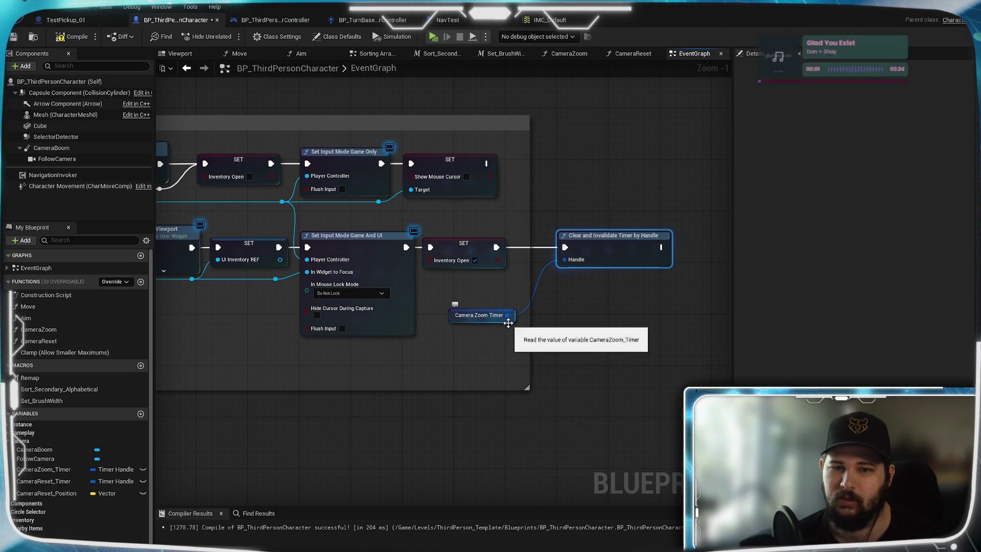
{"action": "left_click_drag", "start_coordinate": [508, 323], "coordinate": [488, 298]}
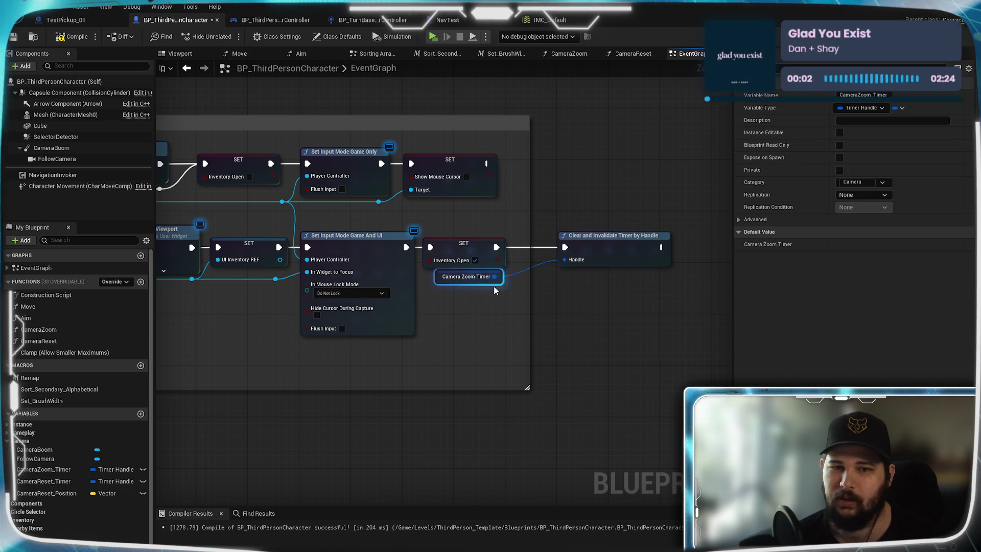
{"action": "left_click", "coordinate": [602, 329]}
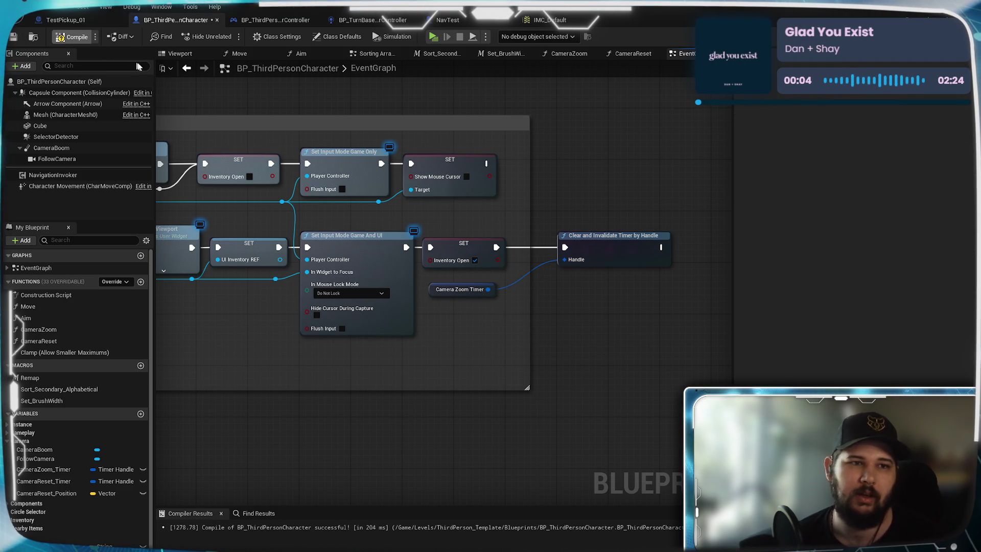
{"action": "left_click", "coordinate": [71, 36]}
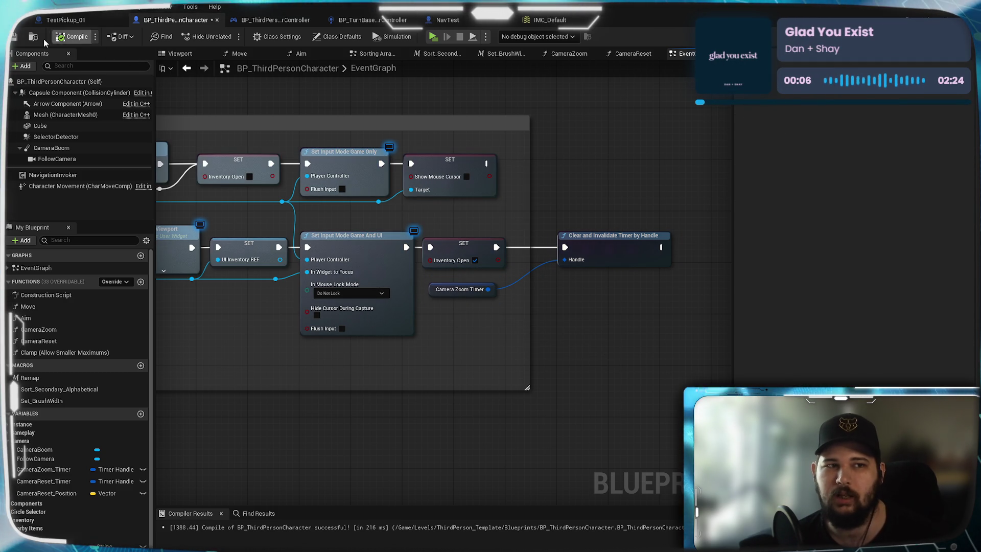
{"action": "key", "text": "ctrl+s"}
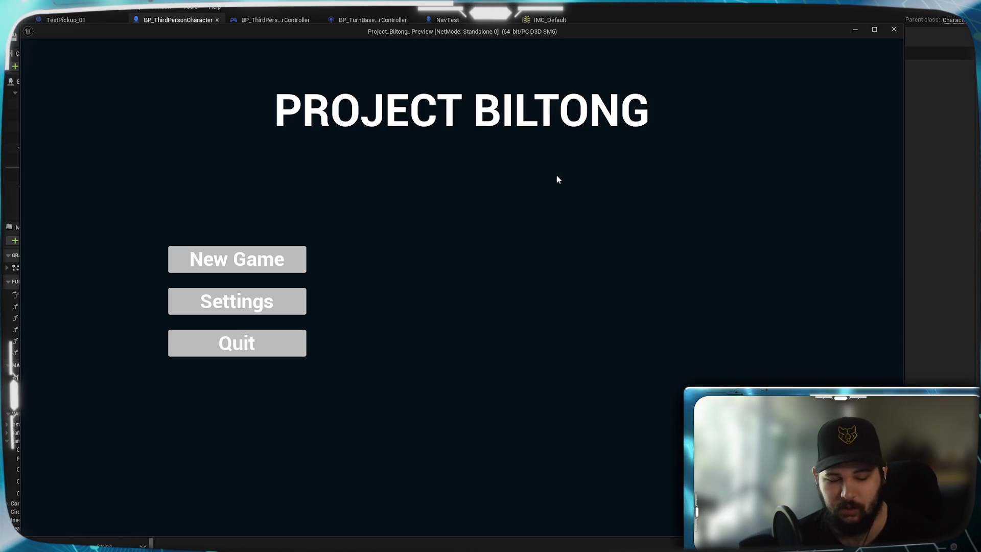
Step: Play-test a new game, moving the character and opening the inventory with I, then exit
{"action": "left_click", "coordinate": [302, 259]}
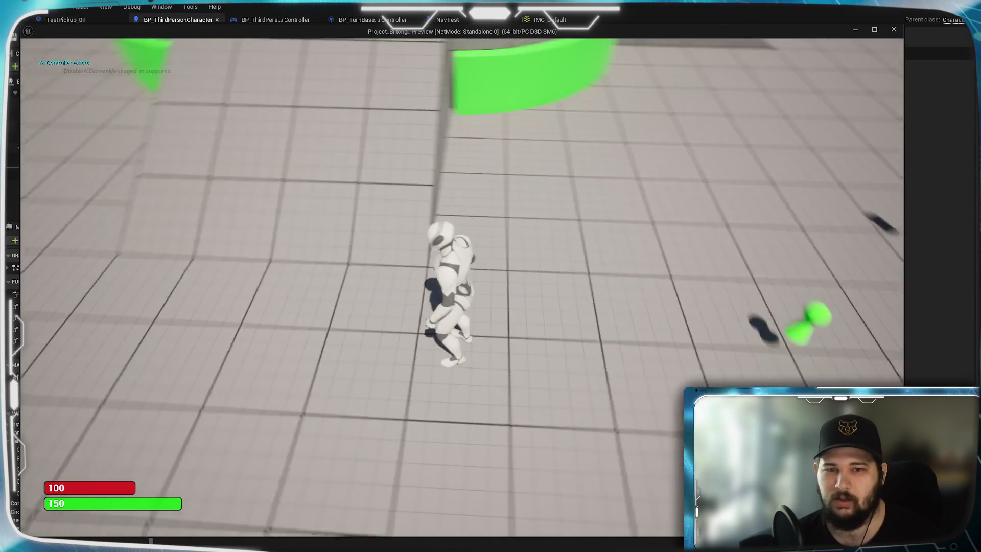
{"action": "left_click", "coordinate": [418, 341]}
{"action": "scroll", "coordinate": [418, 342], "scroll_direction": "down", "scroll_amount": 3}
{"action": "left_click_drag", "start_coordinate": [418, 341], "coordinate": [418, 341]}
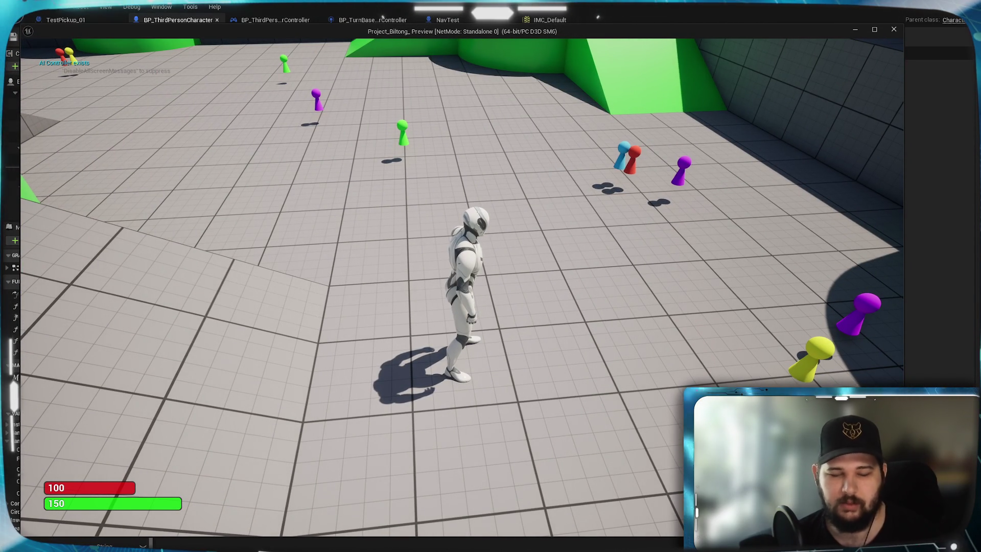
{"action": "key", "text": "i"}
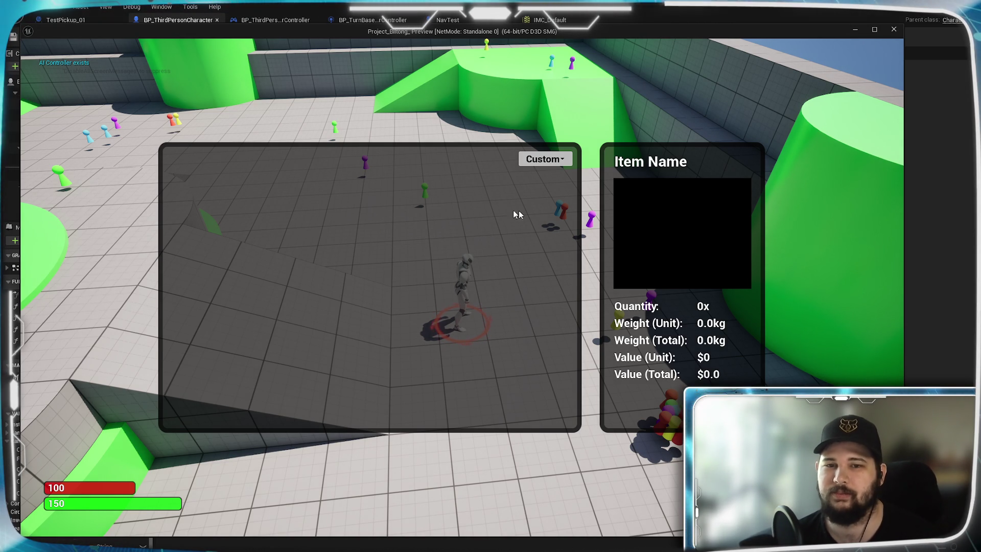
{"action": "key", "text": "Escape"}
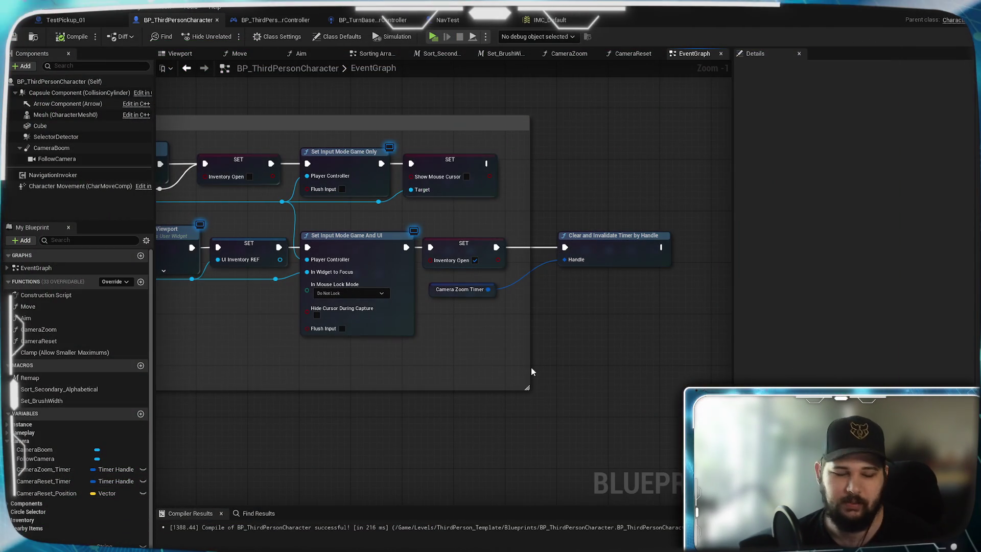
Step: Save the character blueprint and look over the Inventory - Open / Close group
{"action": "left_click", "coordinate": [14, 38]}
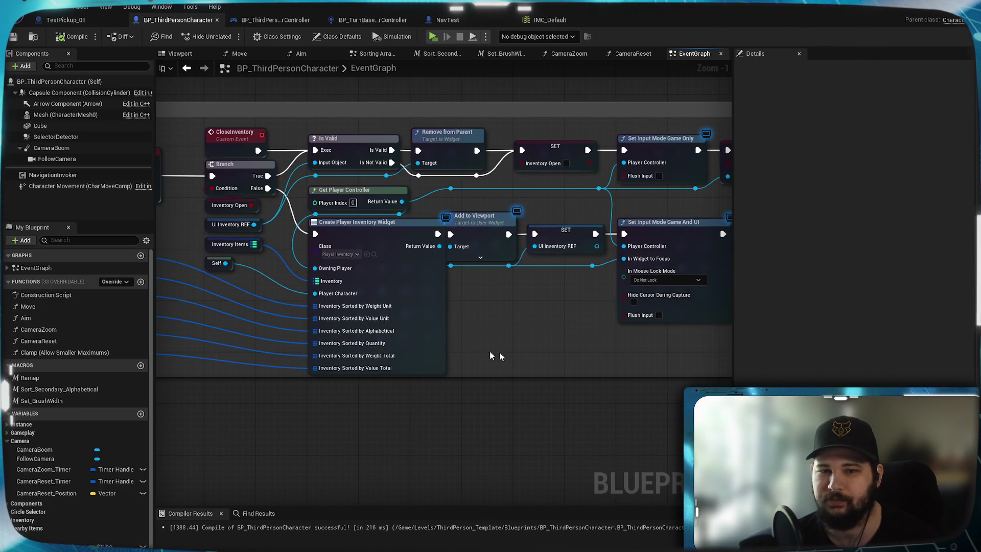
{"action": "mouse_move", "coordinate": [235, 334]}
{"action": "left_mouse_down"}
{"action": "mouse_move", "coordinate": [476, 339]}
{"action": "mouse_move", "coordinate": [597, 276]}
{"action": "mouse_move", "coordinate": [505, 443]}
{"action": "mouse_move", "coordinate": [504, 304]}
{"action": "mouse_move", "coordinate": [679, 311]}
{"action": "mouse_move", "coordinate": [627, 268]}
{"action": "mouse_move", "coordinate": [526, 338]}
{"action": "left_mouse_up"}
{"action": "scroll", "coordinate": [502, 341], "scroll_direction": "up", "scroll_amount": 2}
{"action": "scroll", "coordinate": [480, 284], "scroll_direction": "down", "scroll_amount": 5}
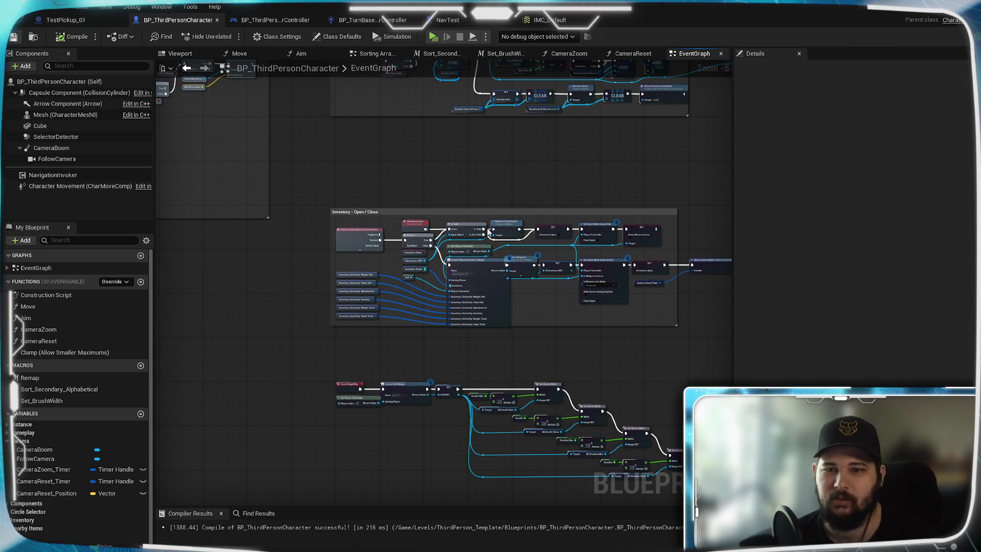
Step: Survey the Camera Zoom and Circle Selector groups and briefly check the player controller blueprint
{"action": "mouse_move", "coordinate": [588, 153]}
{"action": "left_mouse_down"}
{"action": "mouse_move", "coordinate": [619, 372]}
{"action": "mouse_move", "coordinate": [583, 326]}
{"action": "mouse_move", "coordinate": [613, 409]}
{"action": "mouse_move", "coordinate": [664, 460]}
{"action": "left_mouse_up"}
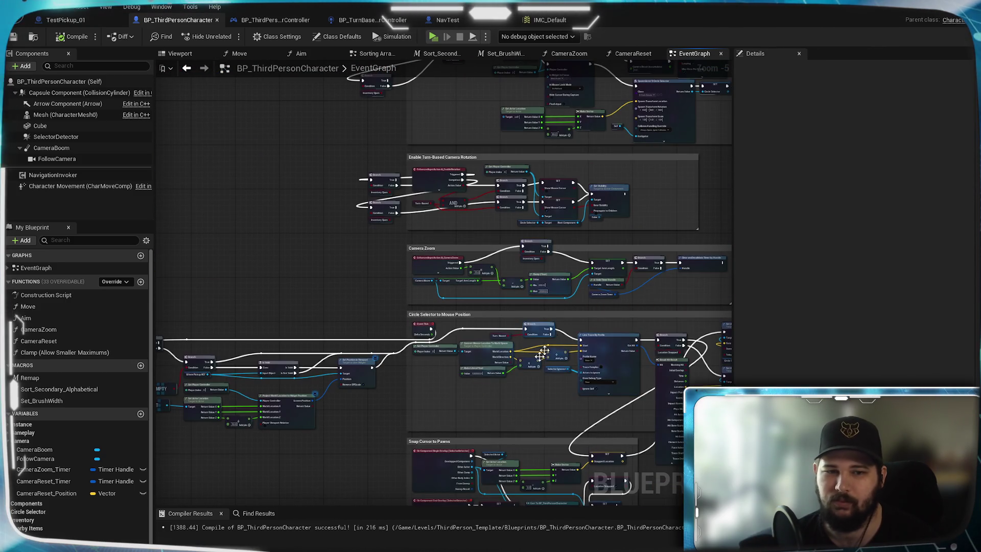
{"action": "scroll", "coordinate": [708, 354], "scroll_direction": "down", "scroll_amount": 2}
{"action": "scroll", "coordinate": [707, 355], "scroll_direction": "up", "scroll_amount": 2}
{"action": "left_click_drag", "start_coordinate": [355, 504], "coordinate": [355, 286]}
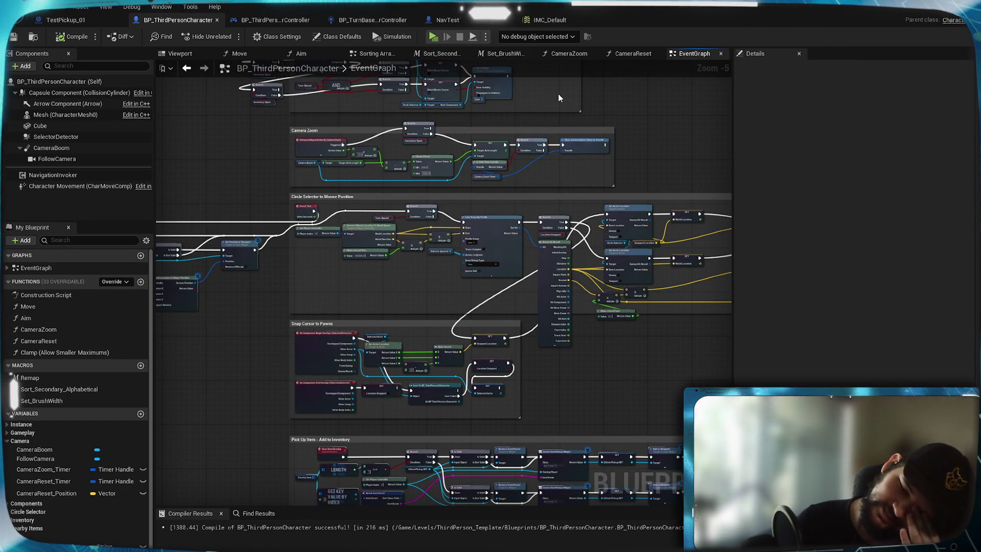
{"action": "left_click", "coordinate": [275, 19]}
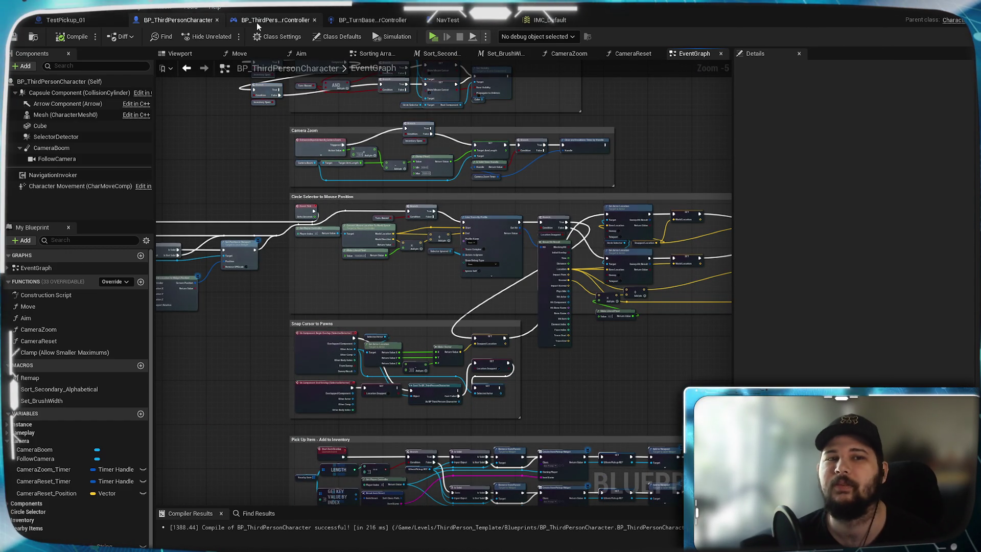
{"action": "left_click", "coordinate": [188, 20]}
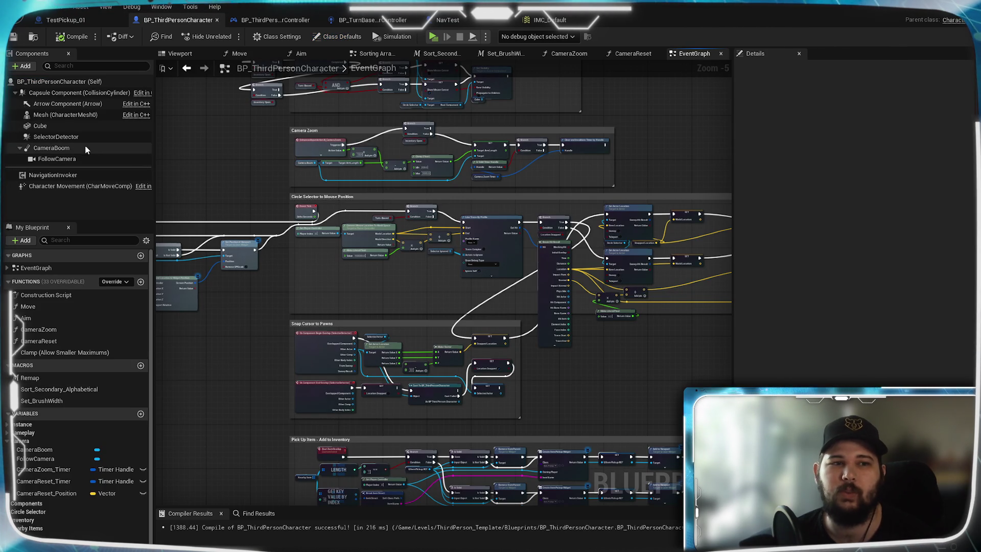
{"action": "mouse_move", "coordinate": [63, 119]}
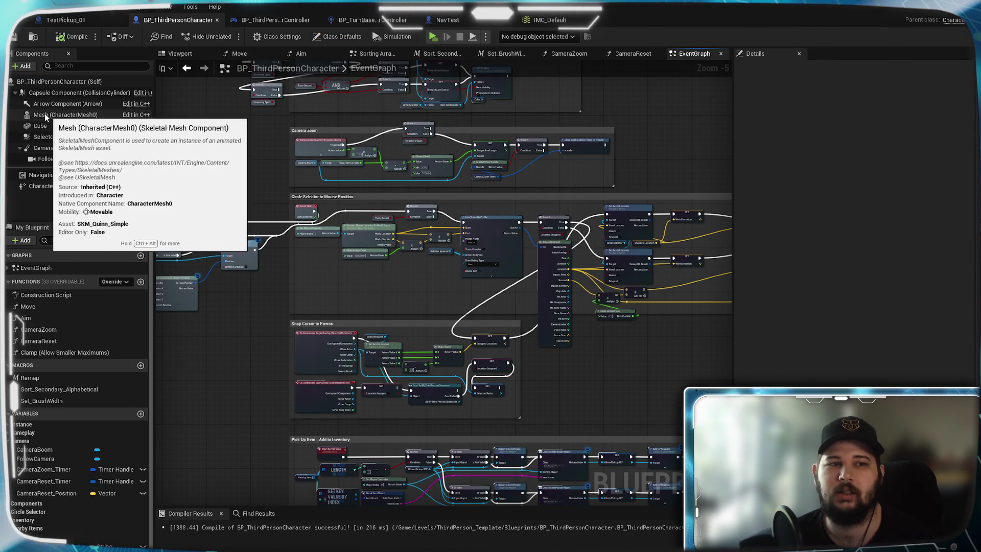
Step: Inspect the Mesh, Cube and SelectorDetector component properties
{"action": "left_click", "coordinate": [46, 115]}
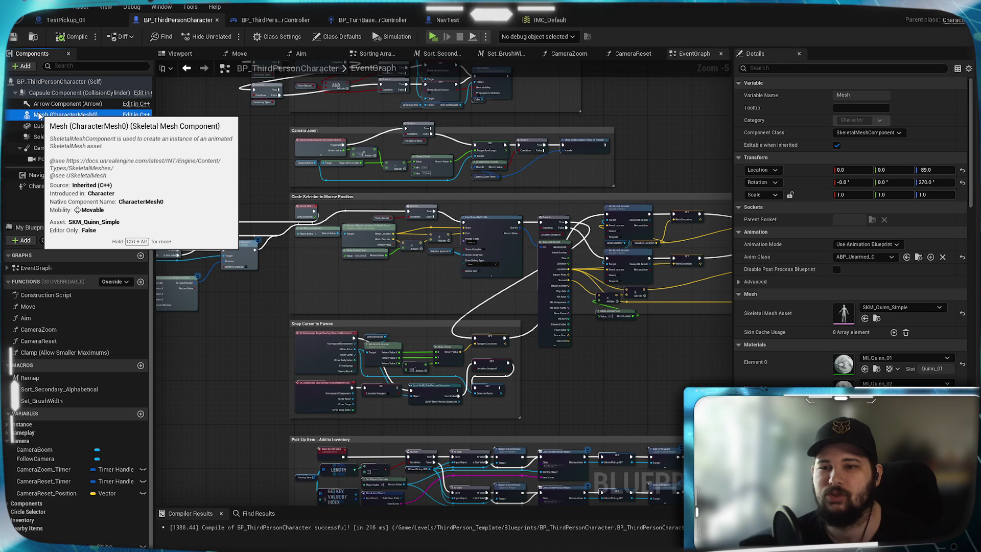
{"action": "left_click", "coordinate": [72, 130]}
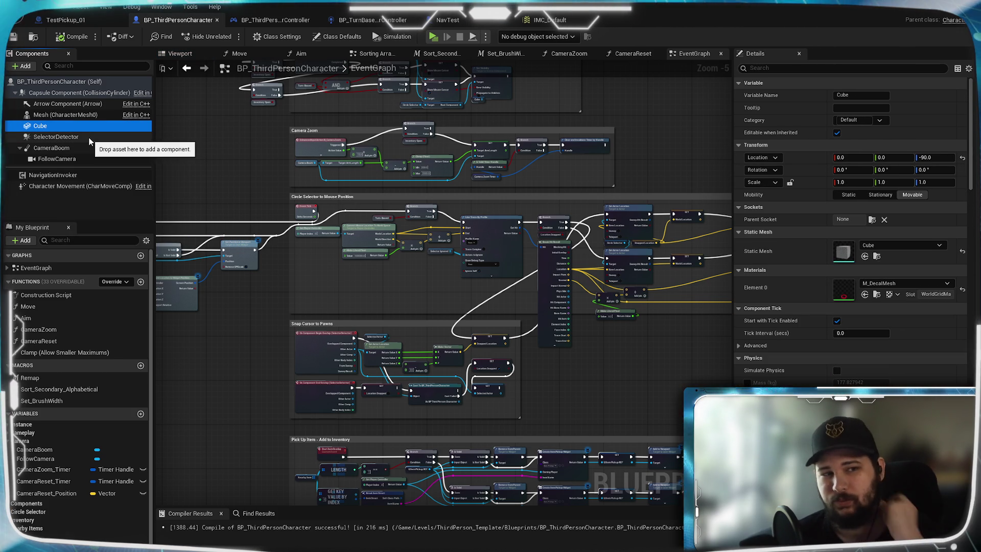
{"action": "left_click", "coordinate": [89, 138]}
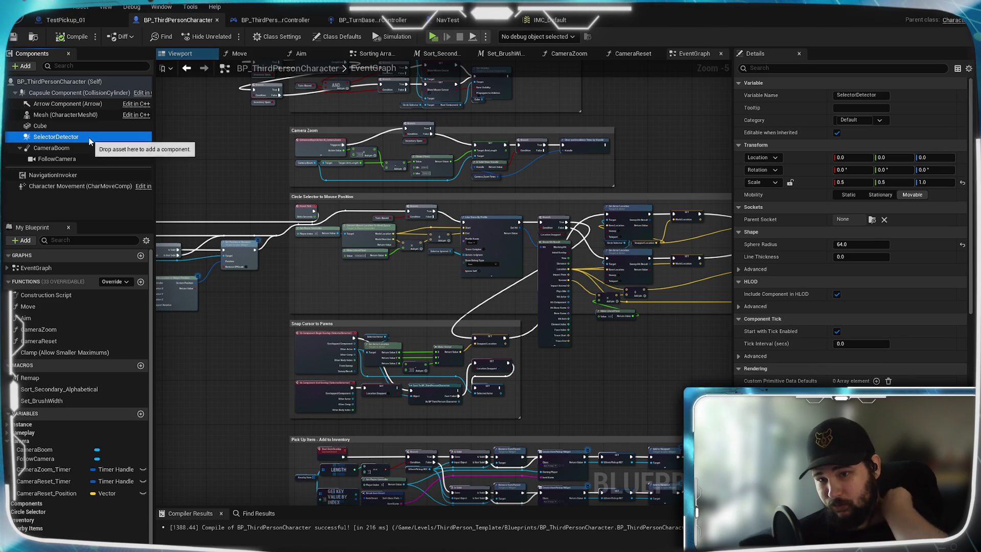
{"action": "left_click", "coordinate": [60, 130]}
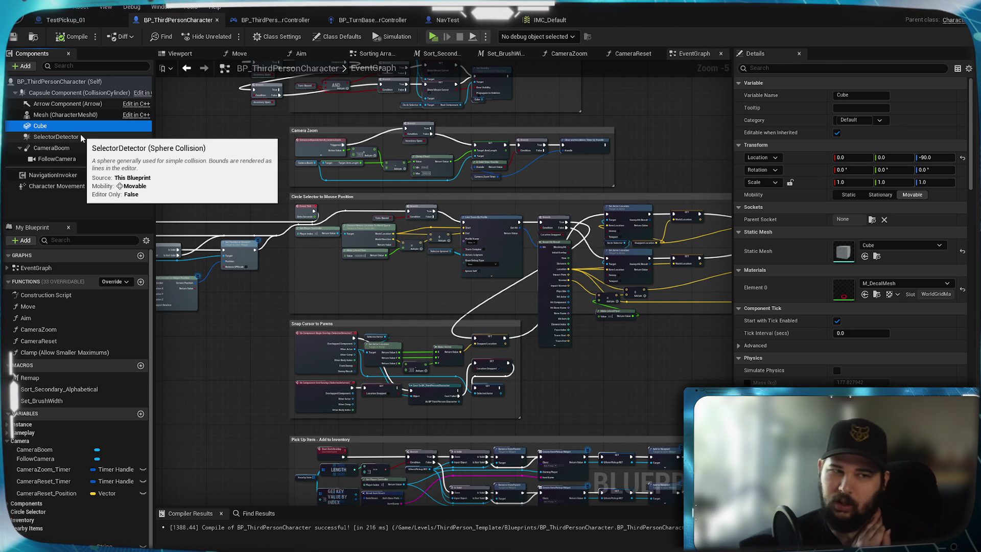
Step: Rename Cube to VolumeProjection_Test, then select Mesh and show the Viewport preview
{"action": "left_click", "coordinate": [853, 95]}
{"action": "type", "text": "VolumeProjection_Te"}
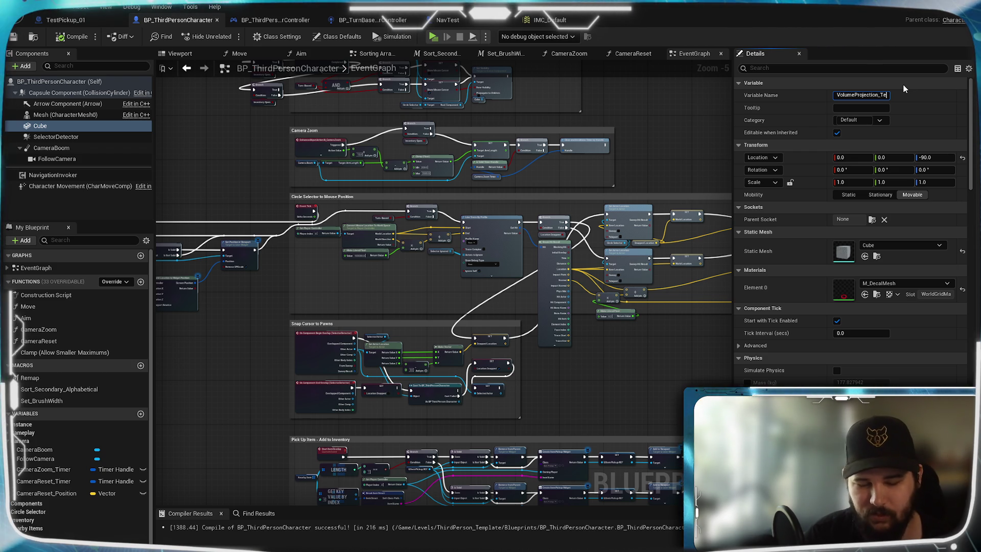
{"action": "type", "text": "st"}
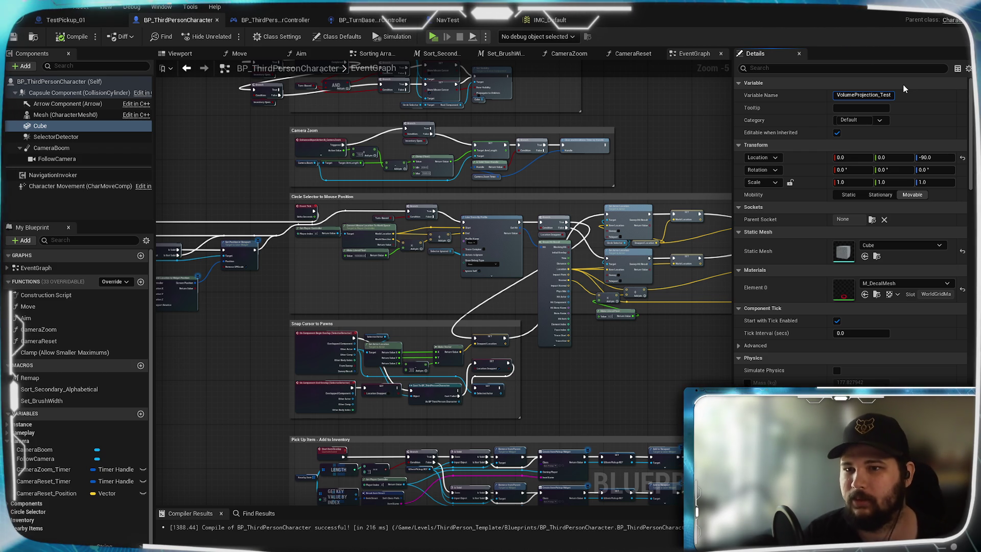
{"action": "key", "text": "Return"}
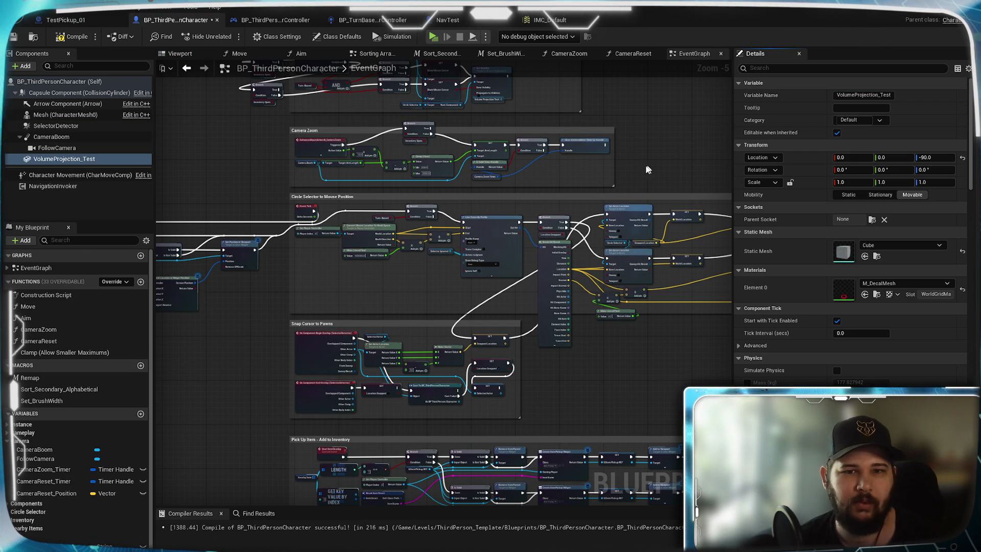
{"action": "left_click", "coordinate": [41, 118]}
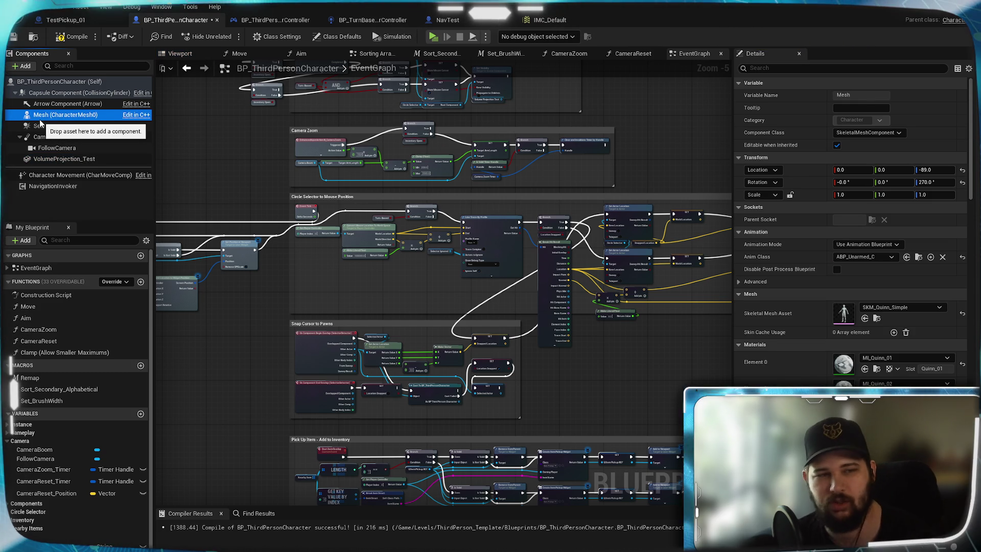
{"action": "left_click", "coordinate": [180, 54]}
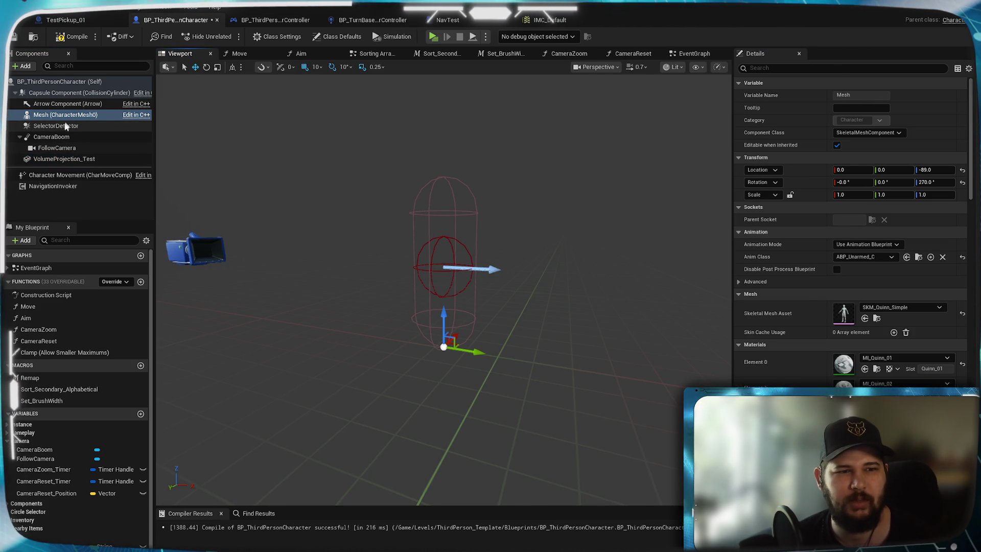
Step: Set the Mesh component's Skeletal Mesh Asset to None
{"action": "left_click", "coordinate": [51, 125]}
{"action": "left_click", "coordinate": [44, 116]}
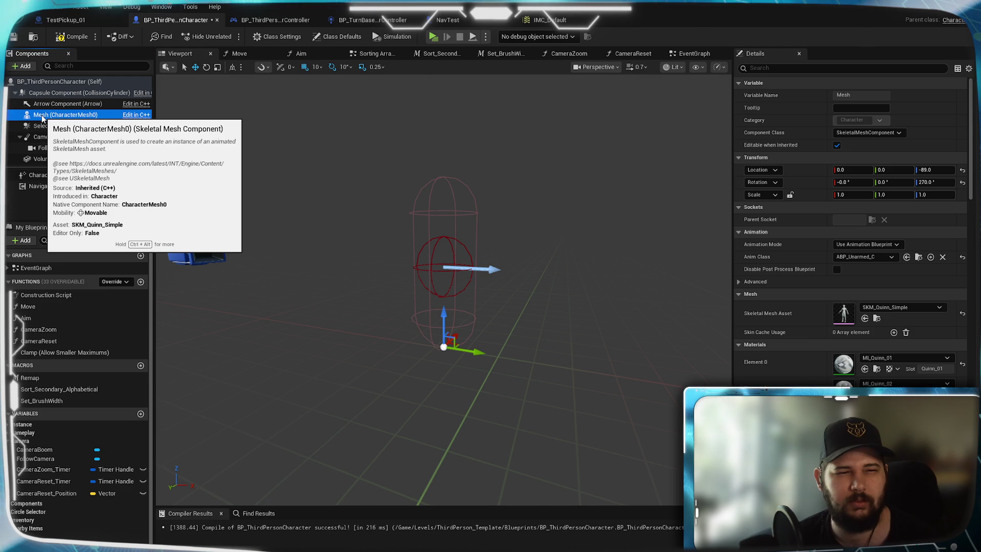
{"action": "right_click", "coordinate": [42, 118]}
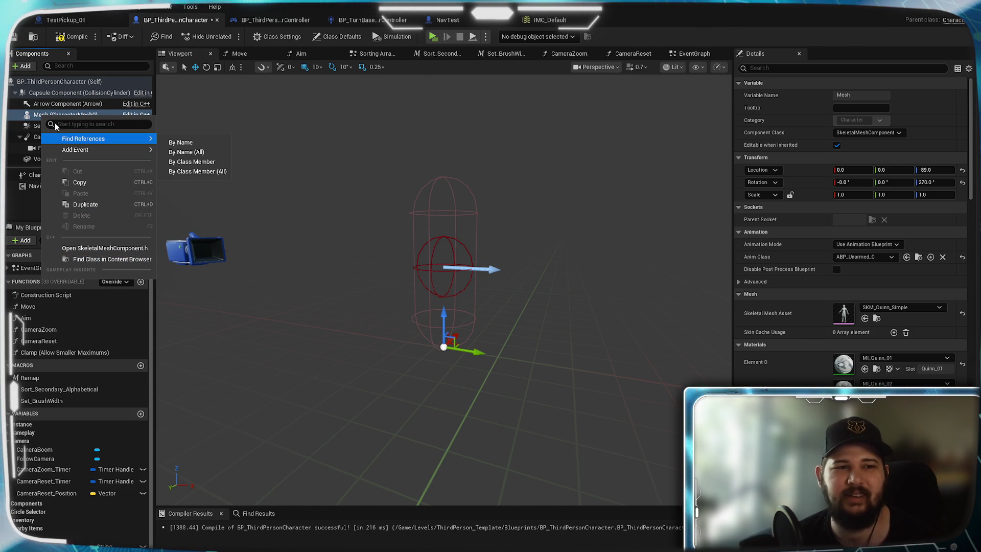
{"action": "left_click", "coordinate": [26, 115]}
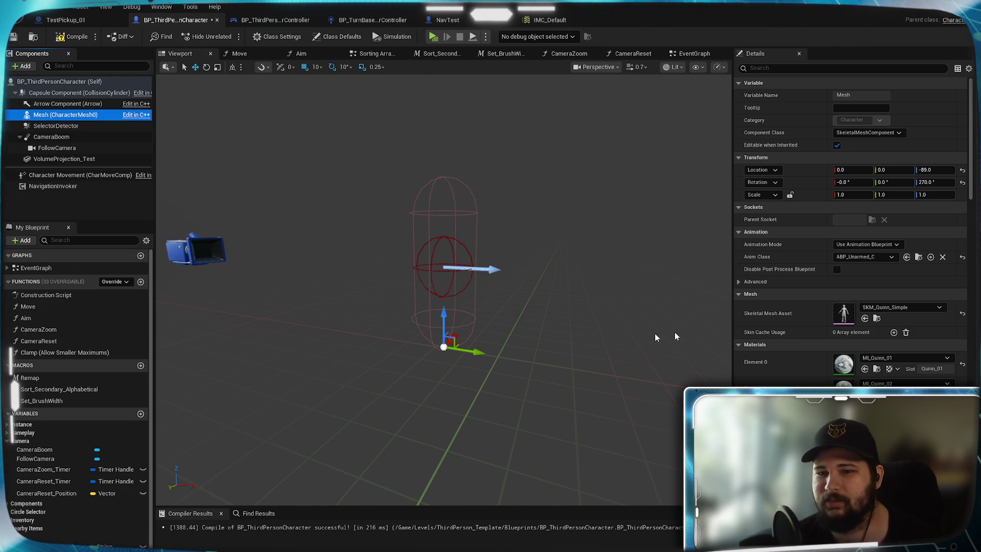
{"action": "left_click", "coordinate": [963, 314]}
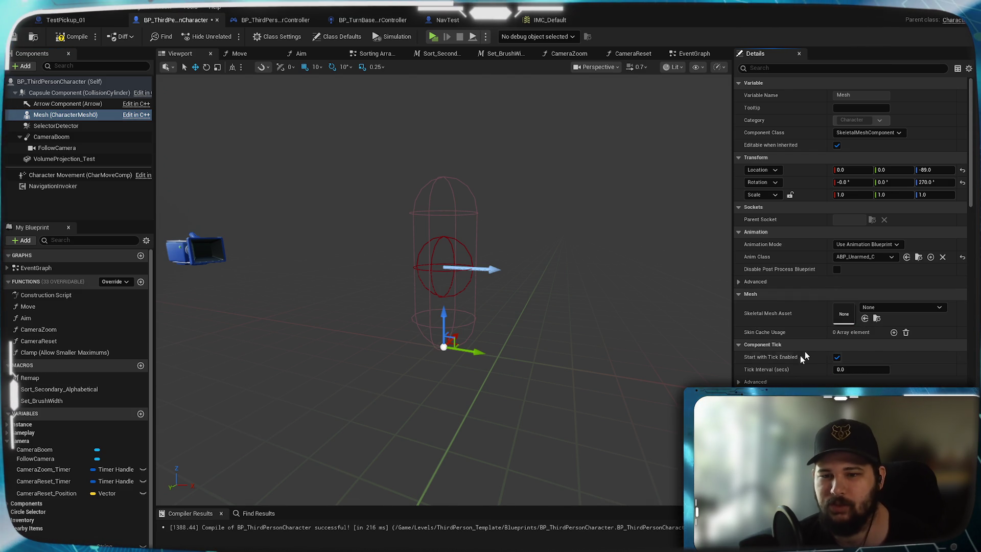
Step: Toggle the Mesh's Visible option, revert it, and save the blueprint
{"action": "scroll", "coordinate": [848, 230], "scroll_direction": "down", "scroll_amount": 5}
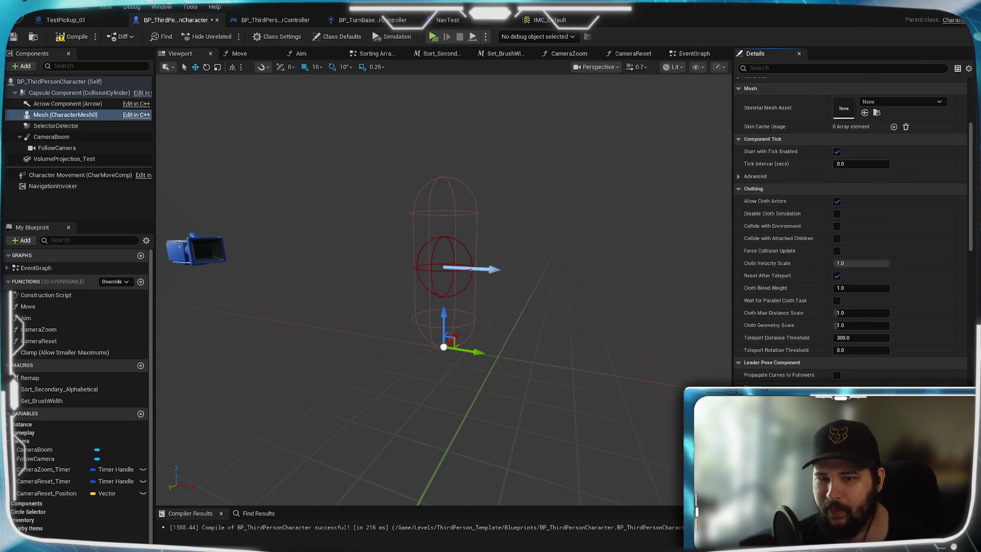
{"action": "scroll", "coordinate": [851, 230], "scroll_direction": "down", "scroll_amount": 3}
{"action": "scroll", "coordinate": [851, 230], "scroll_direction": "down", "scroll_amount": 3}
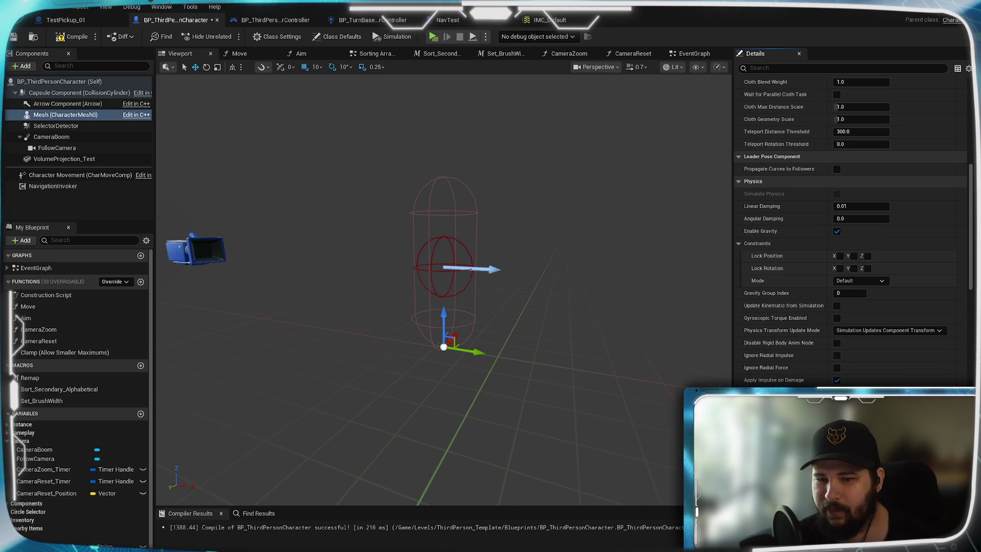
{"action": "scroll", "coordinate": [851, 230], "scroll_direction": "down", "scroll_amount": 8}
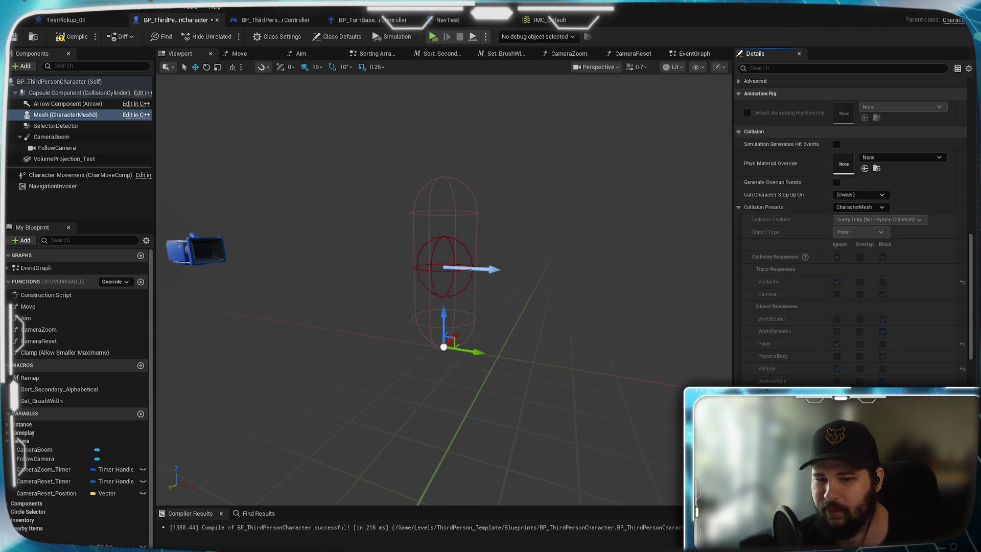
{"action": "scroll", "coordinate": [851, 230], "scroll_direction": "down", "scroll_amount": 10}
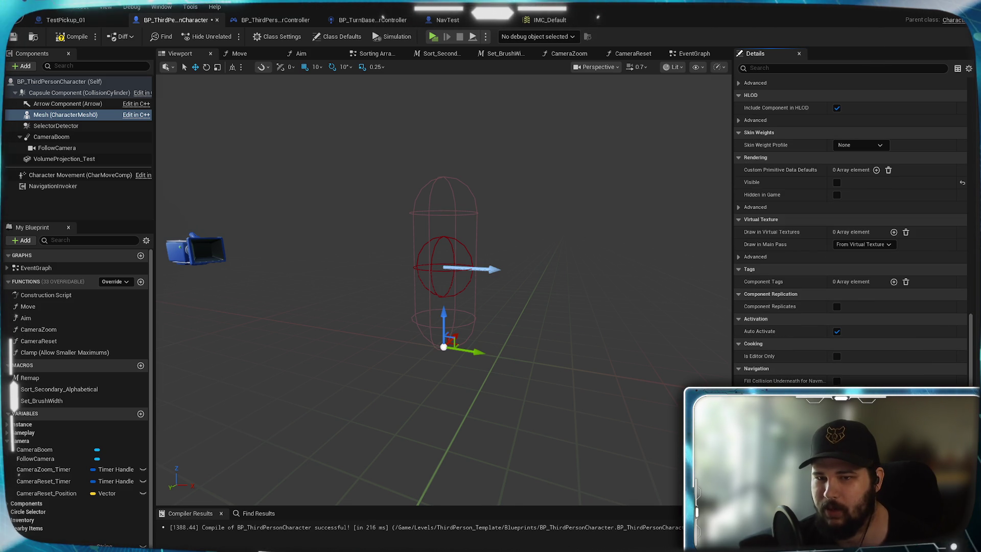
{"action": "left_click", "coordinate": [837, 182]}
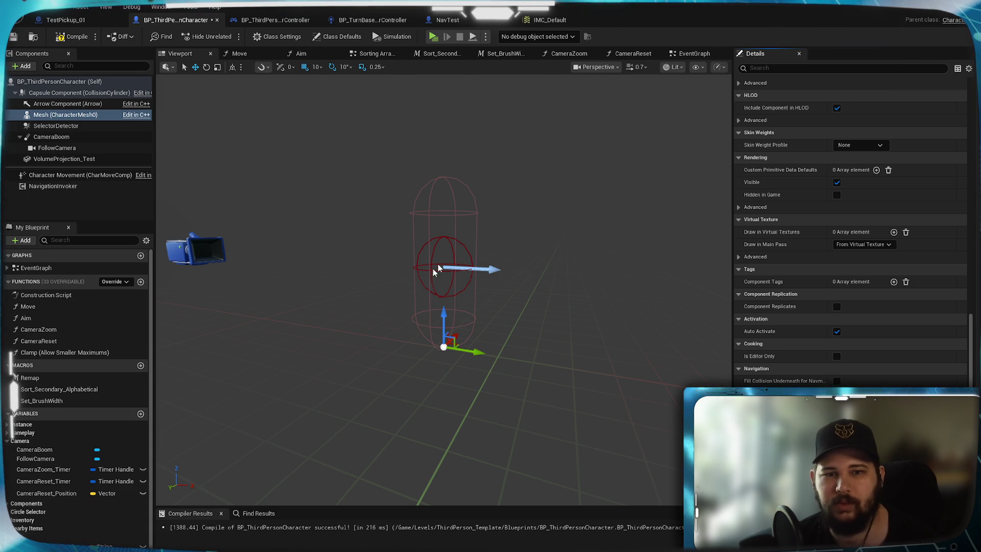
{"action": "key", "text": "ctrl+z"}
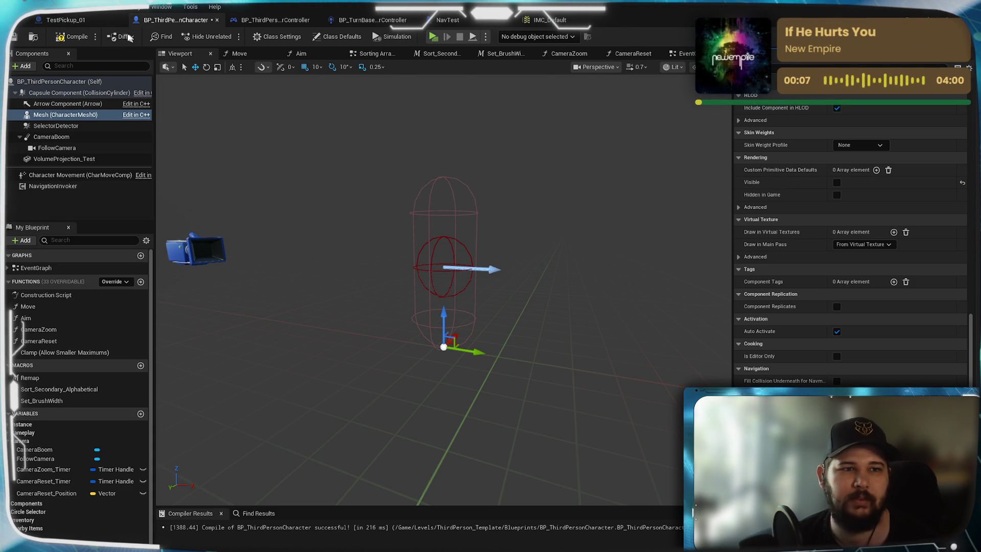
{"action": "left_click", "coordinate": [14, 37]}
Step: Orbit the preview around the capsule and return to the EventGraph
{"action": "mouse_move", "coordinate": [541, 272]}
{"action": "left_mouse_down"}
{"action": "mouse_move", "coordinate": [517, 306]}
{"action": "mouse_move", "coordinate": [531, 260]}
{"action": "mouse_move", "coordinate": [511, 286]}
{"action": "mouse_move", "coordinate": [532, 256]}
{"action": "mouse_move", "coordinate": [546, 276]}
{"action": "left_mouse_up"}
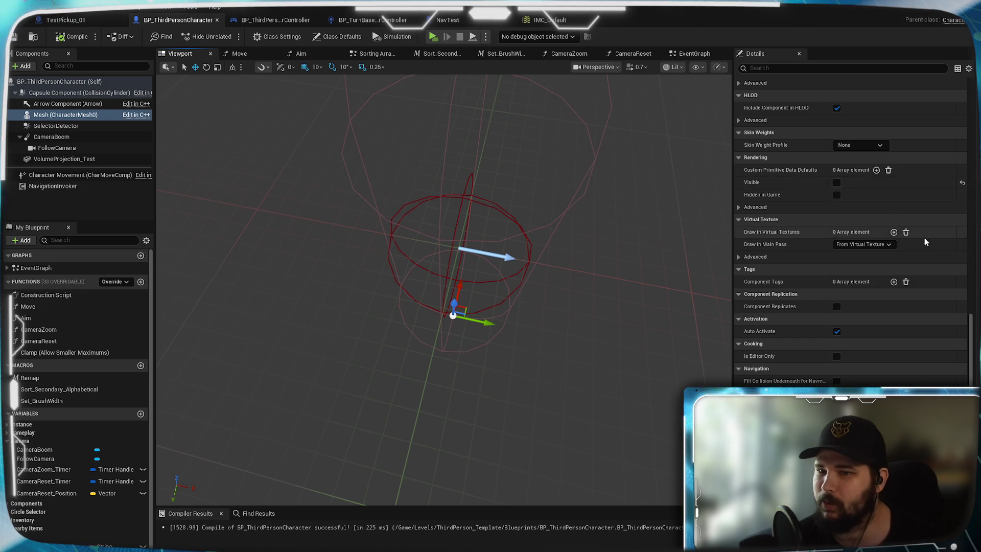
{"action": "scroll", "coordinate": [912, 226], "scroll_direction": "up", "scroll_amount": 2}
{"action": "scroll", "coordinate": [971, 232], "scroll_direction": "up", "scroll_amount": 10}
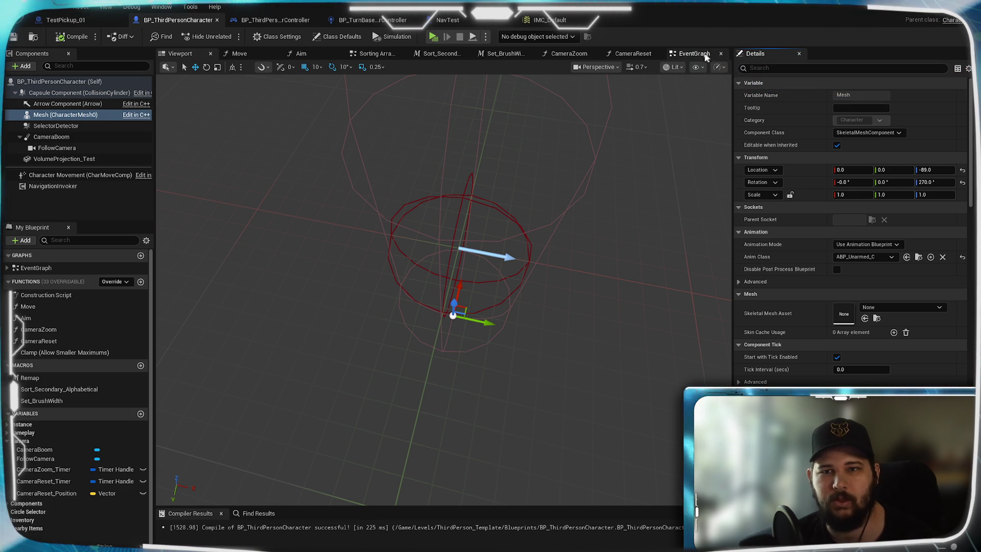
{"action": "left_click", "coordinate": [708, 54]}
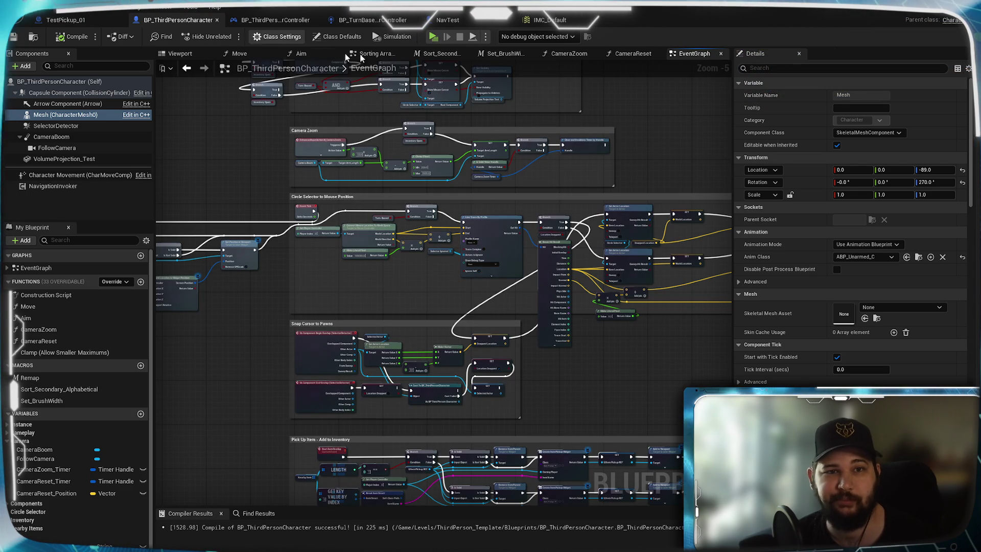
Step: Launch a standalone game, start a new game and walk the character with W, A and S
{"action": "left_click", "coordinate": [439, 37]}
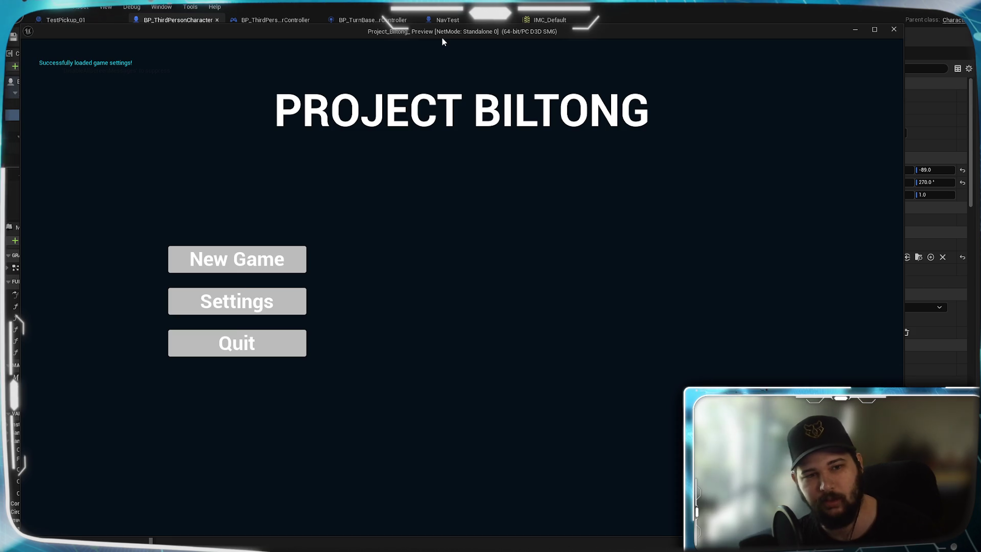
{"action": "left_click", "coordinate": [257, 257]}
{"action": "key", "text": "w"}
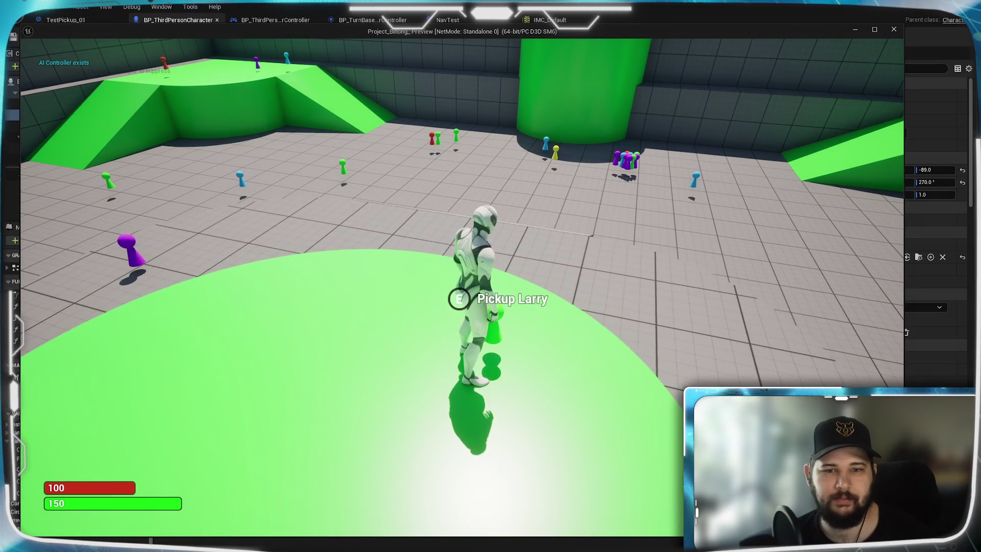
{"action": "key", "text": "a"}
{"action": "key", "text": "s"}
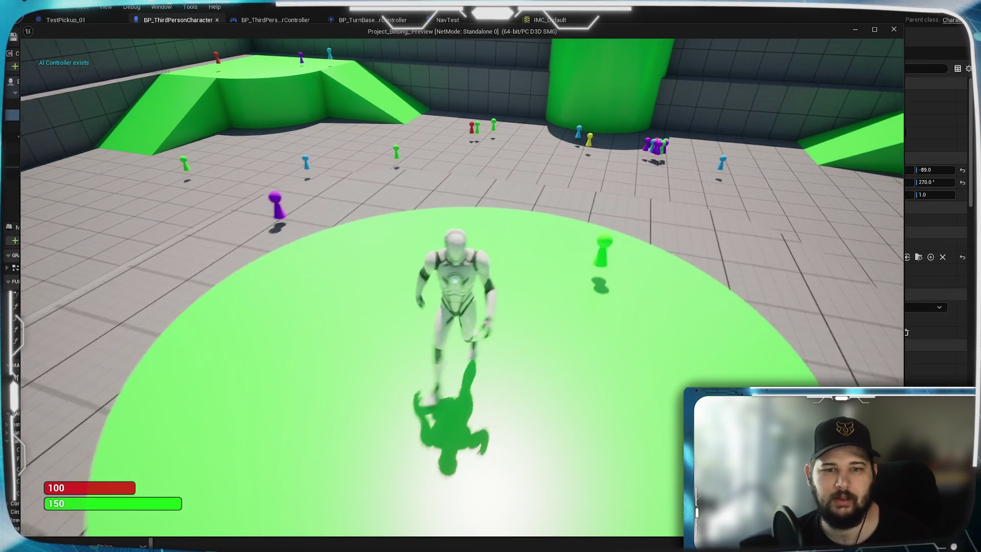
{"action": "key", "text": "a"}
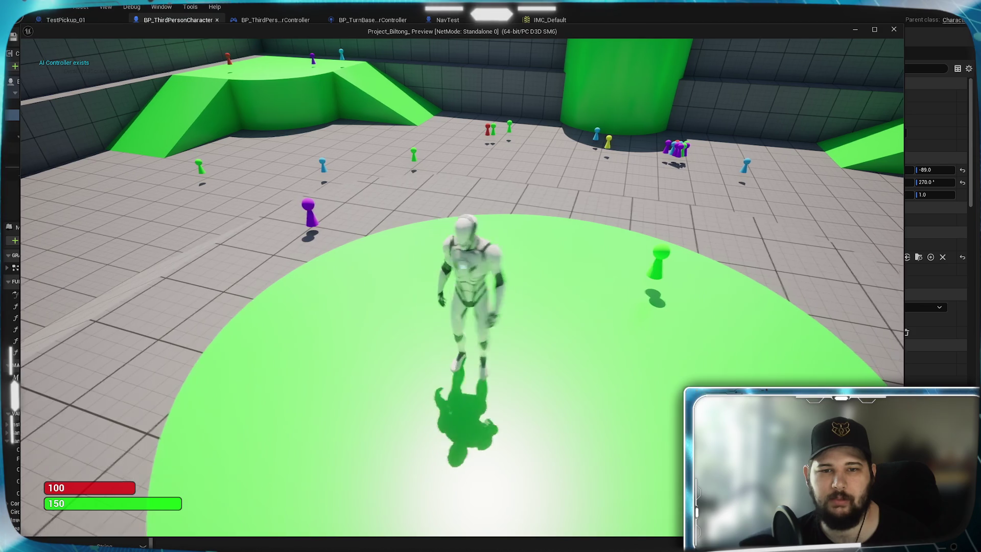
{"action": "key", "text": "s"}
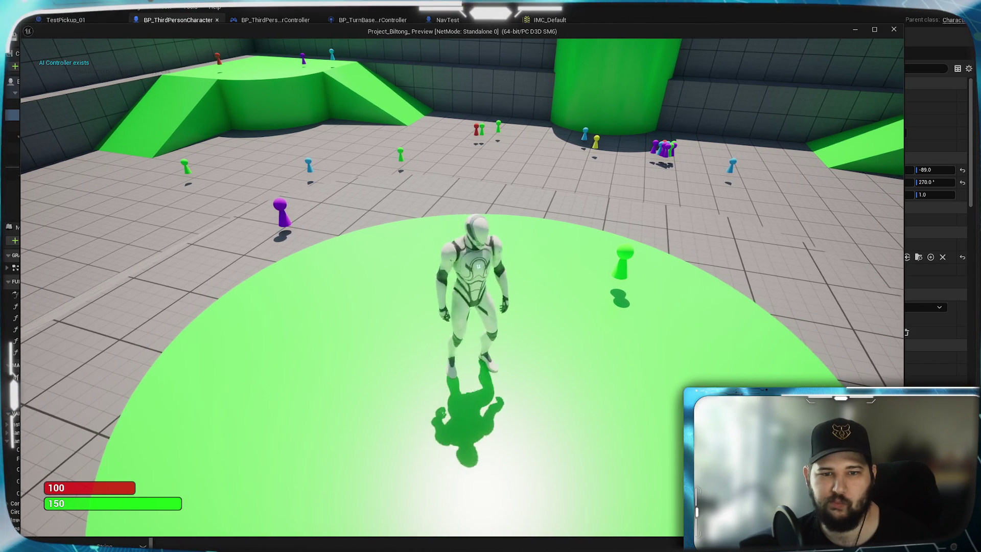
{"action": "key", "text": "a"}
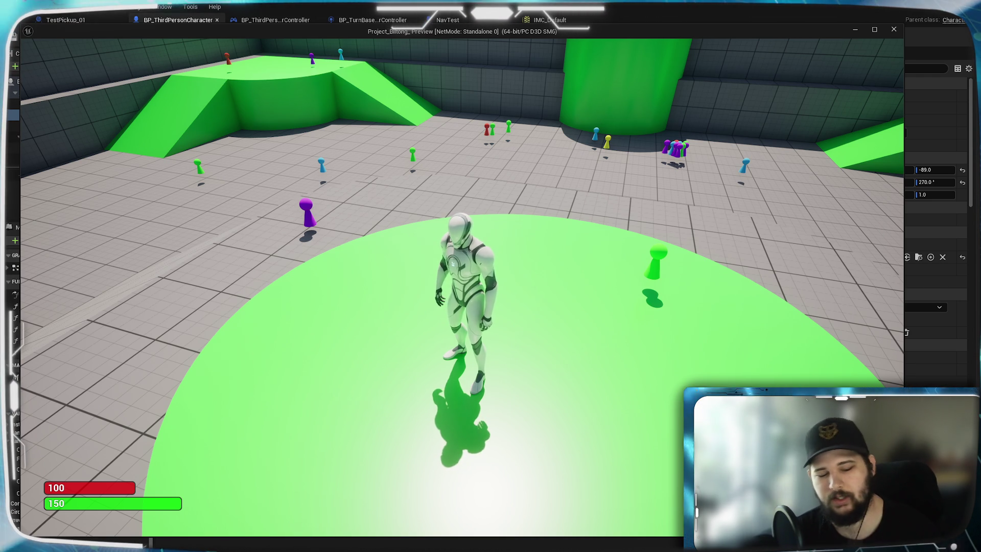
Step: Keep steering the character with A, W and S, then quit the game with Escape
{"action": "key", "text": "s"}
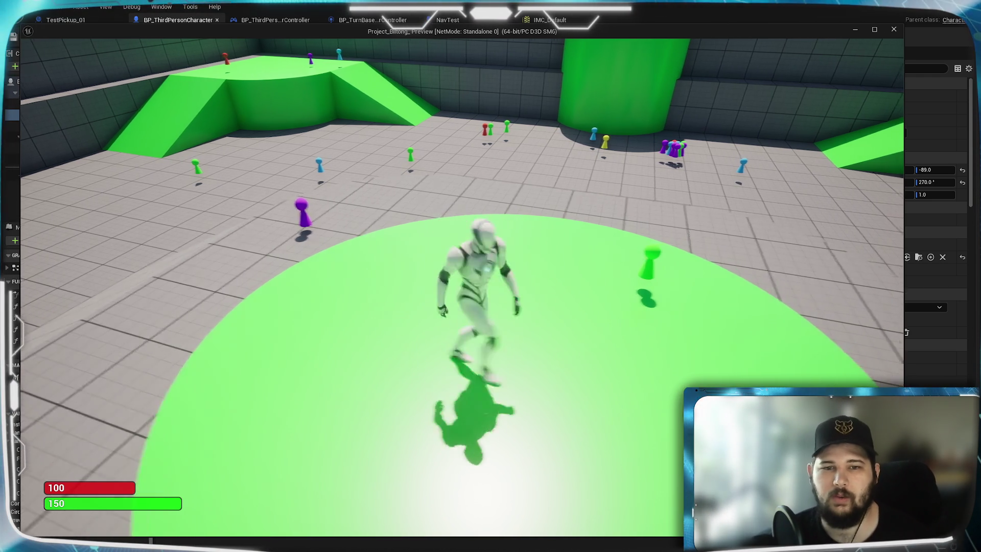
{"action": "key", "text": "a"}
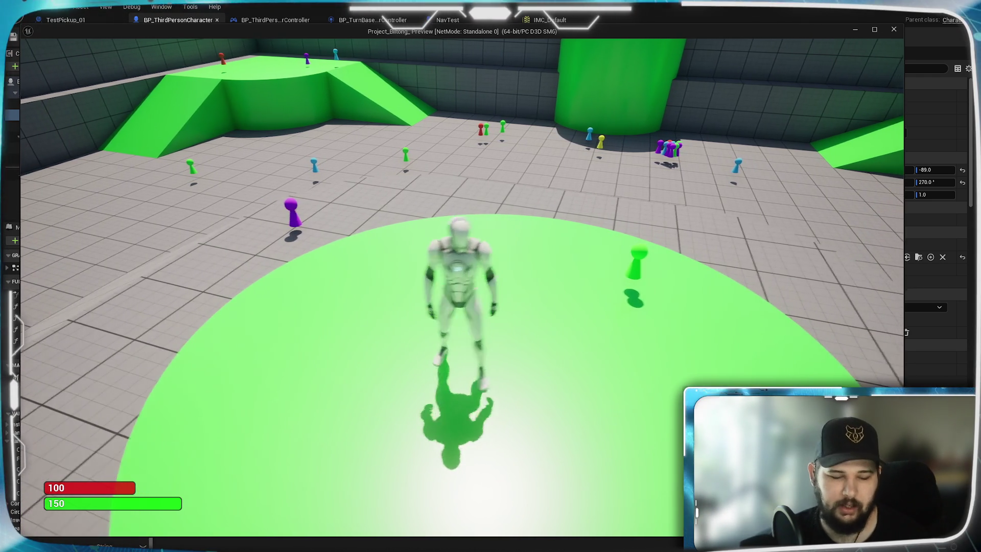
{"action": "key", "text": "a"}
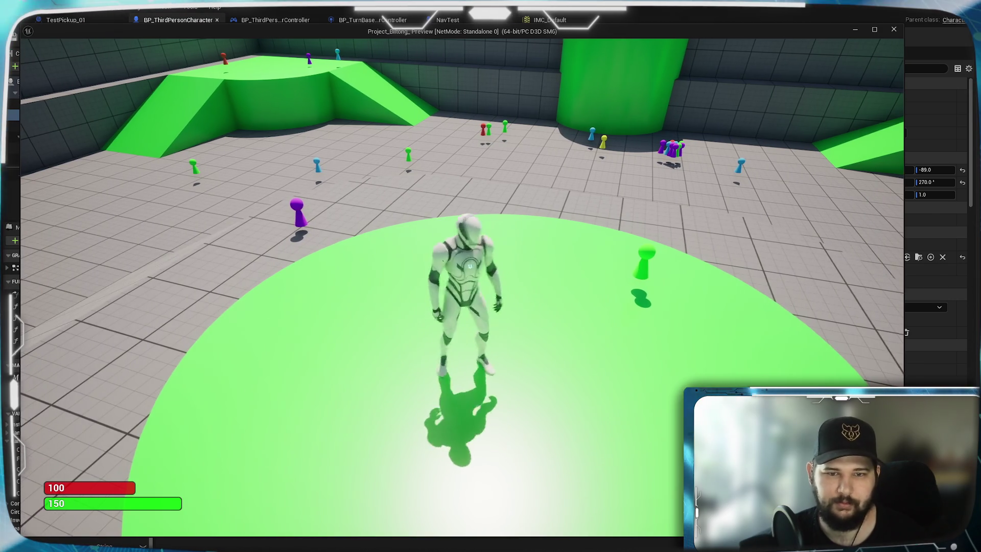
{"action": "key", "text": "w"}
{"action": "key", "text": "s"}
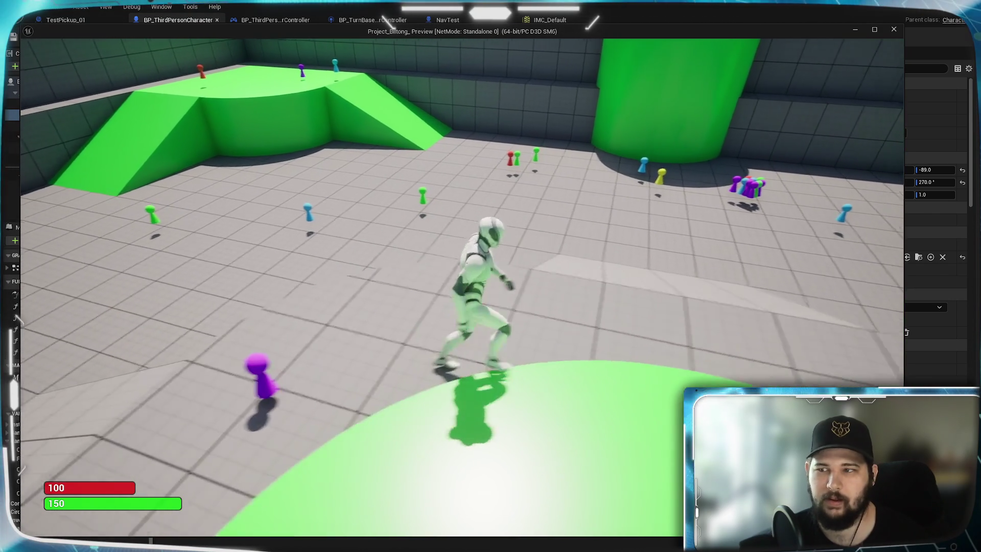
{"action": "key", "text": "s"}
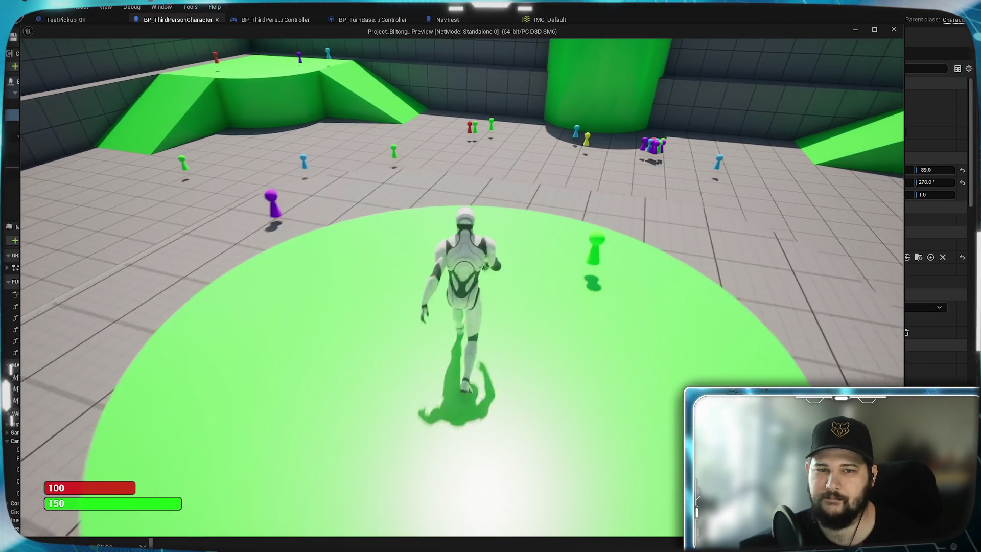
{"action": "key", "text": "Escape"}
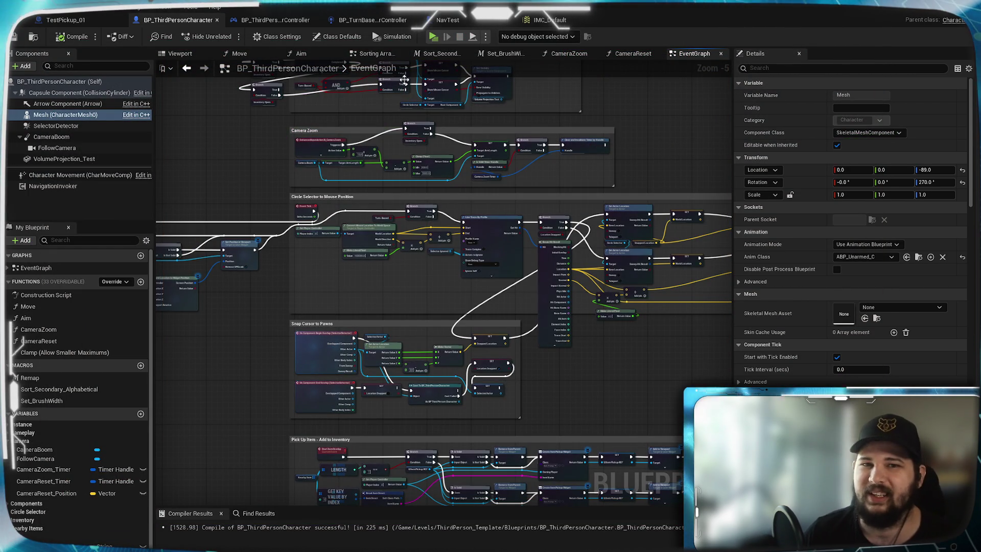
Step: Pan past the PAIN group, then switch to the Move graph's TurnBased and ThirdPerson camera groups
{"action": "left_click_drag", "start_coordinate": [241, 360], "coordinate": [261, 361]}
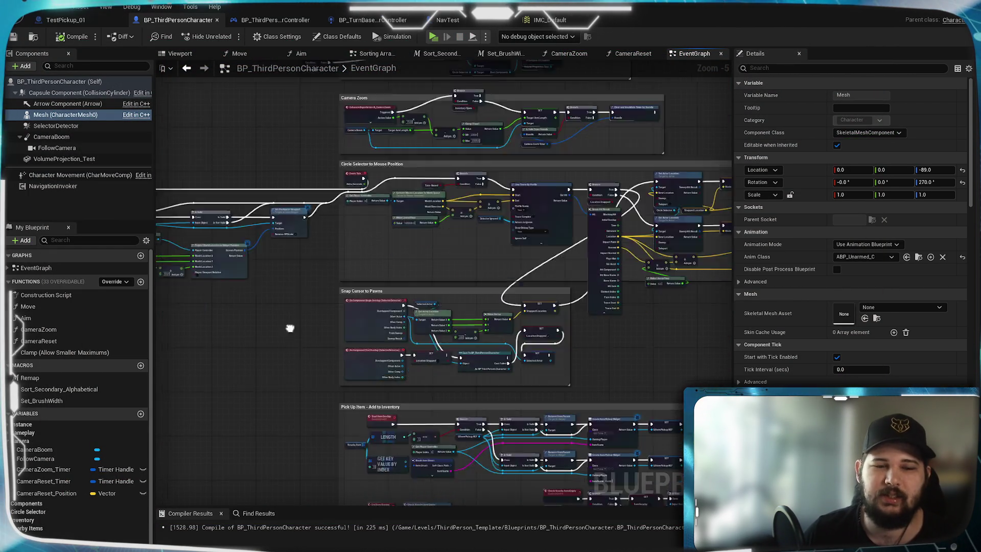
{"action": "scroll", "coordinate": [339, 268], "scroll_direction": "up", "scroll_amount": 6}
{"action": "mouse_move", "coordinate": [436, 374]}
{"action": "left_mouse_down"}
{"action": "mouse_move", "coordinate": [483, 379]}
{"action": "mouse_move", "coordinate": [504, 428]}
{"action": "left_mouse_up"}
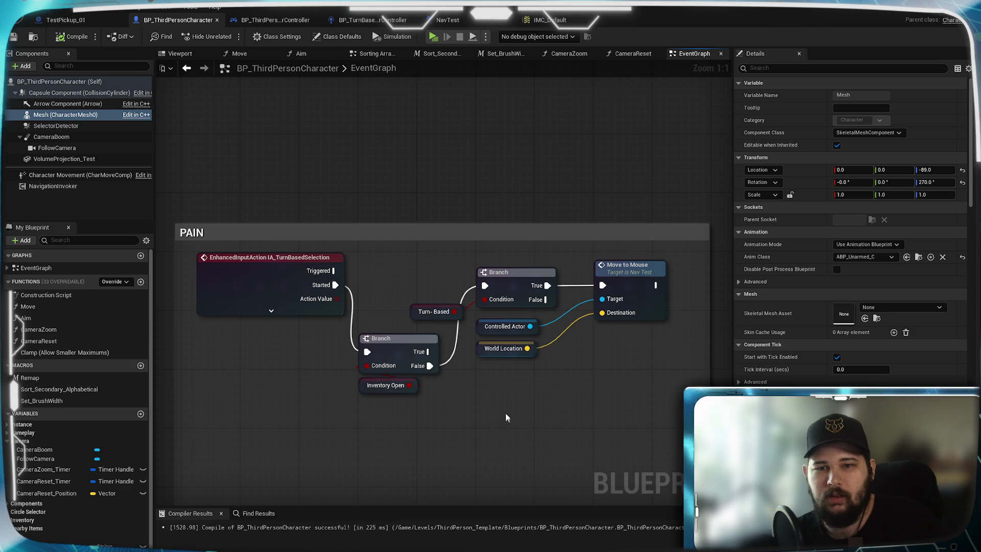
{"action": "scroll", "coordinate": [523, 391], "scroll_direction": "down", "scroll_amount": 5}
{"action": "mouse_move", "coordinate": [625, 386]}
{"action": "left_mouse_down"}
{"action": "mouse_move", "coordinate": [387, 360]}
{"action": "mouse_move", "coordinate": [353, 302]}
{"action": "mouse_move", "coordinate": [345, 412]}
{"action": "left_mouse_up"}
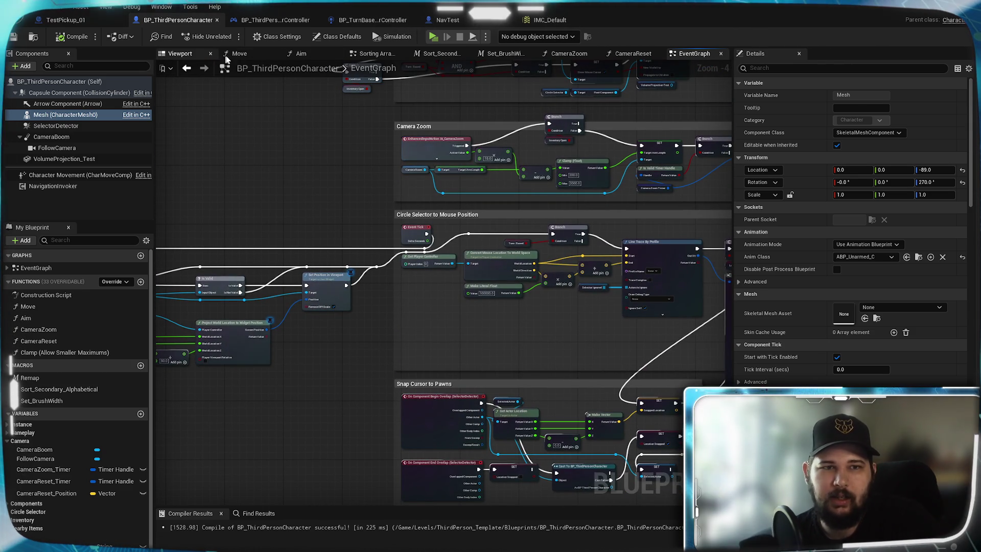
{"action": "left_click", "coordinate": [240, 53]}
{"action": "left_click_drag", "start_coordinate": [630, 360], "coordinate": [337, 369]}
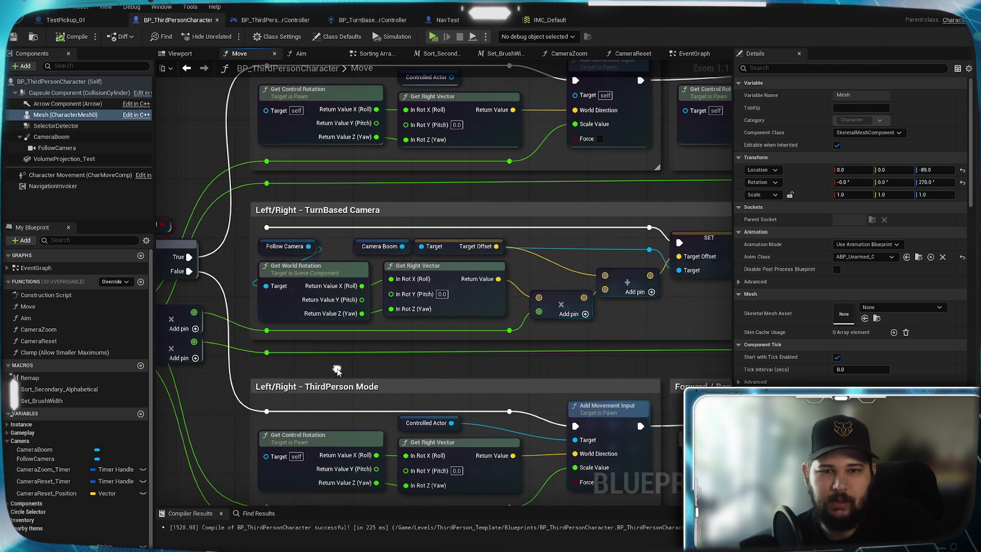
Step: Navigate the Move graph to the Forward / Backward ThirdPersonMode location and rotation nodes
{"action": "mouse_move", "coordinate": [577, 404]}
{"action": "left_mouse_down"}
{"action": "mouse_move", "coordinate": [728, 342]}
{"action": "mouse_move", "coordinate": [682, 313]}
{"action": "mouse_move", "coordinate": [555, 122]}
{"action": "left_mouse_up"}
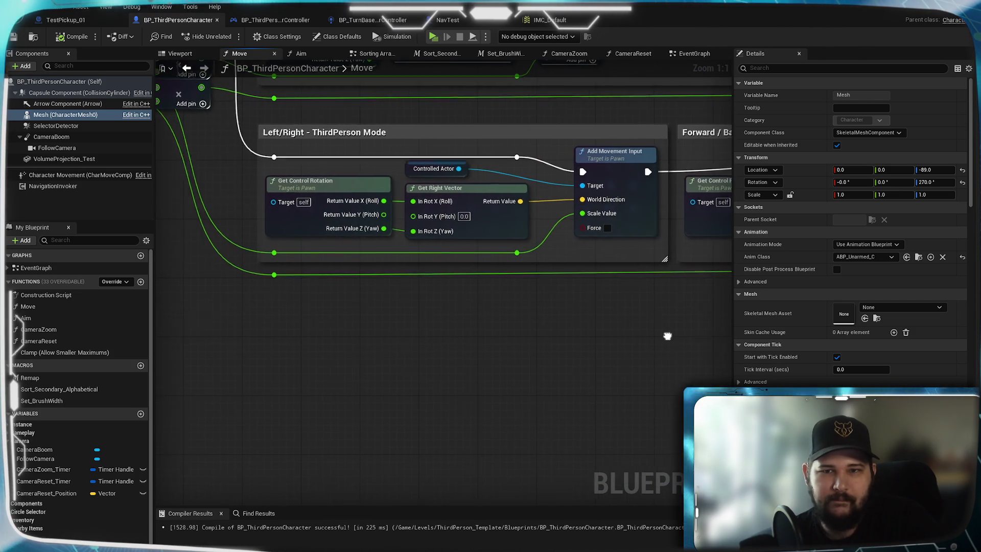
{"action": "left_click_drag", "start_coordinate": [731, 333], "coordinate": [505, 359]}
{"action": "left_click_drag", "start_coordinate": [546, 345], "coordinate": [403, 287]}
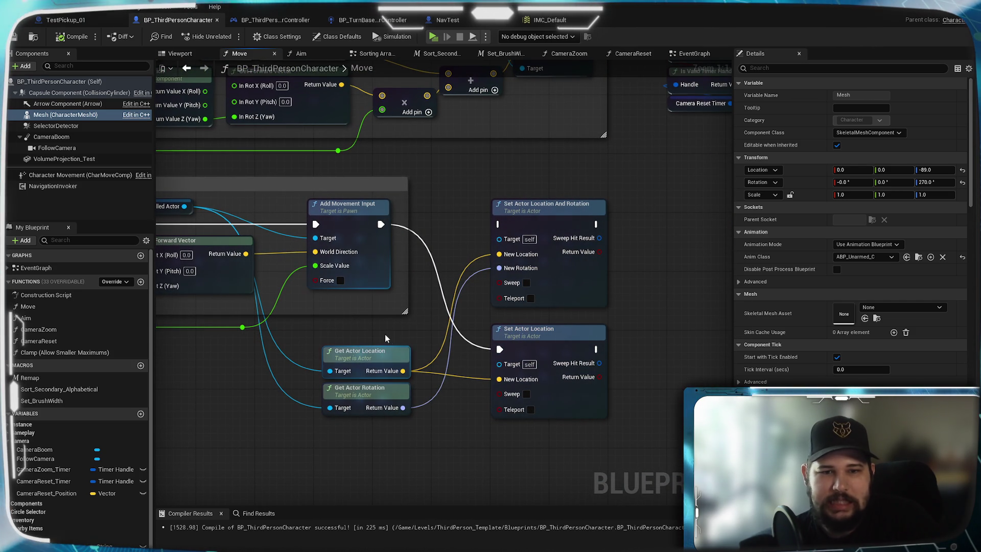
{"action": "left_click_drag", "start_coordinate": [377, 332], "coordinate": [498, 326]}
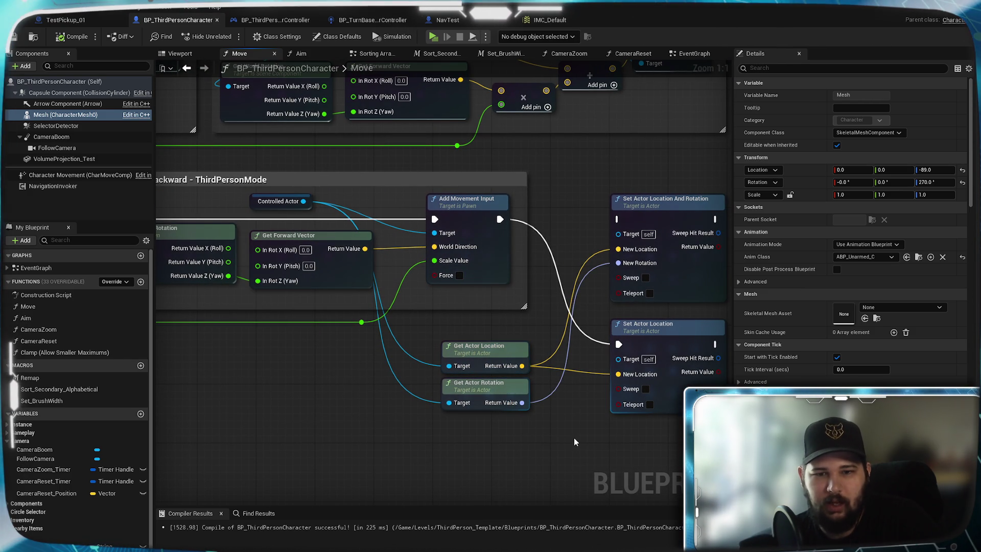
Step: Delete the Get Actor Rotation and Set Actor Location And Rotation nodes
{"action": "left_click", "coordinate": [499, 390]}
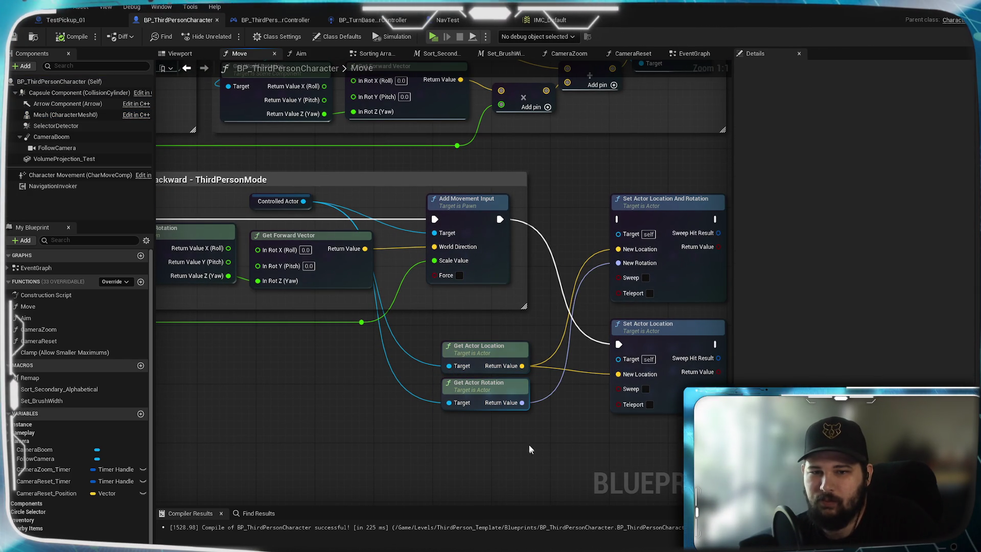
{"action": "left_click", "coordinate": [511, 392]}
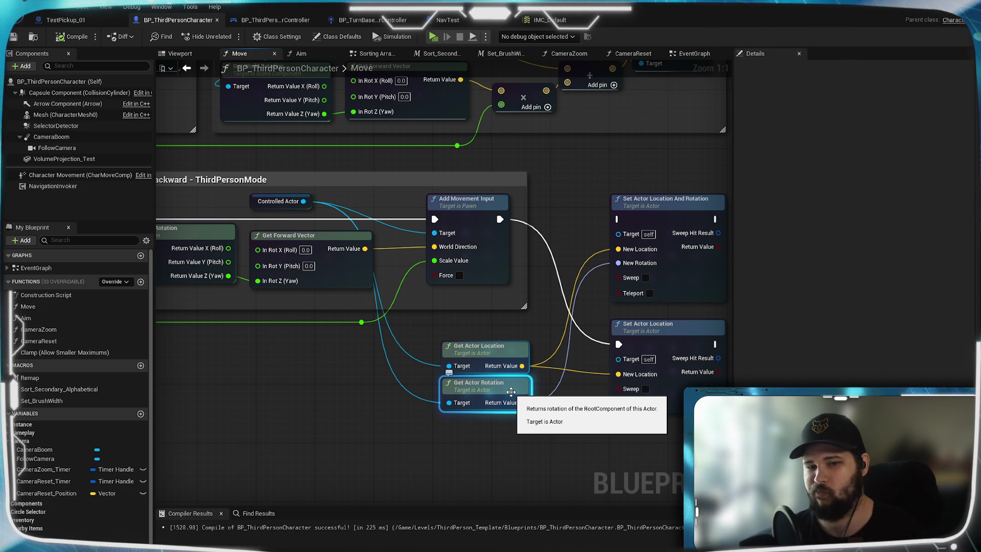
{"action": "key", "text": "Delete"}
{"action": "left_click", "coordinate": [705, 200]}
{"action": "key", "text": "Delete"}
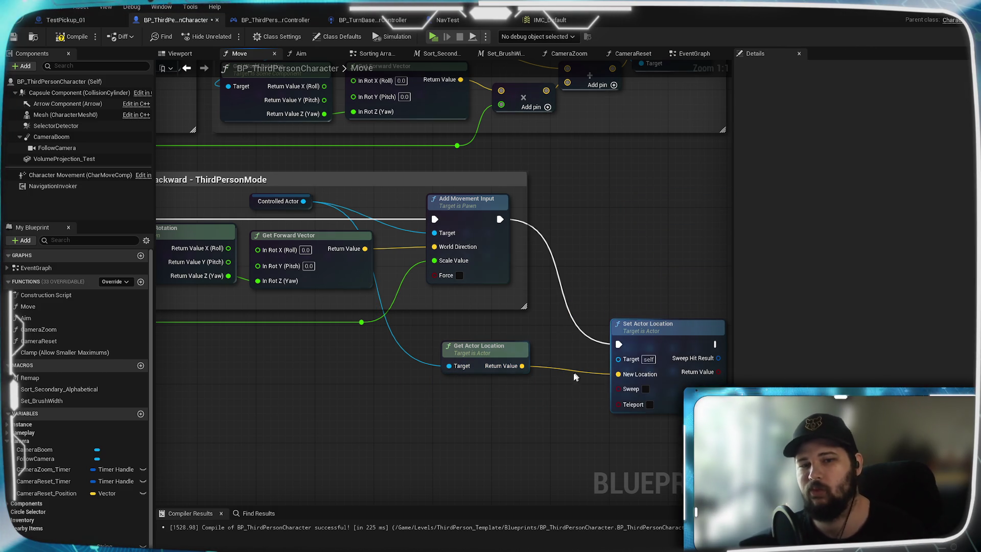
Step: Move Set Actor Location up beside Add Movement Input
{"action": "mouse_move", "coordinate": [590, 364]}
{"action": "left_mouse_down"}
{"action": "mouse_move", "coordinate": [735, 385]}
{"action": "mouse_move", "coordinate": [557, 374]}
{"action": "left_mouse_up"}
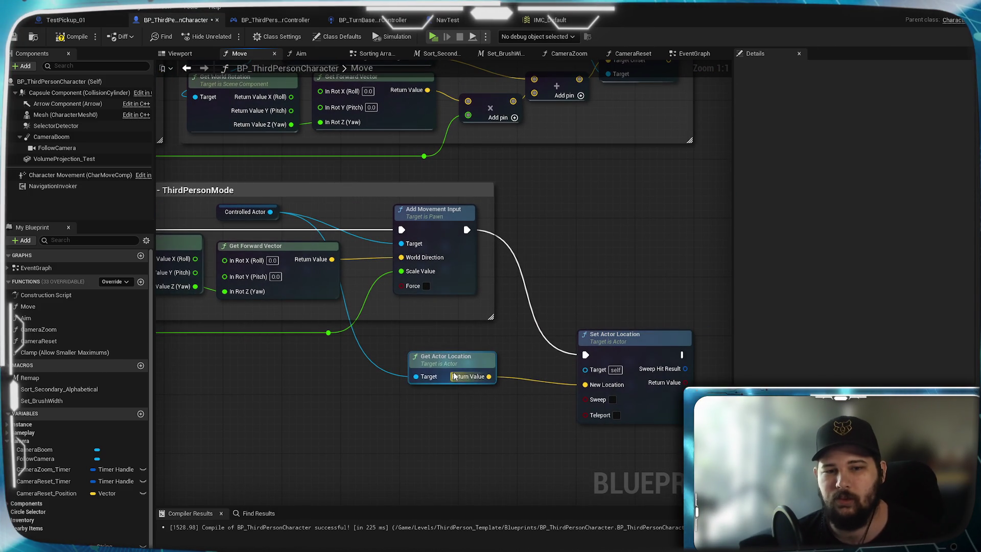
{"action": "left_click_drag", "start_coordinate": [442, 369], "coordinate": [436, 354]}
{"action": "left_click_drag", "start_coordinate": [643, 352], "coordinate": [644, 234]}
{"action": "left_click", "coordinate": [541, 409]}
Step: Review the Forward / Backward and Left/Right ThirdPerson Mode groups around Set Actor Location
{"action": "left_click_drag", "start_coordinate": [385, 407], "coordinate": [409, 413]}
{"action": "left_click_drag", "start_coordinate": [335, 401], "coordinate": [483, 377]}
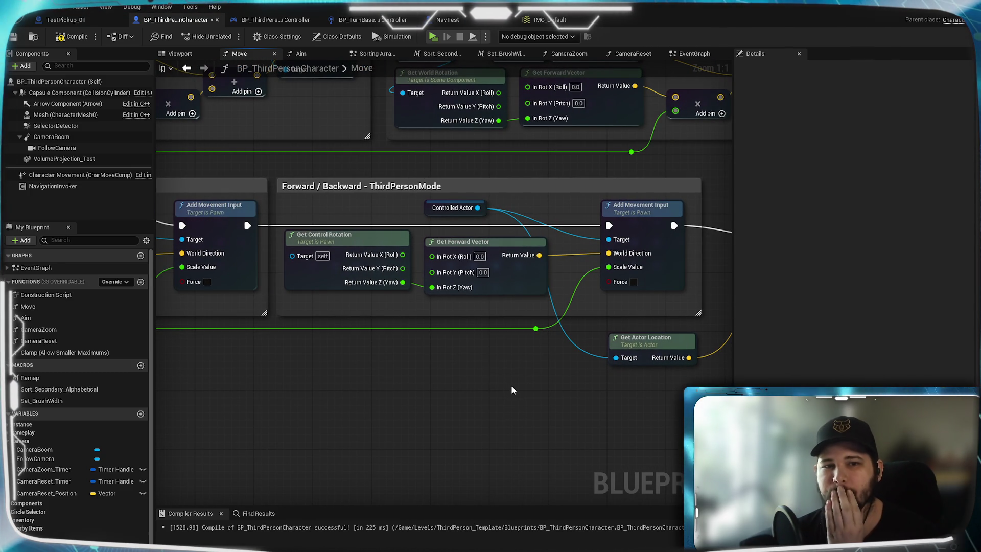
{"action": "mouse_move", "coordinate": [475, 394]}
{"action": "left_mouse_down"}
{"action": "mouse_move", "coordinate": [518, 405]}
{"action": "mouse_move", "coordinate": [625, 405]}
{"action": "left_mouse_up"}
{"action": "left_click_drag", "start_coordinate": [369, 400], "coordinate": [614, 390]}
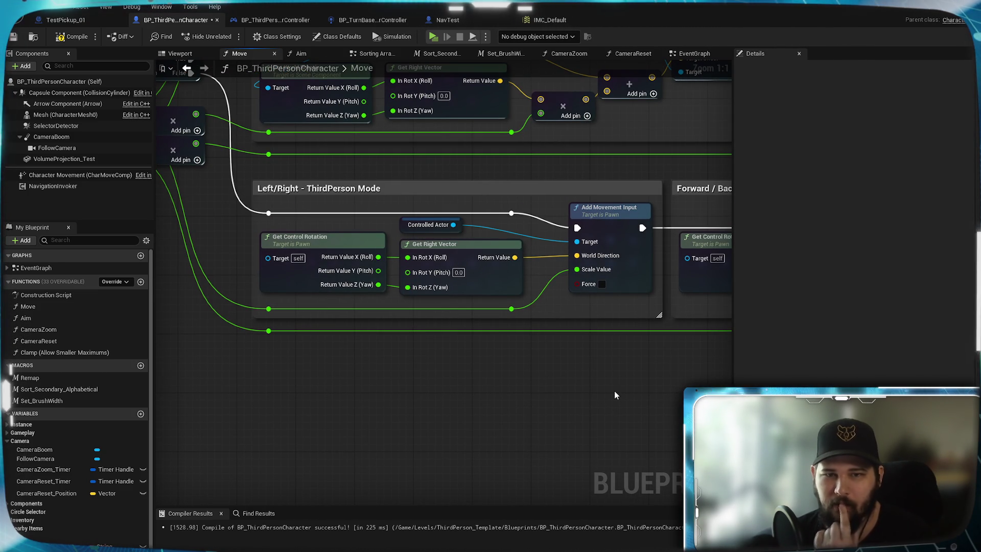
{"action": "mouse_move", "coordinate": [604, 389]}
{"action": "left_mouse_down"}
{"action": "mouse_move", "coordinate": [525, 405]}
{"action": "mouse_move", "coordinate": [232, 412]}
{"action": "left_mouse_up"}
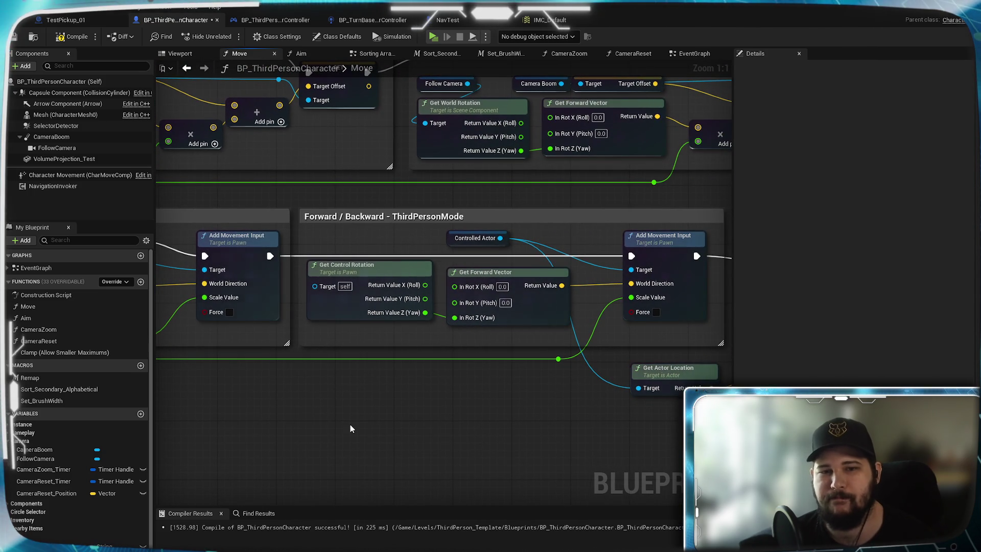
{"action": "scroll", "coordinate": [388, 410], "scroll_direction": "down", "scroll_amount": 1}
{"action": "mouse_move", "coordinate": [388, 409]}
{"action": "left_mouse_down"}
{"action": "mouse_move", "coordinate": [674, 397]}
{"action": "mouse_move", "coordinate": [674, 431]}
{"action": "mouse_move", "coordinate": [919, 440]}
{"action": "mouse_move", "coordinate": [524, 412]}
{"action": "mouse_move", "coordinate": [674, 404]}
{"action": "left_mouse_up"}
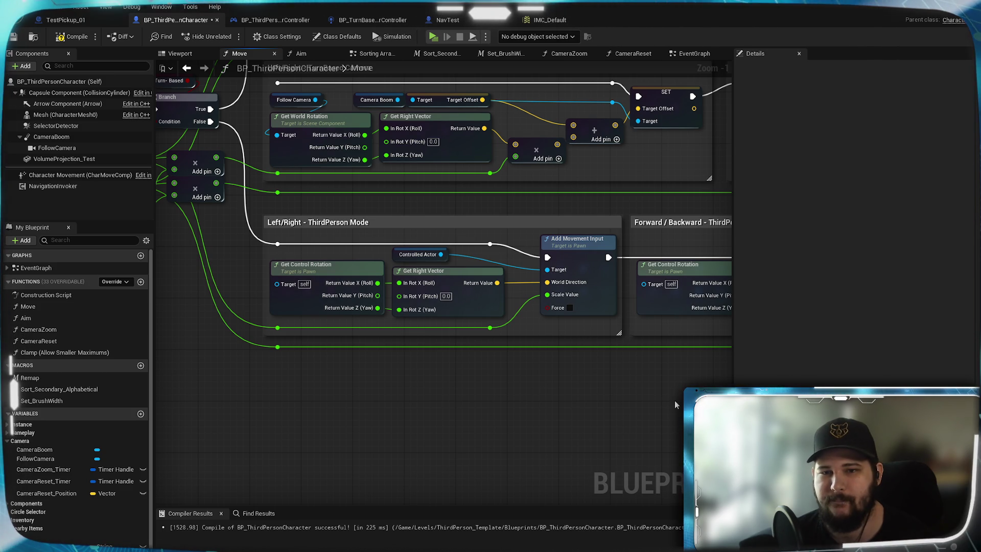
{"action": "left_click_drag", "start_coordinate": [673, 400], "coordinate": [290, 393]}
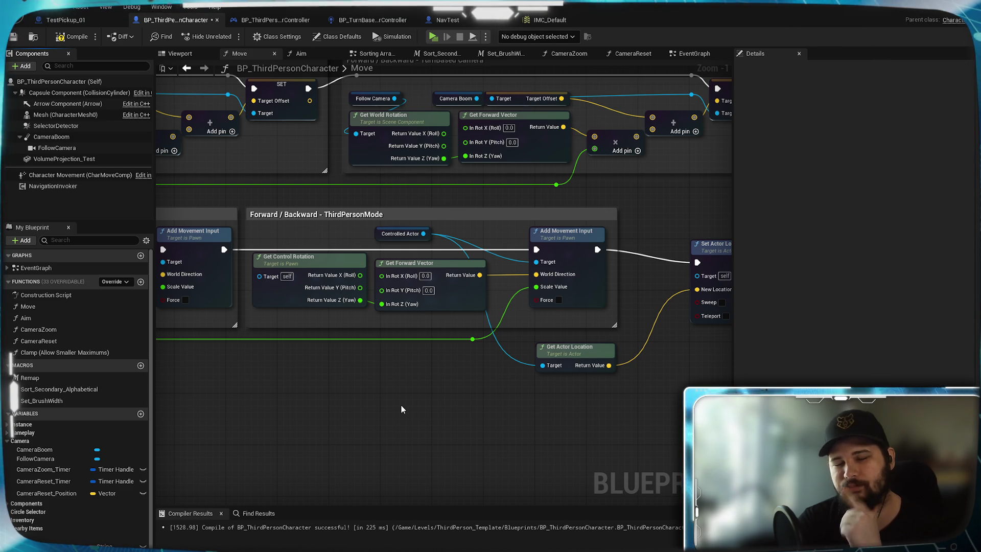
{"action": "left_click_drag", "start_coordinate": [643, 393], "coordinate": [479, 416]}
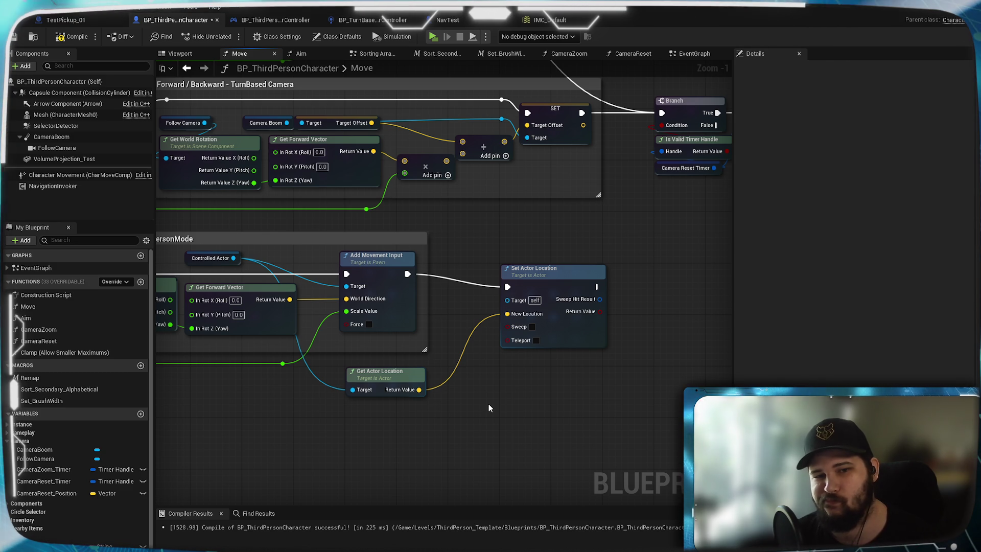
{"action": "scroll", "coordinate": [489, 403], "scroll_direction": "up", "scroll_amount": 1}
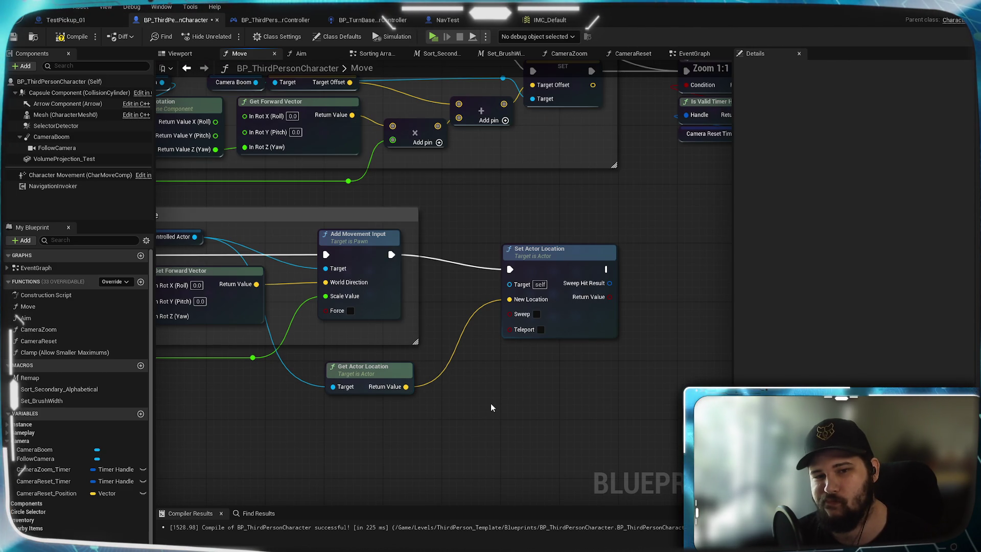
Step: Enable Teleport on Set Actor Location, compile with F7, and launch a standalone game
{"action": "mouse_move", "coordinate": [522, 332]}
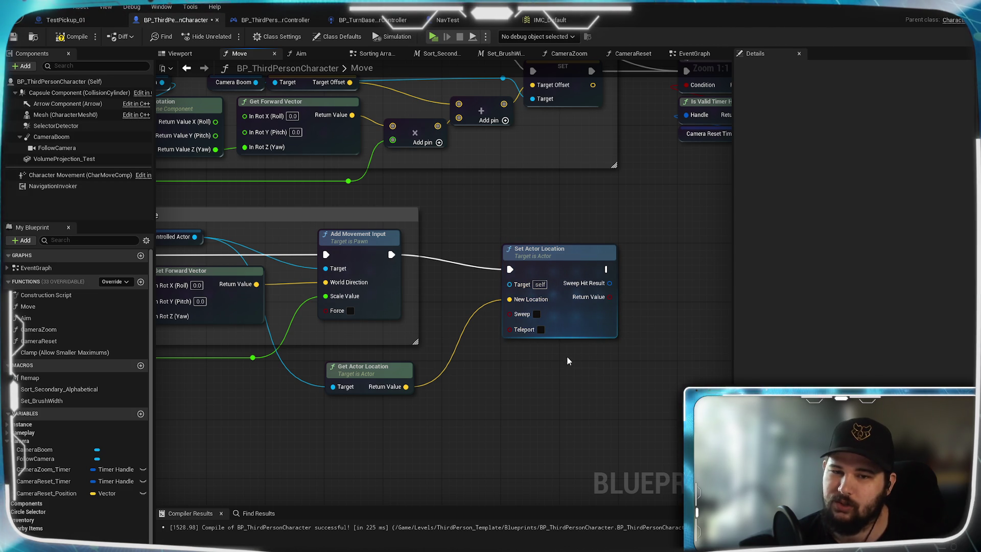
{"action": "left_click", "coordinate": [541, 329]}
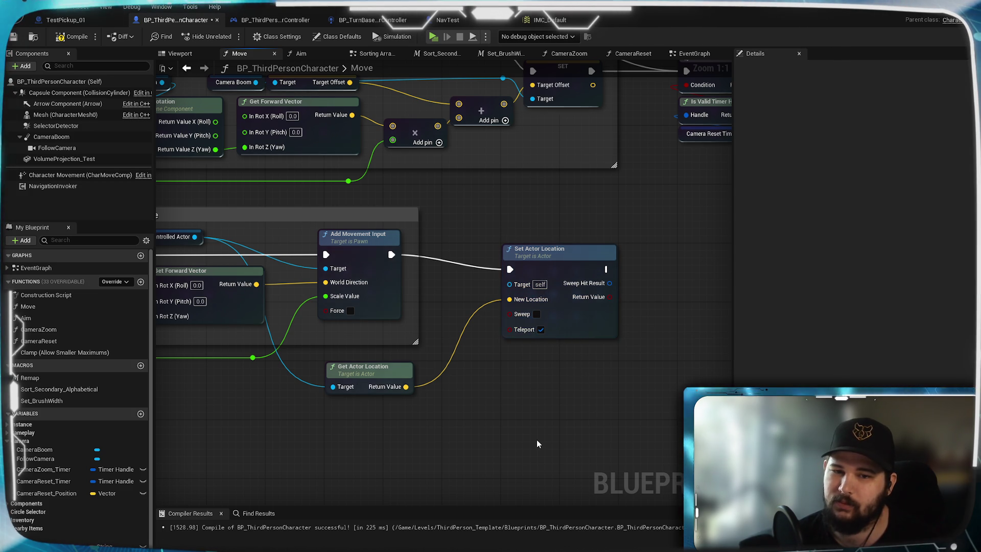
{"action": "key", "text": "F7"}
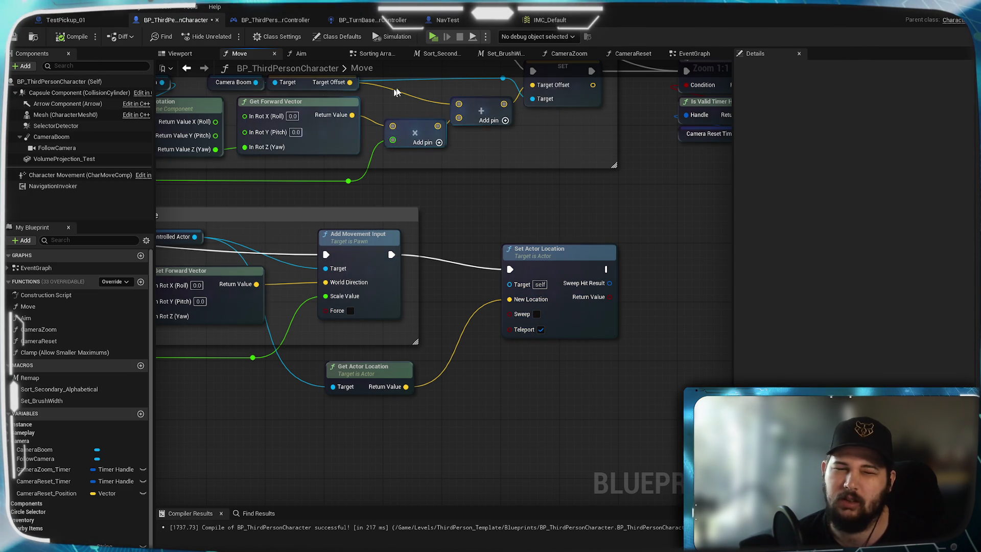
{"action": "key", "text": "alt+p"}
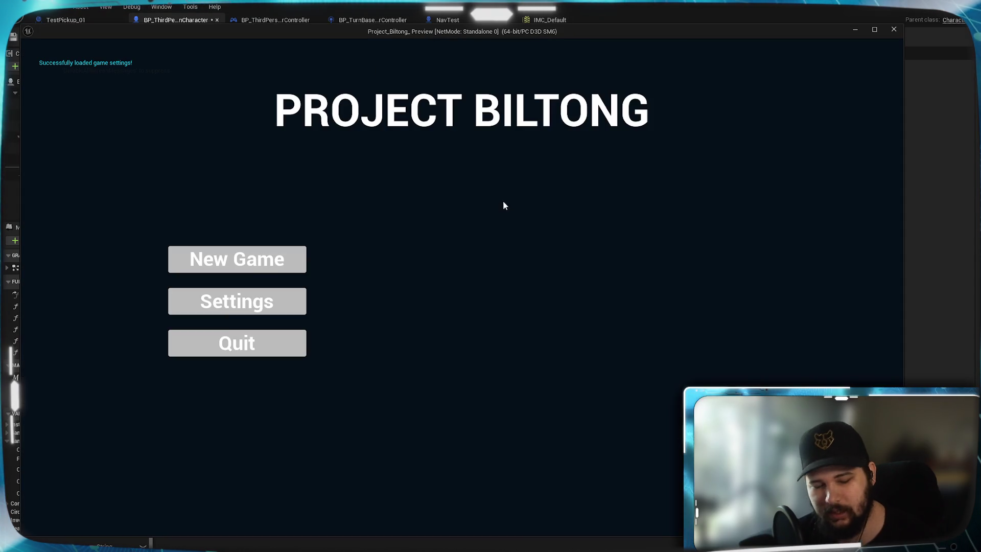
Step: Start a new game, run the character with WASD over the green platform and arena floor, then exit
{"action": "left_click", "coordinate": [249, 263]}
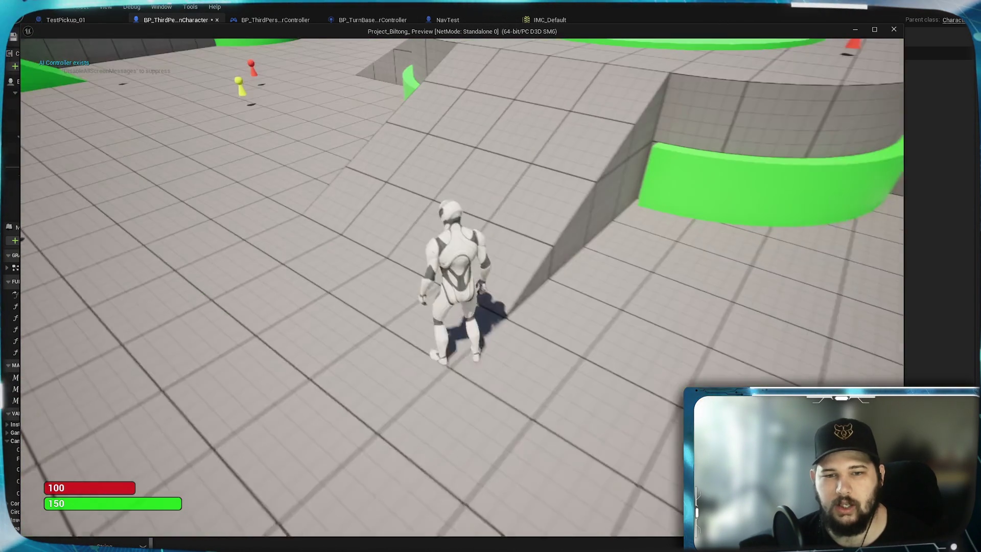
{"action": "key", "text": "w"}
{"action": "key", "text": "w"}
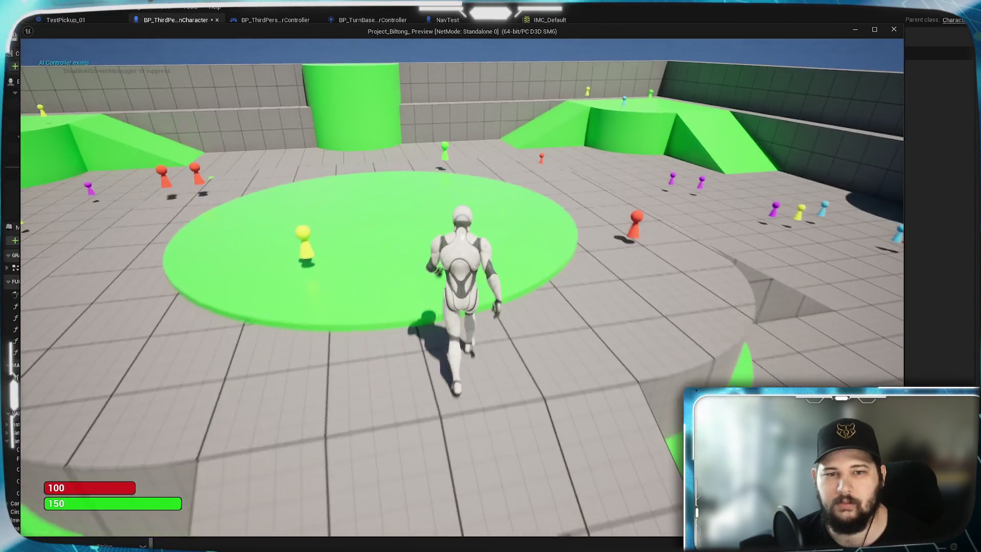
{"action": "key", "text": "s"}
{"action": "key", "text": "w"}
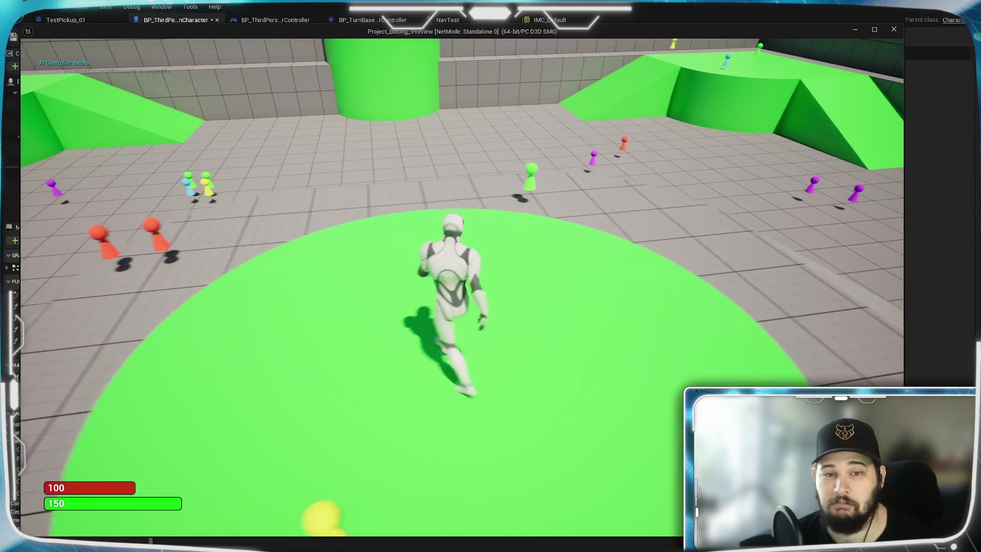
{"action": "key", "text": "d"}
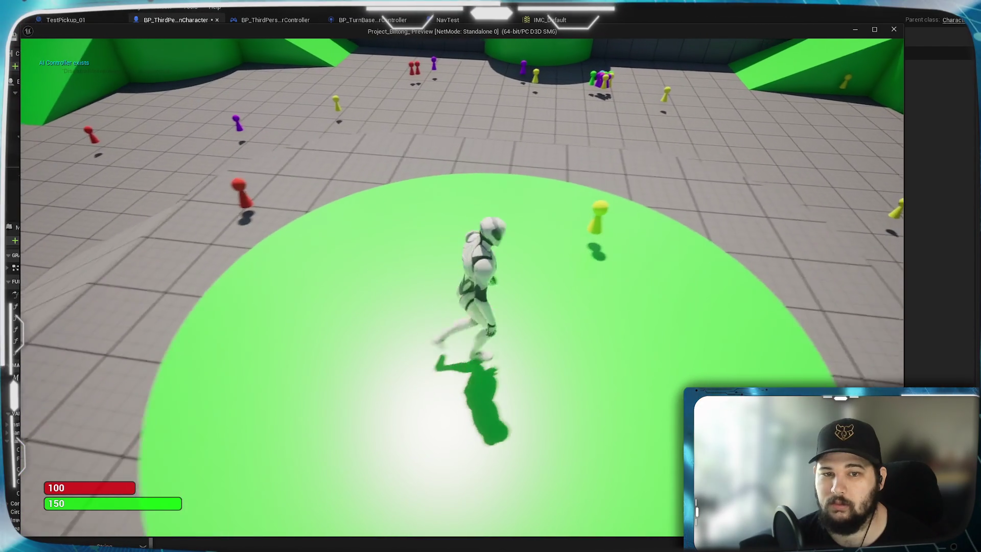
{"action": "key", "text": "s"}
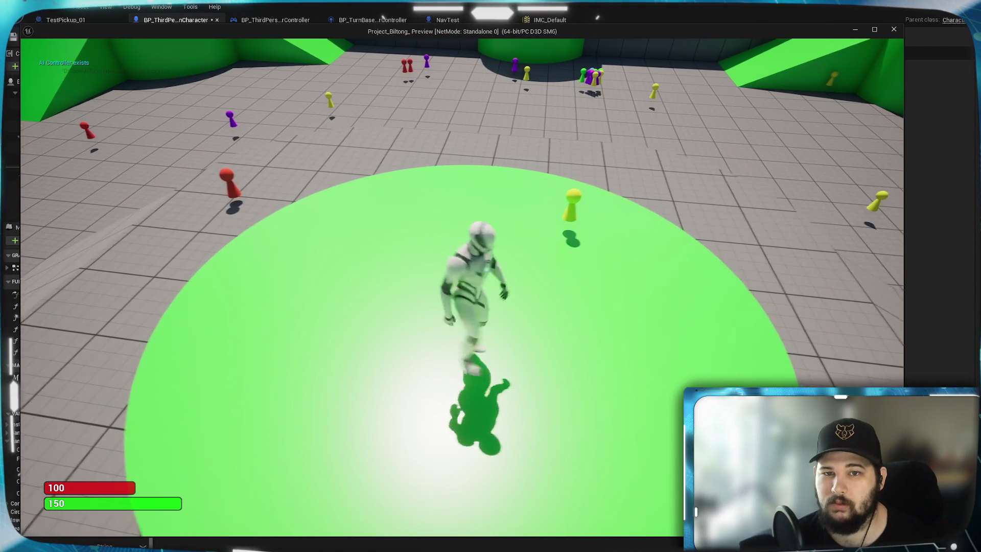
{"action": "key", "text": "w"}
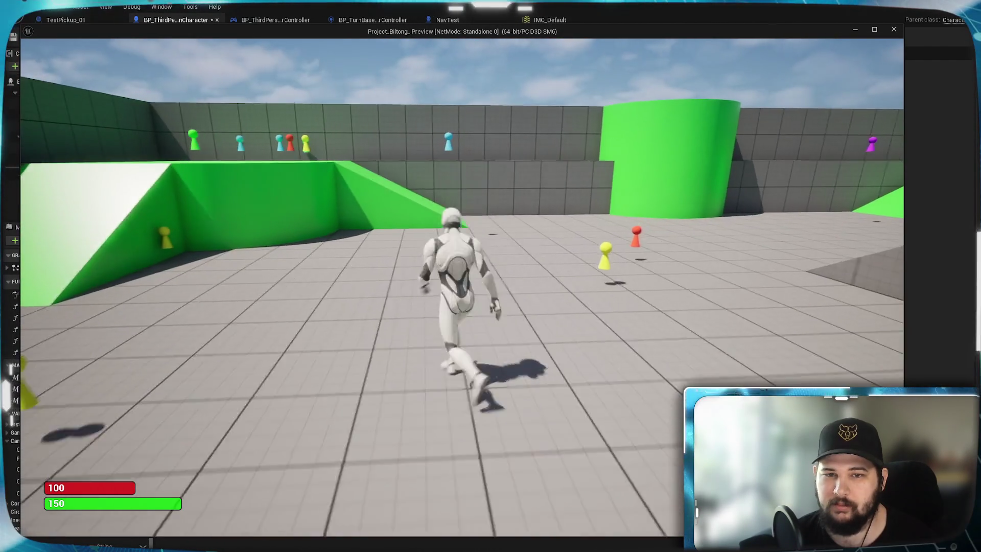
{"action": "key", "text": "Escape"}
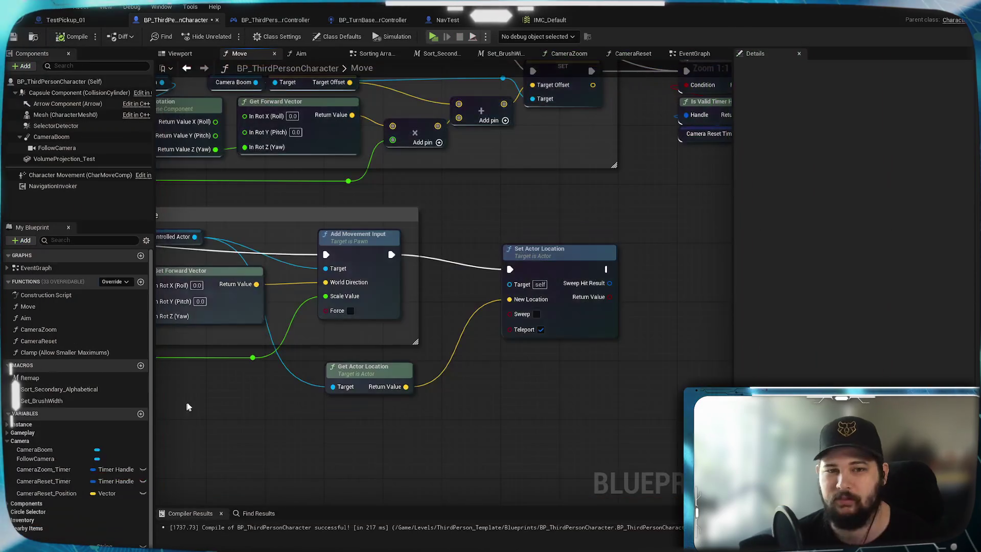
Step: Tuck Set Actor Location and Get Actor Location beside Add Movement Input, then compile and save
{"action": "mouse_move", "coordinate": [561, 266]}
{"action": "left_mouse_down"}
{"action": "mouse_move", "coordinate": [518, 245]}
{"action": "mouse_move", "coordinate": [510, 253]}
{"action": "left_mouse_up"}
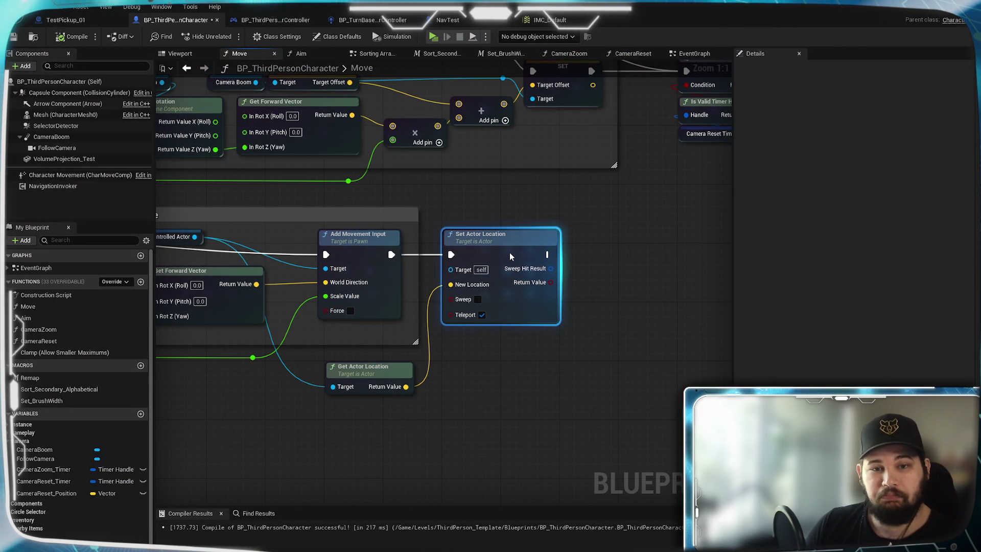
{"action": "left_click", "coordinate": [382, 368]}
{"action": "left_click_drag", "start_coordinate": [379, 366], "coordinate": [376, 329]}
{"action": "left_click", "coordinate": [402, 387]}
{"action": "mouse_move", "coordinate": [402, 386]}
{"action": "left_mouse_down"}
{"action": "mouse_move", "coordinate": [708, 397]}
{"action": "mouse_move", "coordinate": [510, 401]}
{"action": "left_mouse_up"}
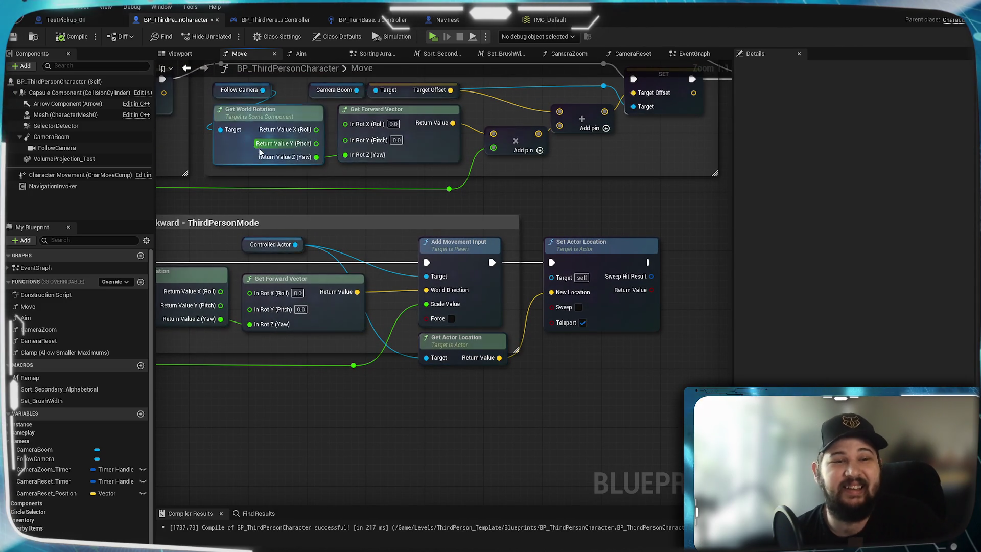
{"action": "left_click", "coordinate": [77, 37]}
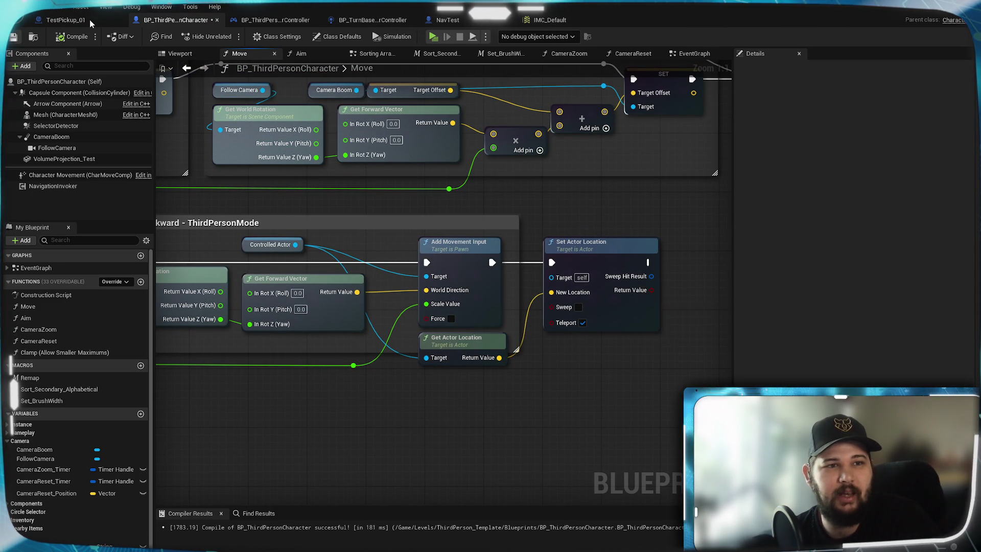
{"action": "key", "text": "ctrl+s"}
Step: Scroll the graph and open, then dismiss, the ThirdPerson Mode comment's options without changes
{"action": "mouse_move", "coordinate": [572, 322]}
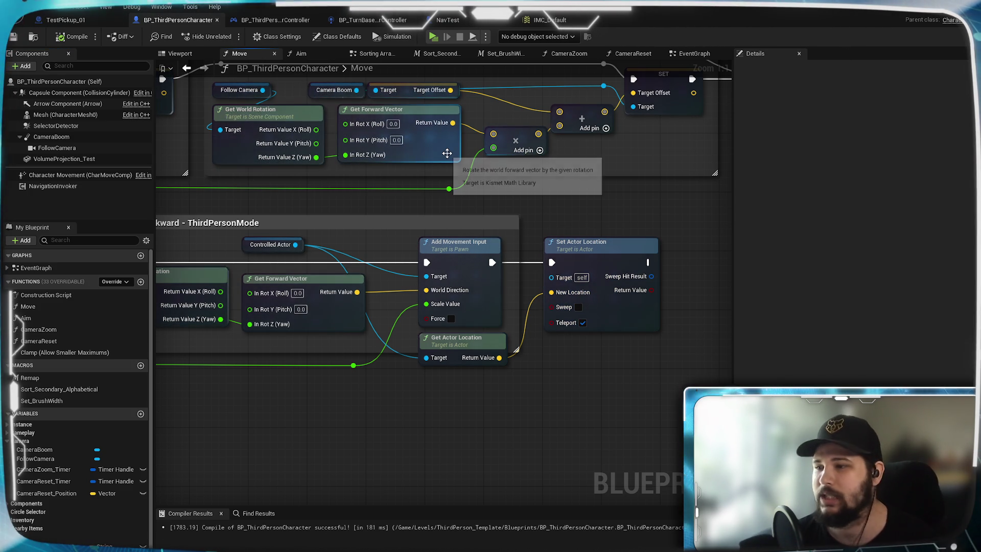
{"action": "scroll", "coordinate": [431, 330], "scroll_direction": "down", "scroll_amount": 2}
{"action": "scroll", "coordinate": [379, 315], "scroll_direction": "down", "scroll_amount": 2}
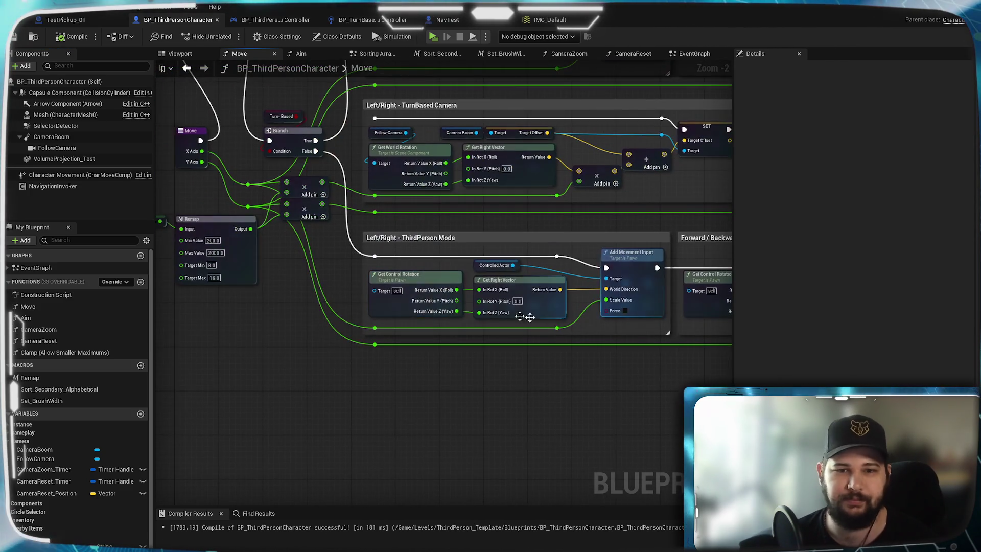
{"action": "scroll", "coordinate": [663, 287], "scroll_direction": "up", "scroll_amount": 2}
{"action": "right_click", "coordinate": [614, 301]}
{"action": "left_click", "coordinate": [566, 327]}
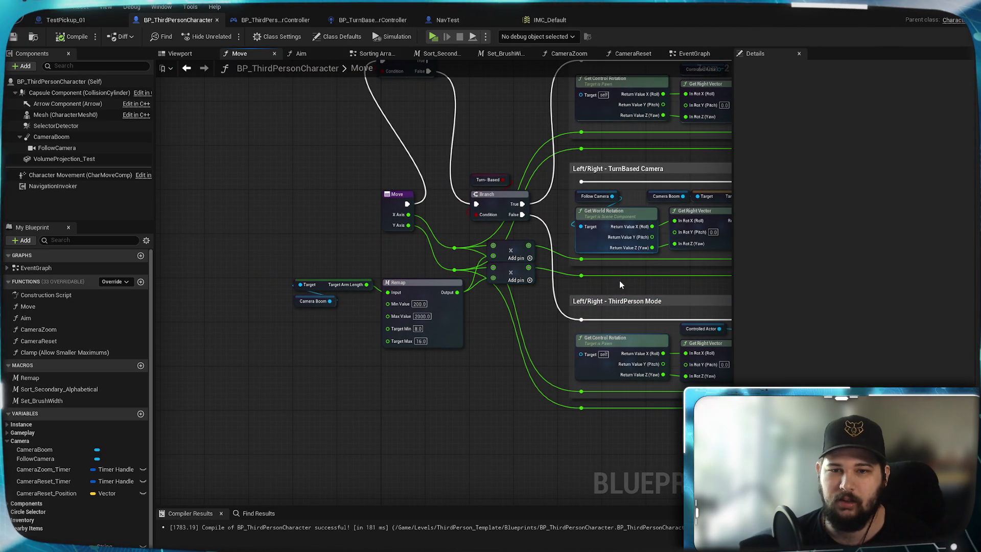
{"action": "scroll", "coordinate": [663, 285], "scroll_direction": "down", "scroll_amount": 2}
{"action": "scroll", "coordinate": [511, 293], "scroll_direction": "up", "scroll_amount": 2}
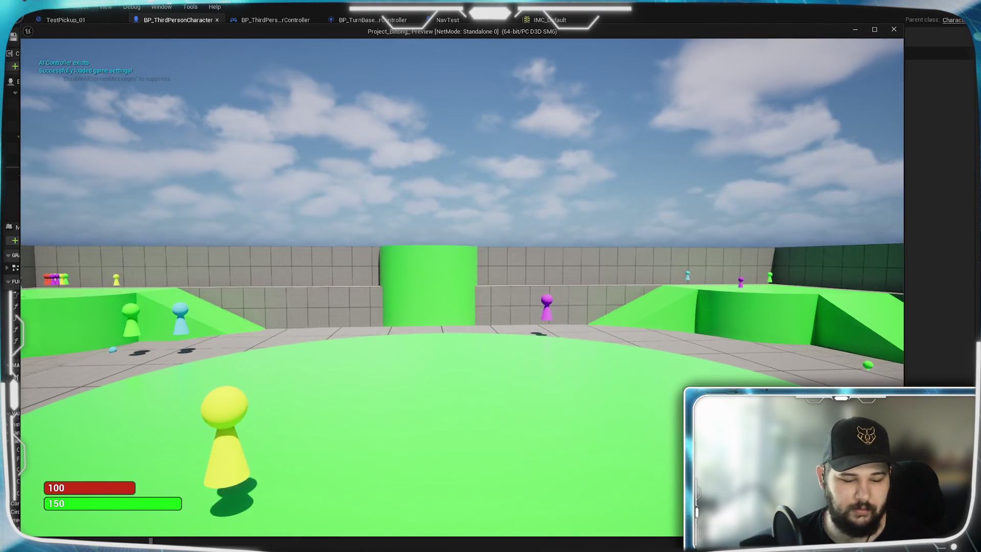
Step: Run forward with W, then click-move the character among the yellow, purple, green and blue pawns
{"action": "key", "text": "w"}
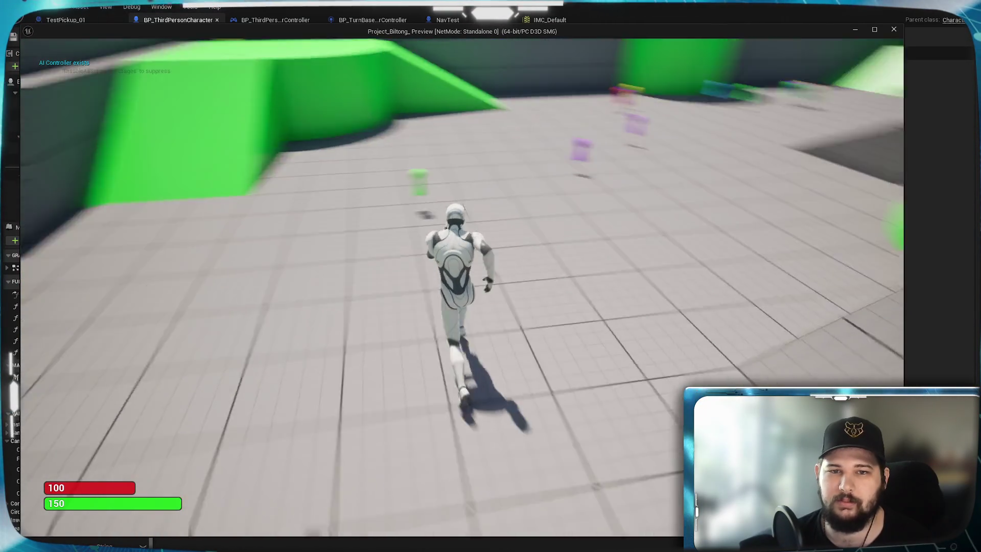
{"action": "key", "text": "w"}
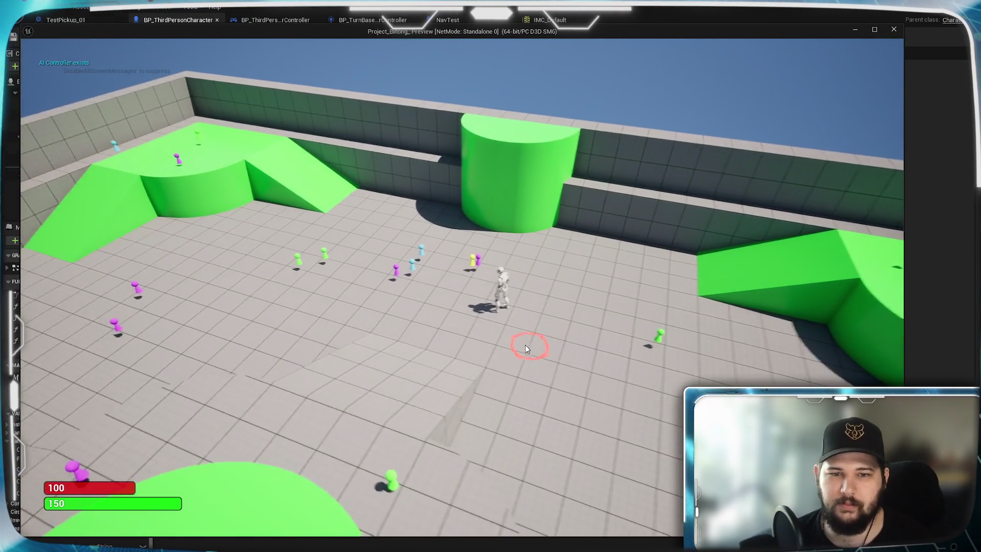
{"action": "left_click", "coordinate": [526, 349]}
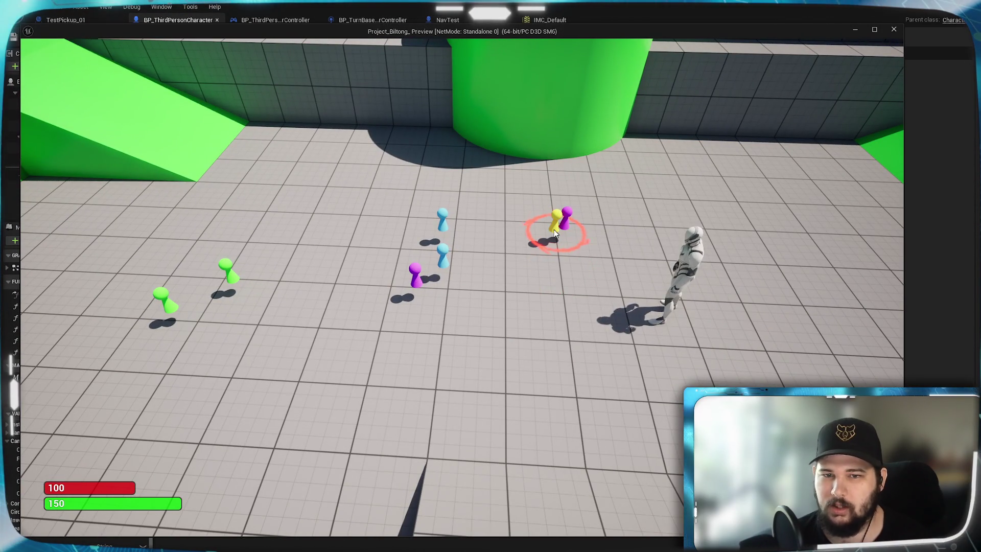
{"action": "left_click", "coordinate": [554, 229]}
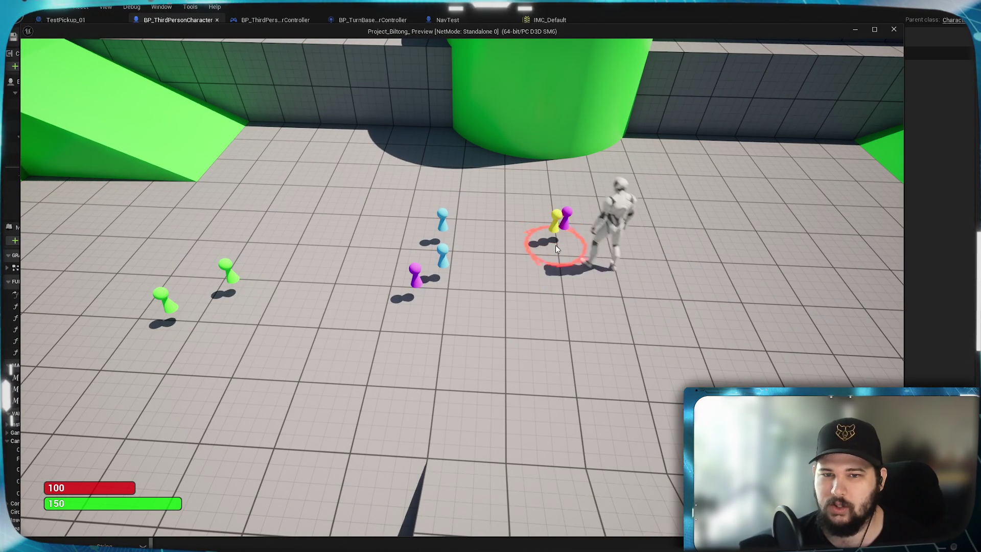
{"action": "left_click", "coordinate": [423, 278]}
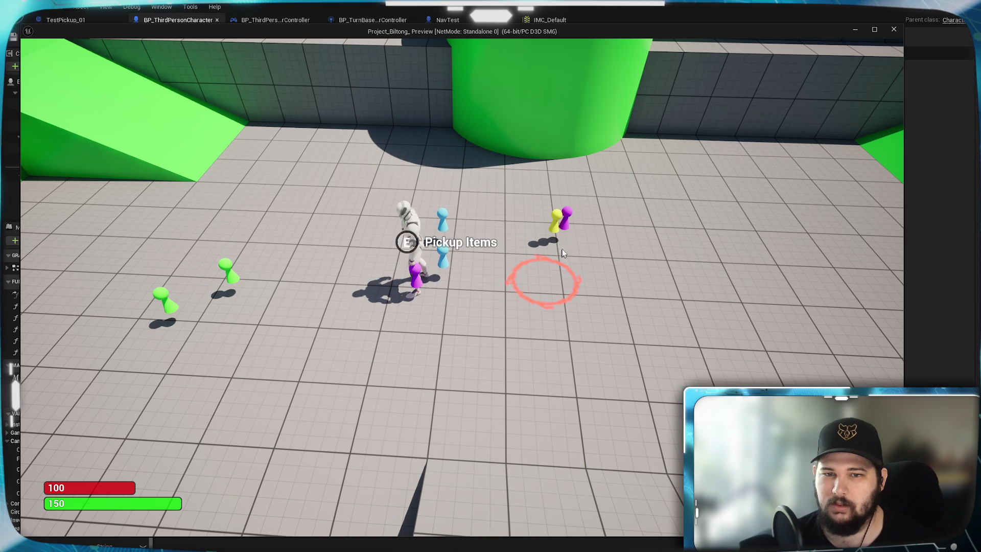
{"action": "left_click", "coordinate": [559, 236]}
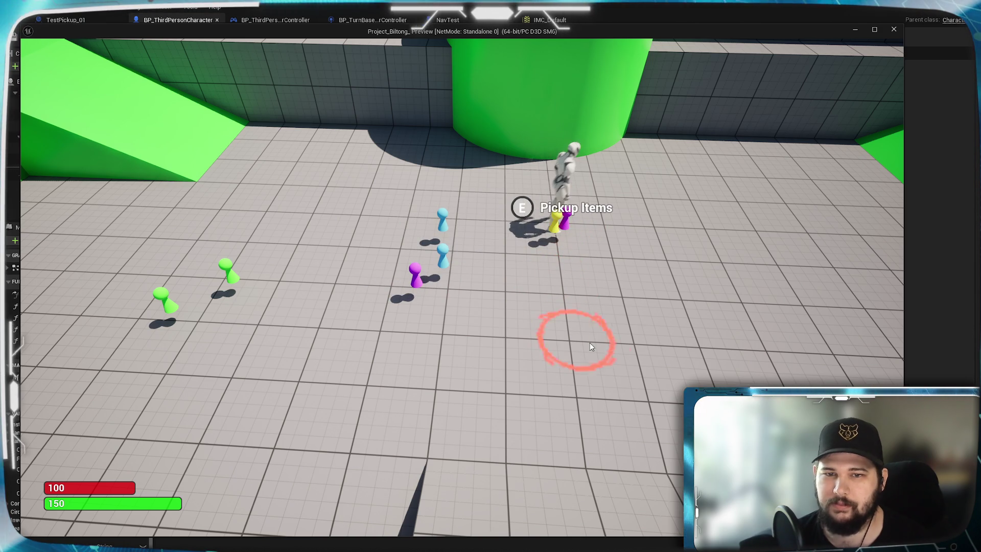
{"action": "left_click", "coordinate": [228, 276]}
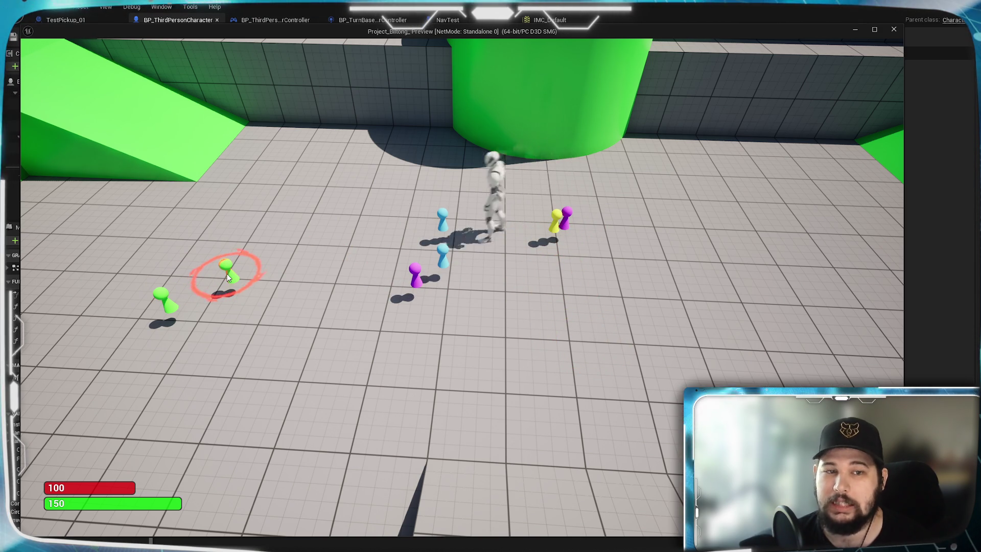
{"action": "left_click", "coordinate": [164, 298]}
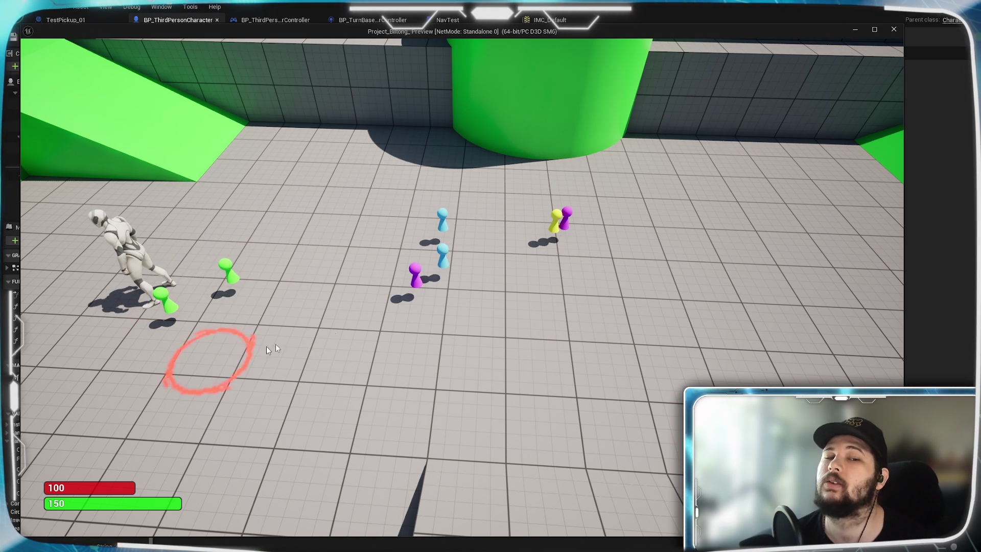
{"action": "left_click", "coordinate": [442, 230]}
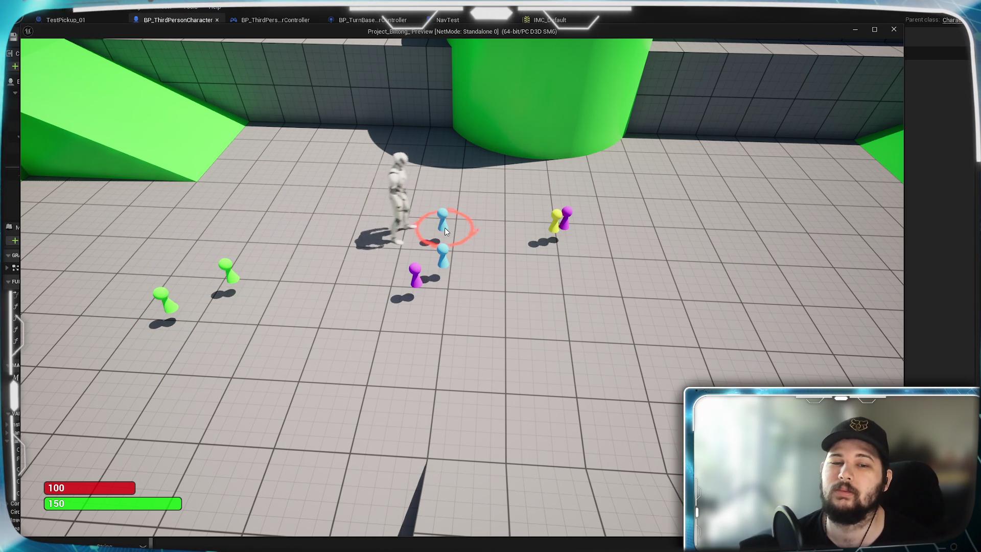
{"action": "left_click", "coordinate": [745, 313]}
{"action": "left_click", "coordinate": [286, 286]}
{"action": "left_click", "coordinate": [603, 308]}
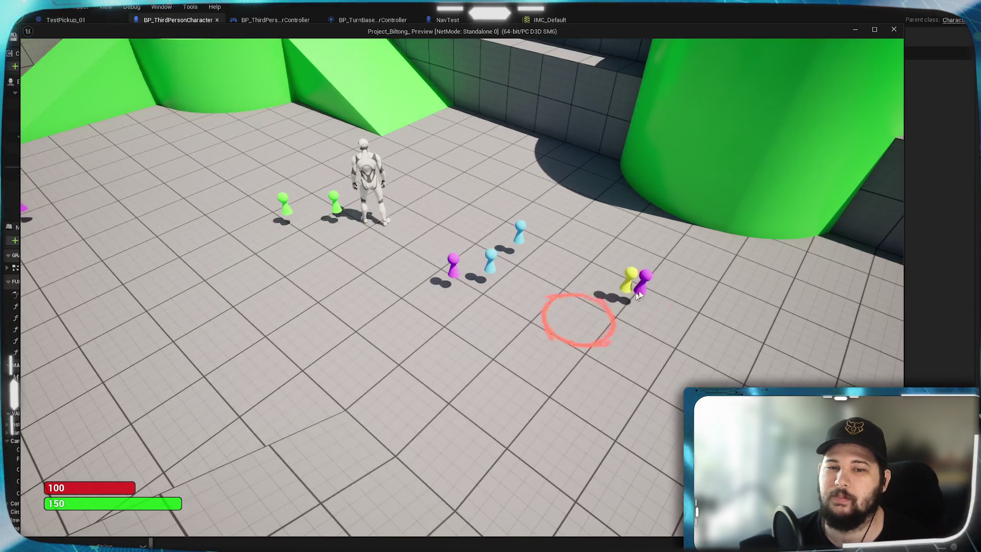
Step: Toggle the inventory, walk to the purple and green pawns, orbit the camera, then exit with Esc
{"action": "key", "text": "i"}
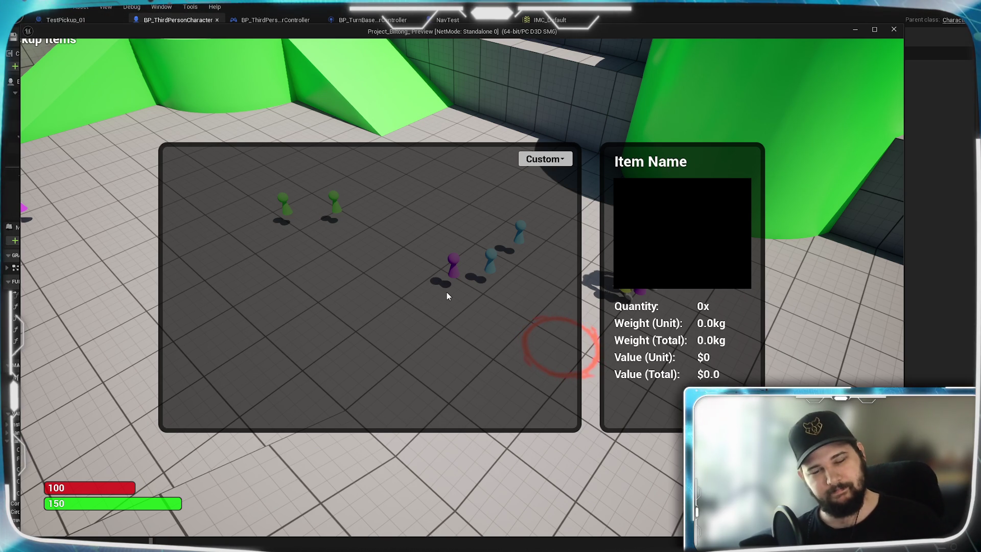
{"action": "key", "text": "i"}
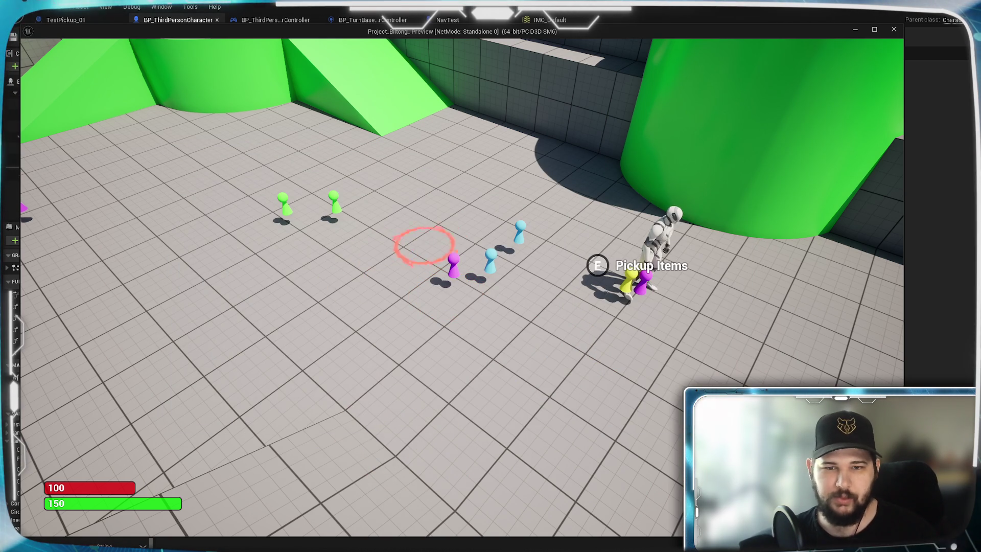
{"action": "left_click", "coordinate": [451, 281]}
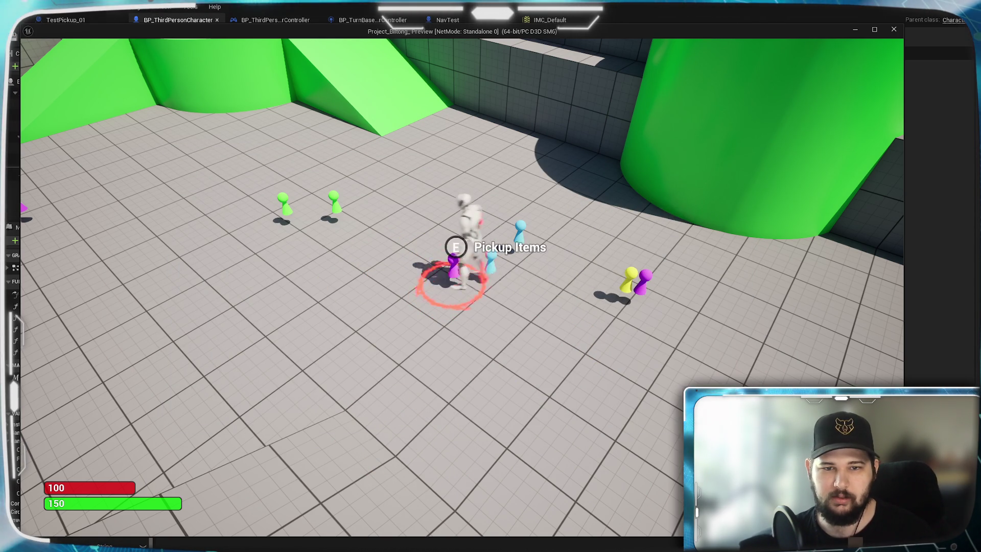
{"action": "left_click", "coordinate": [280, 210]}
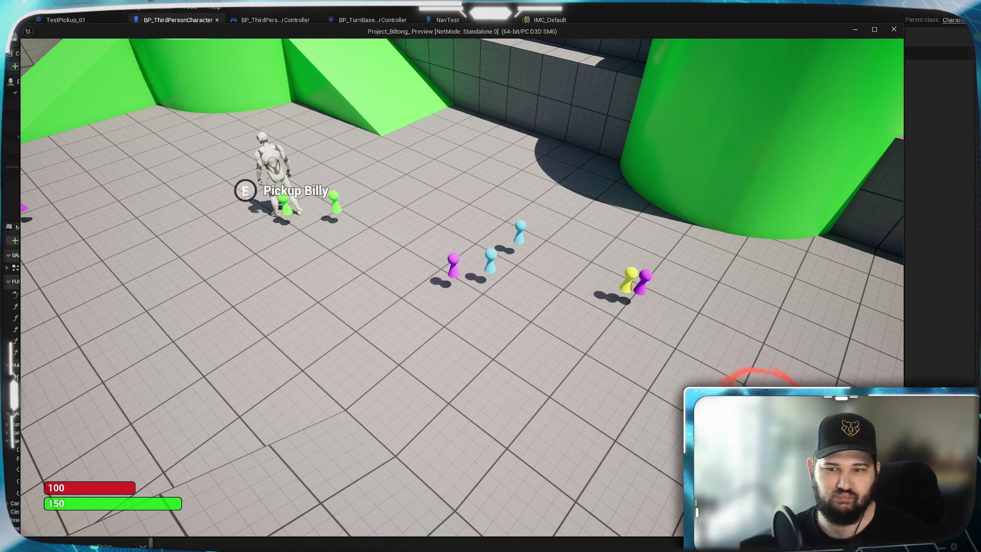
{"action": "left_click_drag", "start_coordinate": [416, 364], "coordinate": [524, 357]}
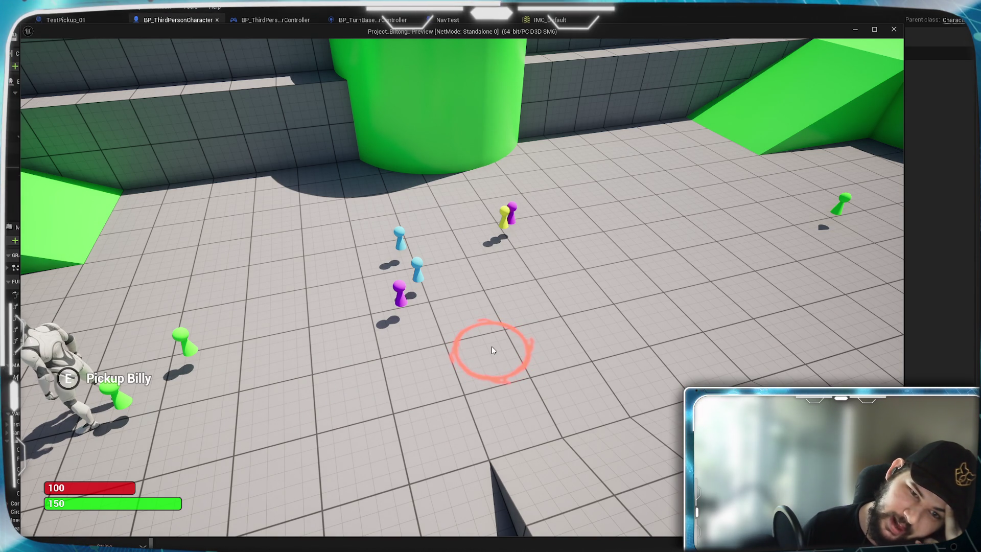
{"action": "left_click_drag", "start_coordinate": [544, 338], "coordinate": [428, 342]}
{"action": "left_click", "coordinate": [476, 264]}
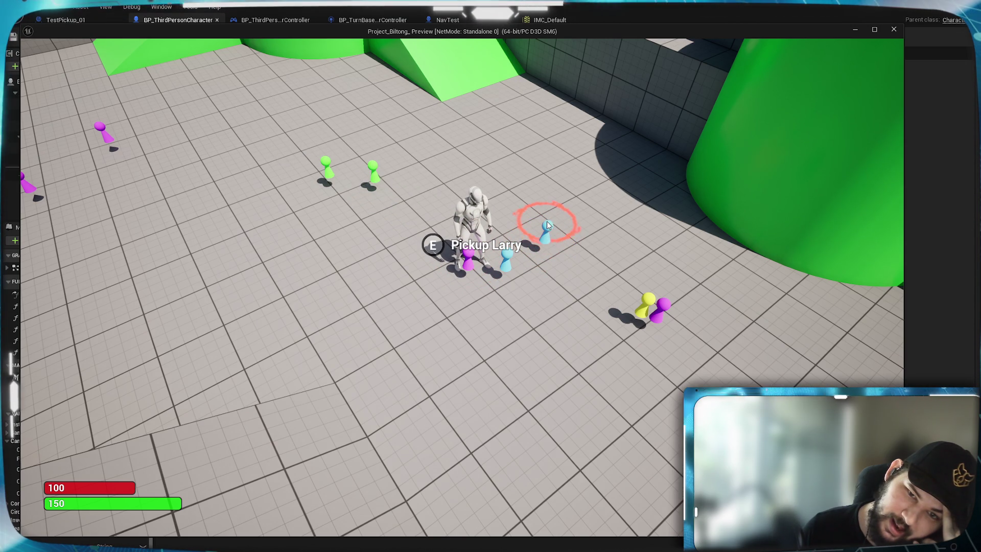
{"action": "left_click", "coordinate": [545, 239]}
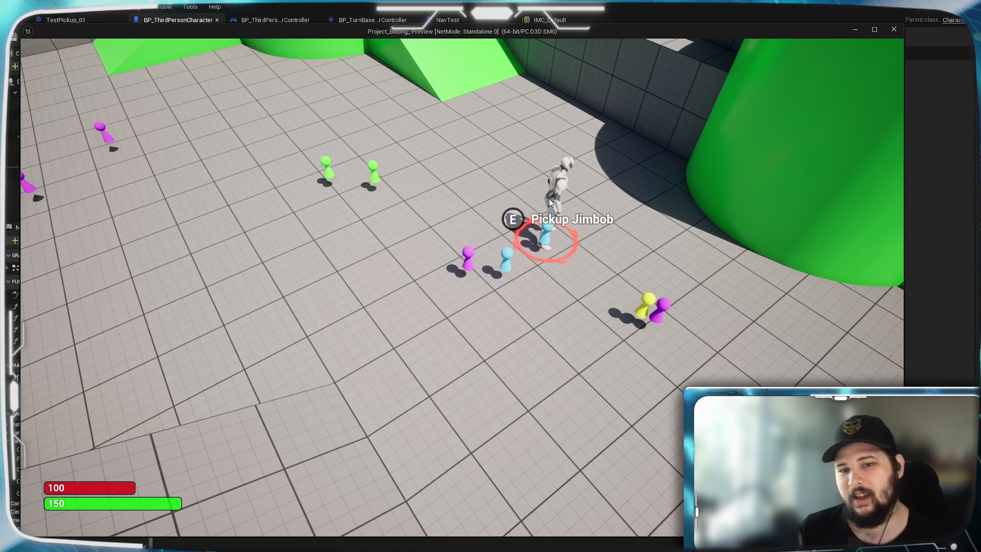
{"action": "key", "text": "Escape"}
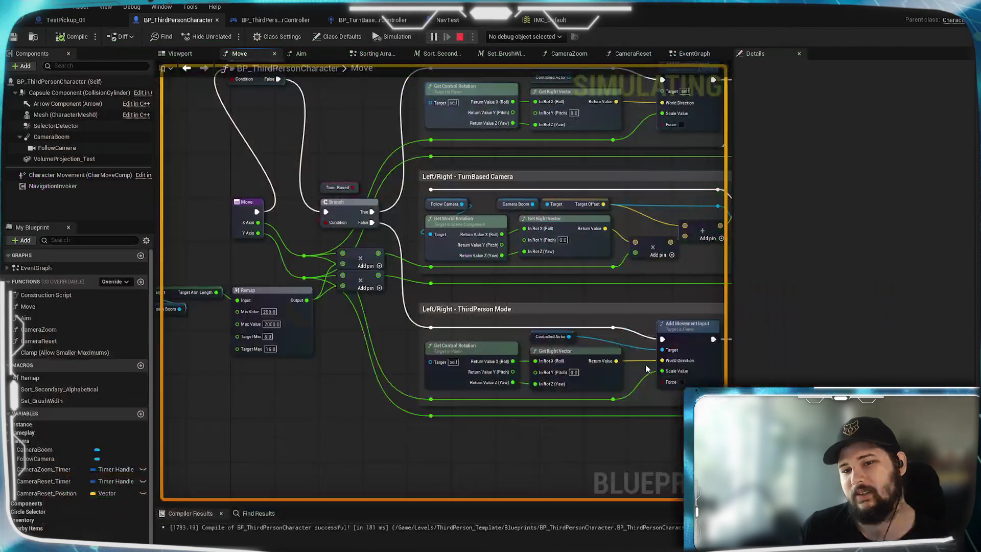
Step: Review the Move function's sections, then switch to the EventGraph's Inventory Open/Close Set Input Mode nodes
{"action": "scroll", "coordinate": [398, 390], "scroll_direction": "down", "scroll_amount": 6}
{"action": "scroll", "coordinate": [398, 390], "scroll_direction": "up", "scroll_amount": 5}
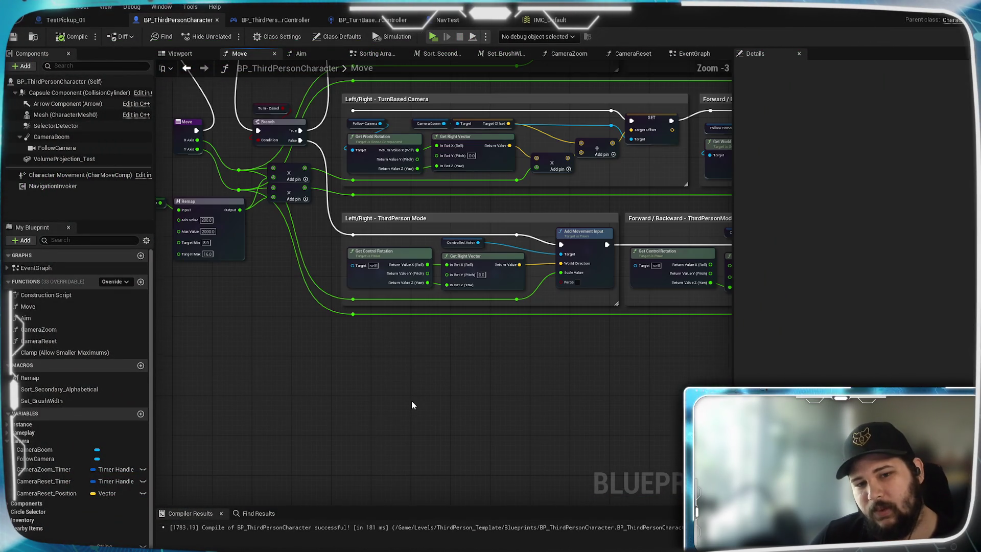
{"action": "left_click_drag", "start_coordinate": [320, 272], "coordinate": [321, 425]}
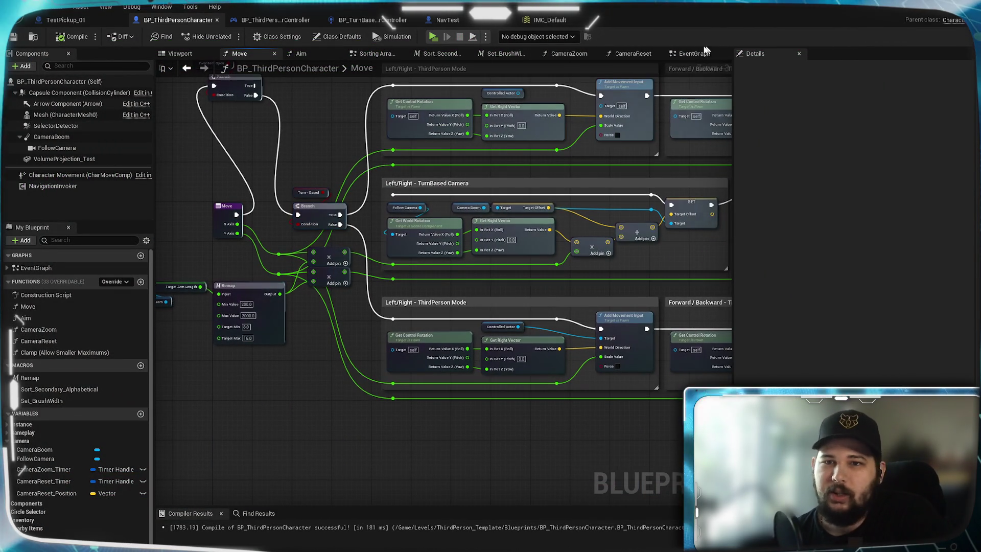
{"action": "left_click", "coordinate": [690, 53]}
{"action": "scroll", "coordinate": [469, 364], "scroll_direction": "down", "scroll_amount": 5}
{"action": "mouse_move", "coordinate": [469, 364]}
{"action": "left_mouse_down"}
{"action": "mouse_move", "coordinate": [416, 263]}
{"action": "mouse_move", "coordinate": [431, 302]}
{"action": "left_mouse_up"}
{"action": "scroll", "coordinate": [431, 302], "scroll_direction": "up", "scroll_amount": 5}
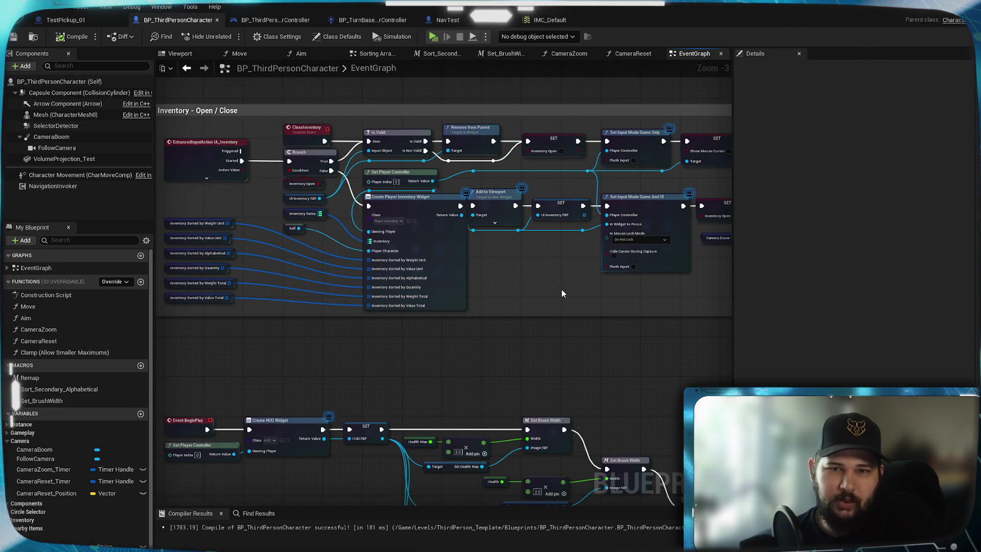
{"action": "mouse_move", "coordinate": [558, 295]}
{"action": "left_mouse_down"}
{"action": "mouse_move", "coordinate": [554, 330]}
{"action": "mouse_move", "coordinate": [513, 337]}
{"action": "mouse_move", "coordinate": [529, 241]}
{"action": "left_mouse_up"}
{"action": "scroll", "coordinate": [529, 241], "scroll_direction": "up", "scroll_amount": 3}
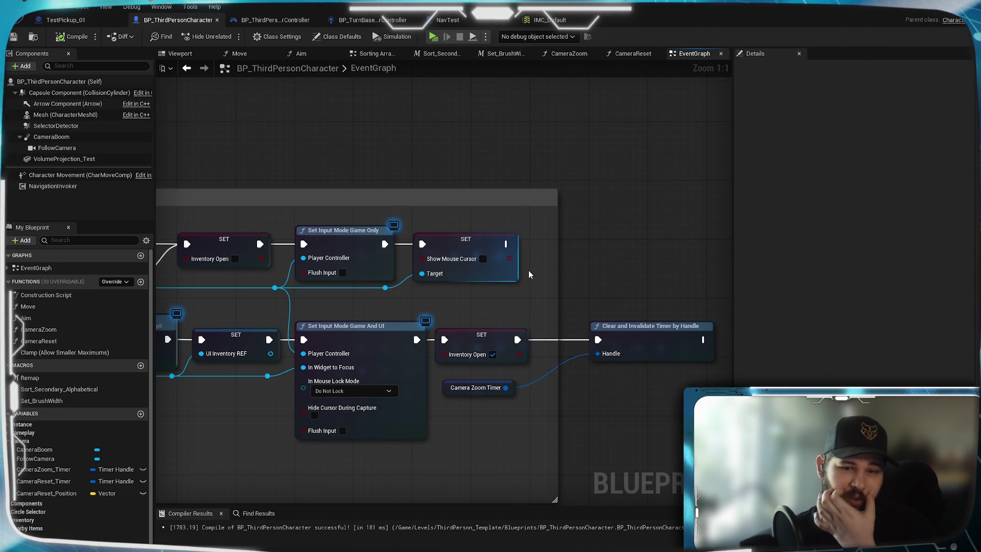
{"action": "mouse_move", "coordinate": [478, 305]}
{"action": "left_mouse_down"}
{"action": "mouse_move", "coordinate": [531, 304]}
{"action": "mouse_move", "coordinate": [520, 303]}
{"action": "left_mouse_up"}
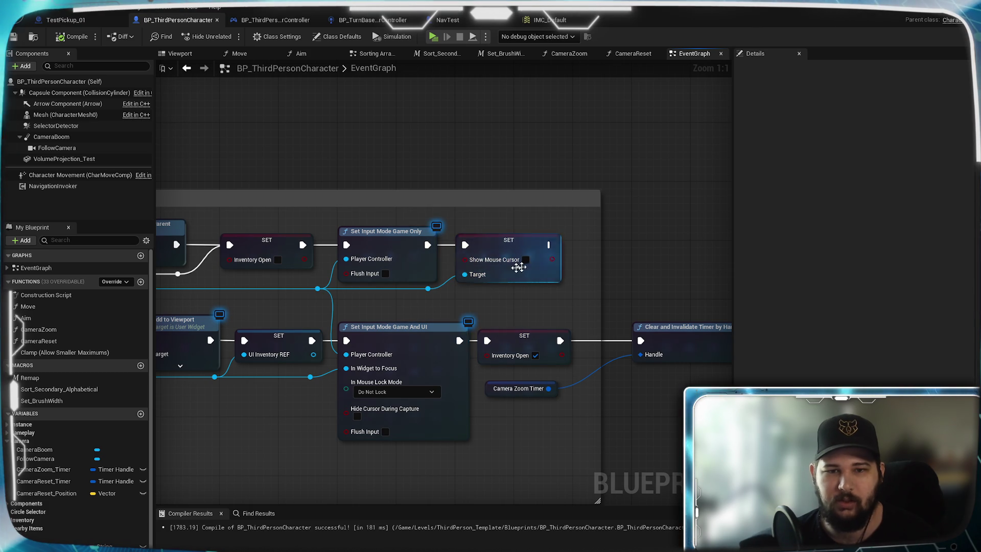
Step: Inspect the Set Input Mode nodes and move the inventory-close Show Mouse Cursor setter further right
{"action": "scroll", "coordinate": [473, 299], "scroll_direction": "down", "scroll_amount": 2}
{"action": "scroll", "coordinate": [509, 306], "scroll_direction": "up", "scroll_amount": 2}
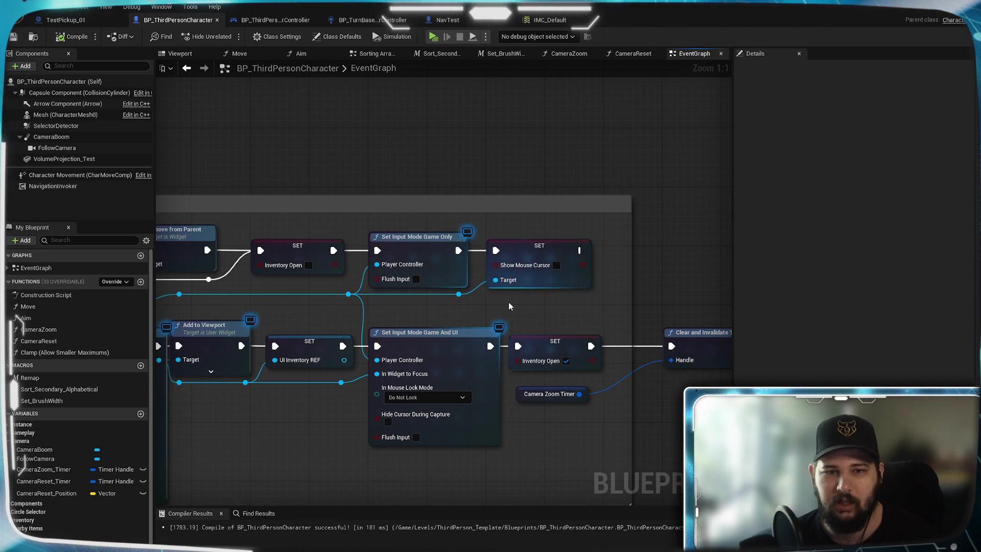
{"action": "mouse_move", "coordinate": [417, 256]}
{"action": "scroll", "coordinate": [411, 257], "scroll_direction": "right", "scroll_amount": 3}
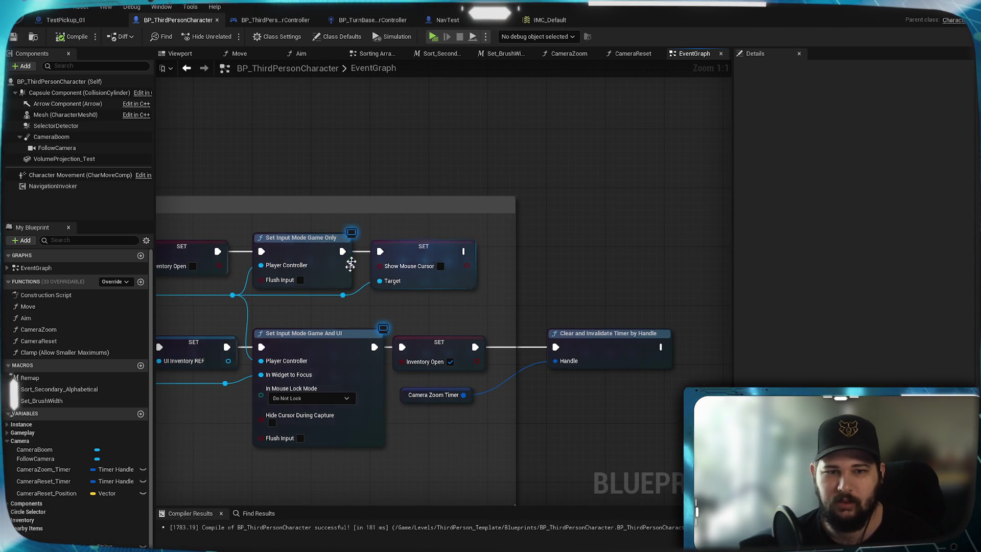
{"action": "scroll", "coordinate": [409, 260], "scroll_direction": "left", "scroll_amount": 5}
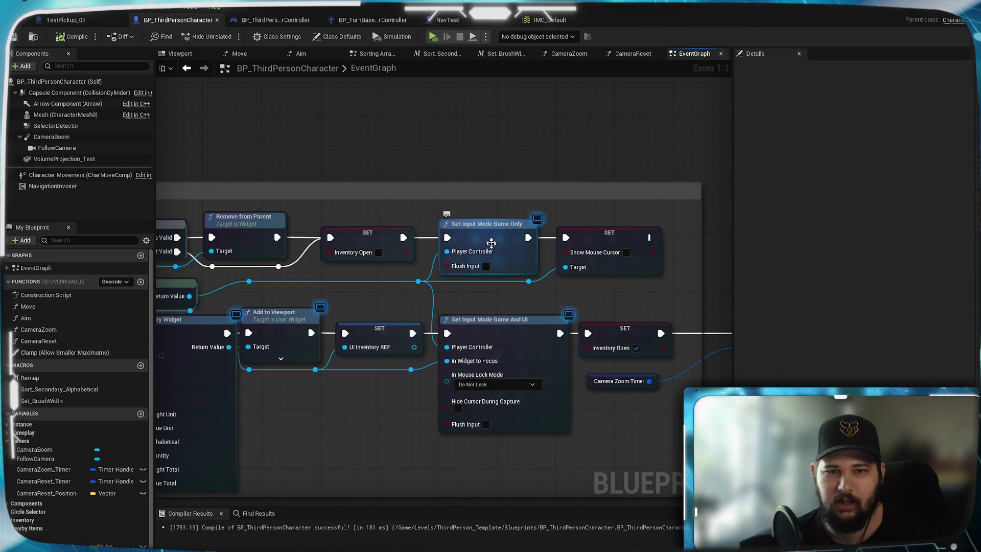
{"action": "scroll", "coordinate": [400, 284], "scroll_direction": "down", "scroll_amount": 7}
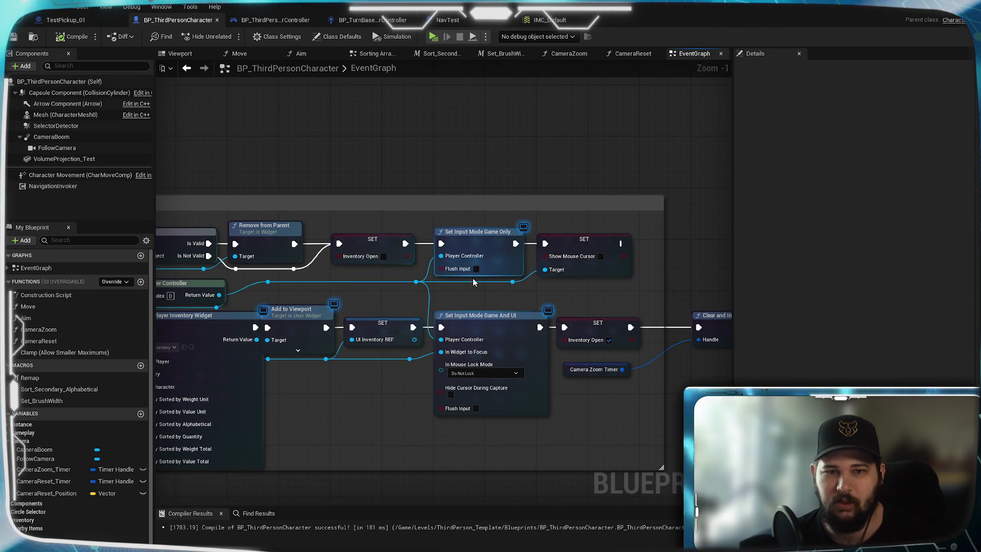
{"action": "scroll", "coordinate": [470, 298], "scroll_direction": "up", "scroll_amount": 3}
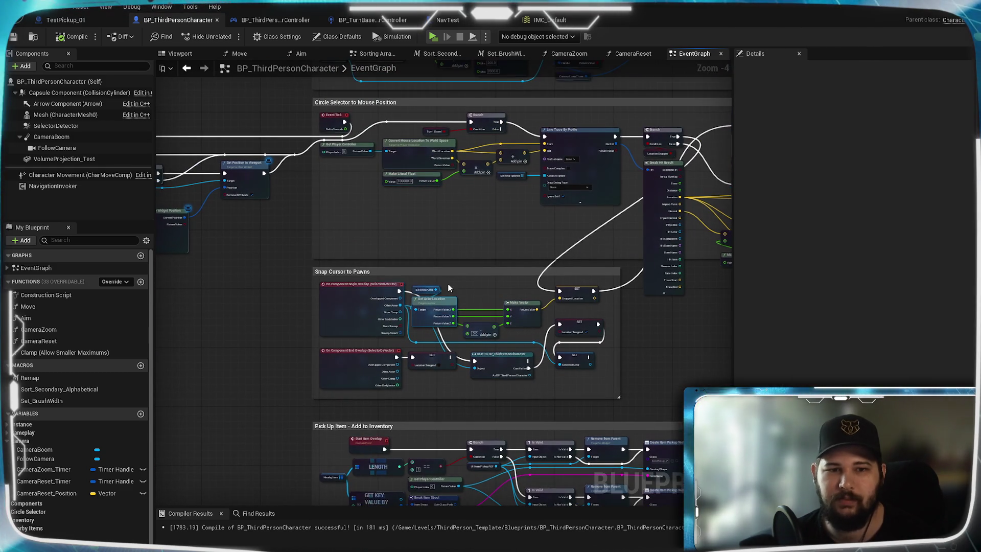
{"action": "scroll", "coordinate": [444, 245], "scroll_direction": "up", "scroll_amount": 5}
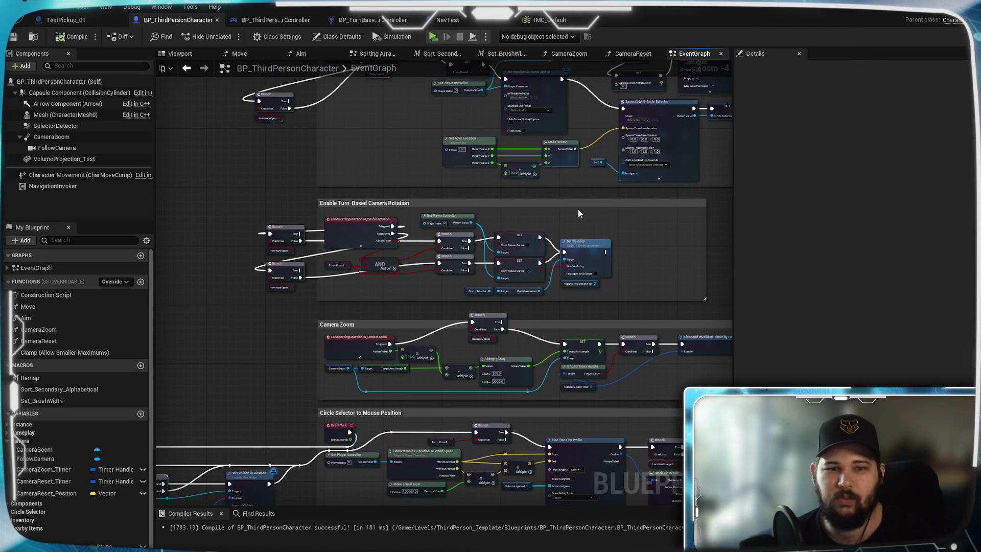
{"action": "scroll", "coordinate": [522, 258], "scroll_direction": "up", "scroll_amount": 3}
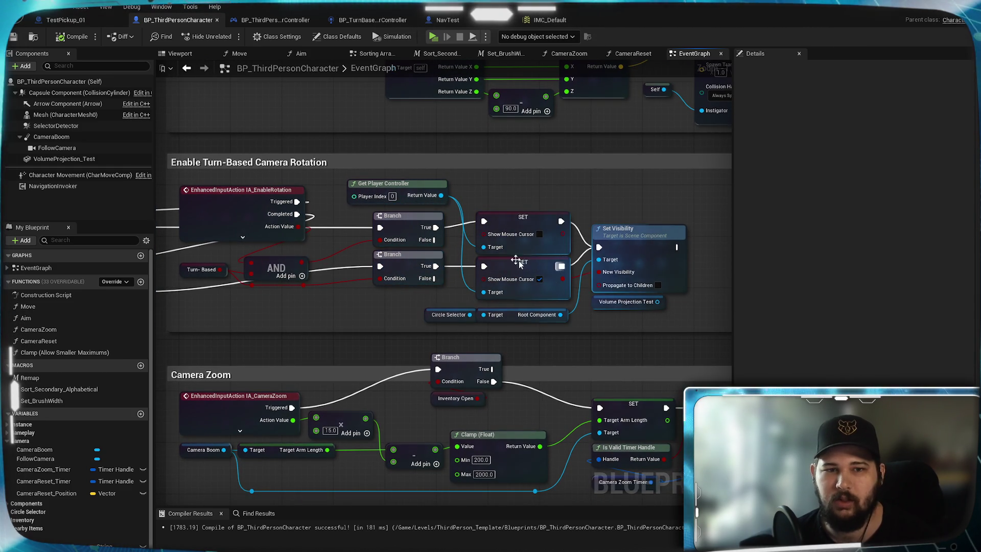
{"action": "scroll", "coordinate": [546, 269], "scroll_direction": "down", "scroll_amount": 5}
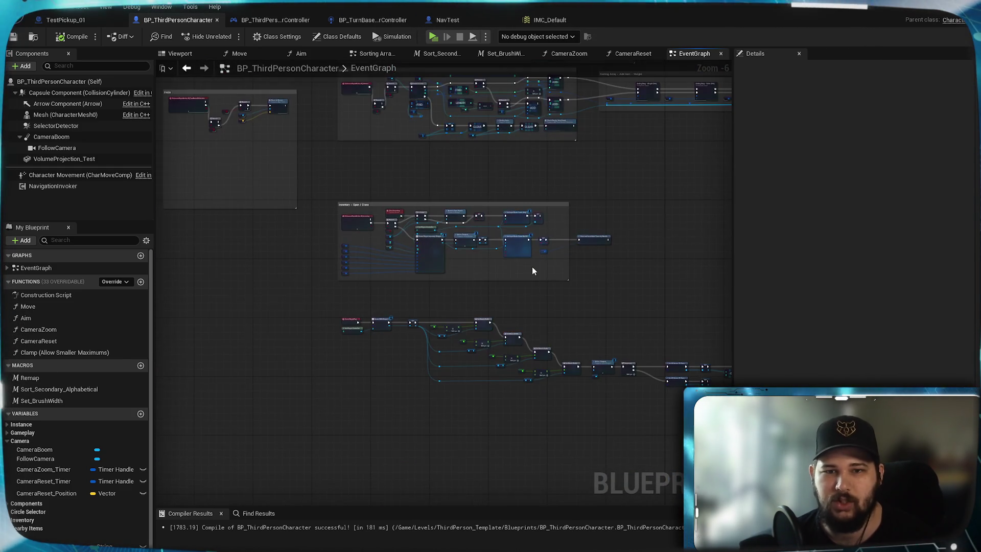
{"action": "scroll", "coordinate": [532, 266], "scroll_direction": "up", "scroll_amount": 7}
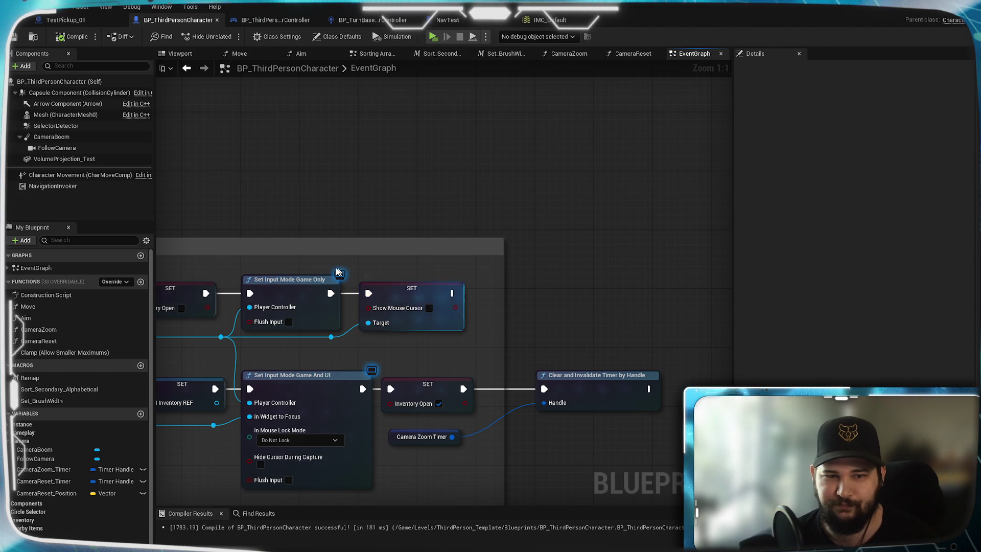
{"action": "scroll", "coordinate": [368, 276], "scroll_direction": "down", "scroll_amount": 2}
{"action": "scroll", "coordinate": [388, 280], "scroll_direction": "up", "scroll_amount": 2}
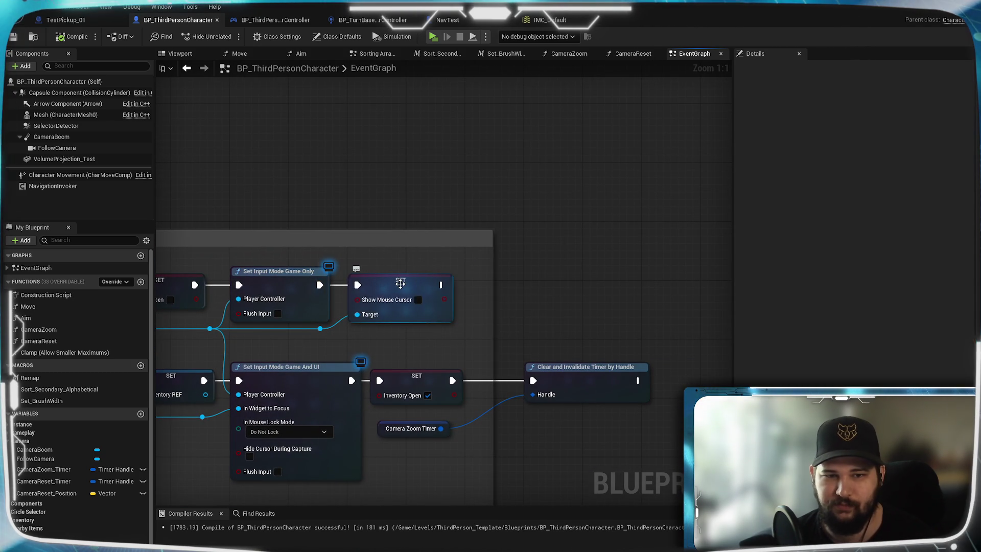
{"action": "left_click_drag", "start_coordinate": [400, 284], "coordinate": [582, 282]}
Step: Place a Turn-Based getter in the graph, deleting the unwanted Branch node that got added
{"action": "left_click", "coordinate": [544, 221]}
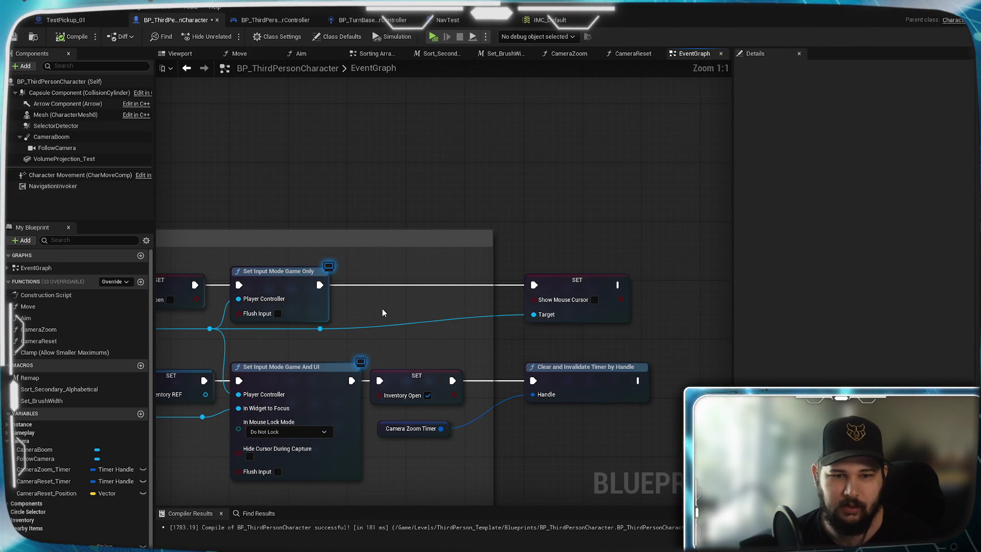
{"action": "mouse_move", "coordinate": [368, 327]}
{"action": "left_mouse_down"}
{"action": "mouse_move", "coordinate": [531, 317]}
{"action": "mouse_move", "coordinate": [417, 317]}
{"action": "left_mouse_up"}
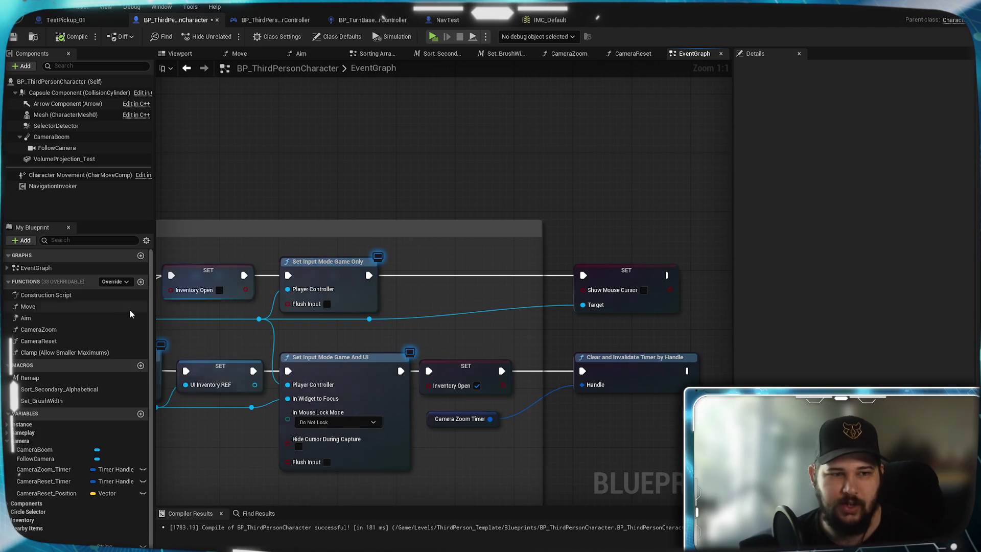
{"action": "mouse_move", "coordinate": [25, 443]}
{"action": "left_mouse_down"}
{"action": "mouse_move", "coordinate": [407, 281]}
{"action": "mouse_move", "coordinate": [423, 302]}
{"action": "mouse_move", "coordinate": [488, 307]}
{"action": "mouse_move", "coordinate": [485, 275]}
{"action": "left_mouse_up"}
{"action": "type", "text": "branch"}
{"action": "key", "text": "Return"}
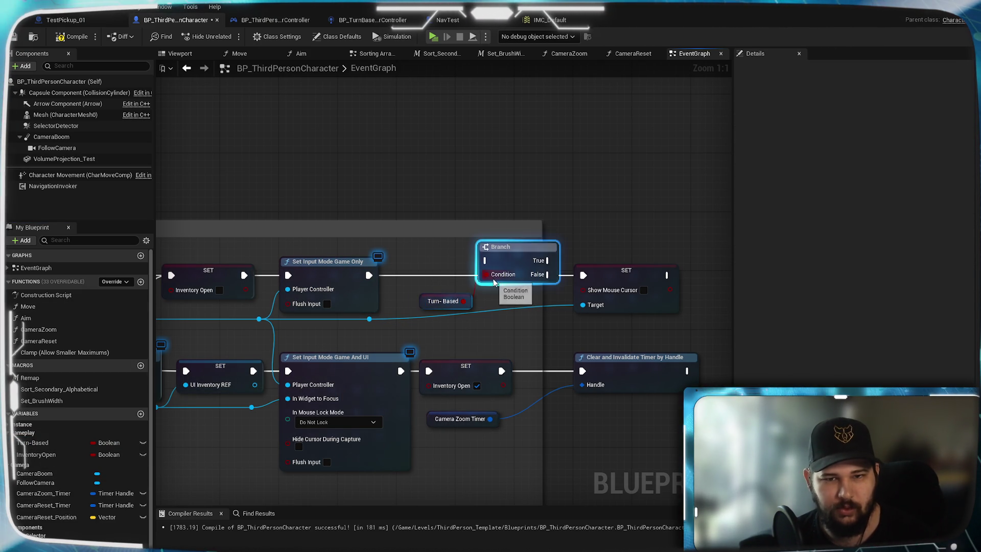
{"action": "left_click_drag", "start_coordinate": [444, 309], "coordinate": [438, 310]}
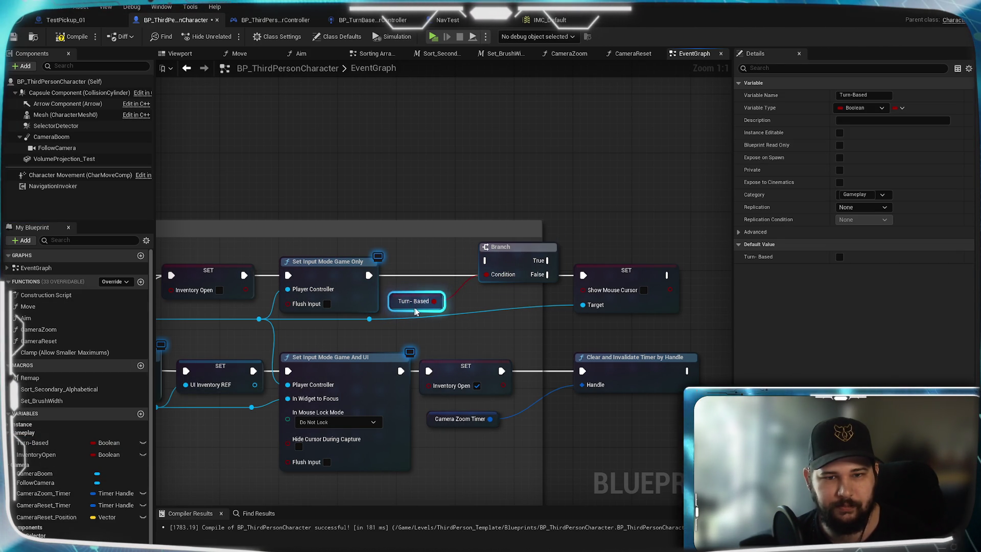
{"action": "left_click", "coordinate": [506, 270]}
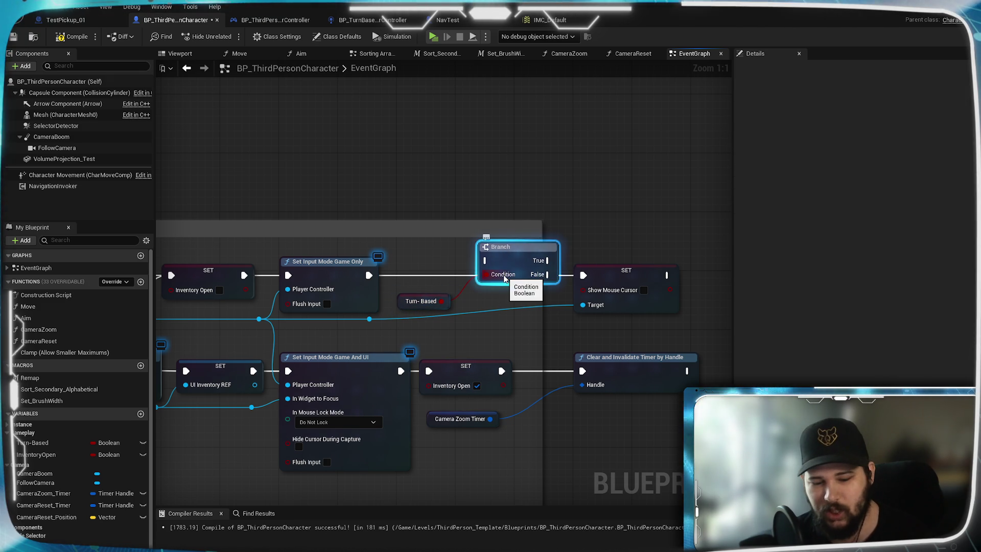
{"action": "key", "text": "Delete"}
Step: Wire Turn-Based into SET Show Mouse Cursor, then compile and save the character blueprint
{"action": "mouse_move", "coordinate": [443, 305]}
{"action": "left_mouse_down"}
{"action": "mouse_move", "coordinate": [582, 290]}
{"action": "mouse_move", "coordinate": [438, 302]}
{"action": "mouse_move", "coordinate": [394, 282]}
{"action": "mouse_move", "coordinate": [415, 286]}
{"action": "left_mouse_up"}
{"action": "key", "text": "Escape"}
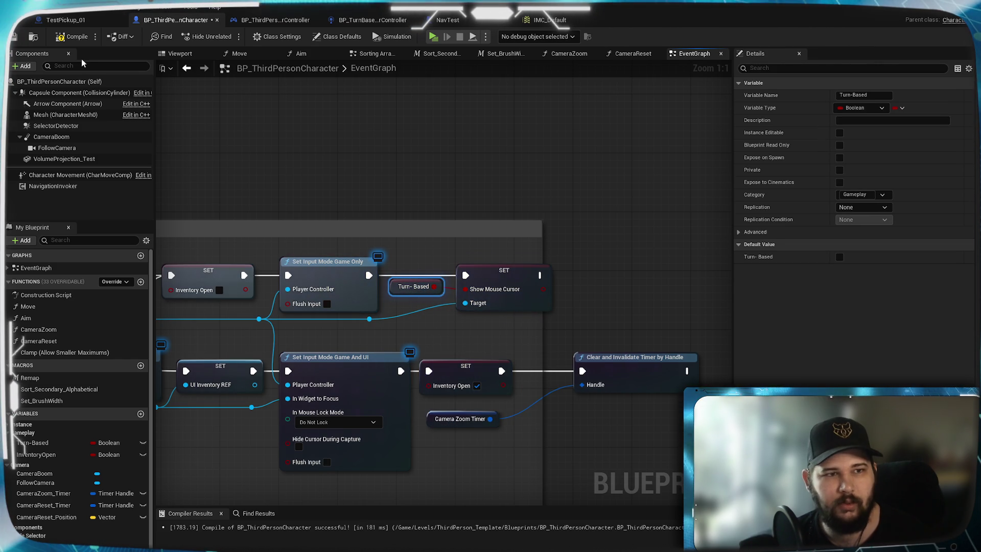
{"action": "left_click", "coordinate": [13, 37]}
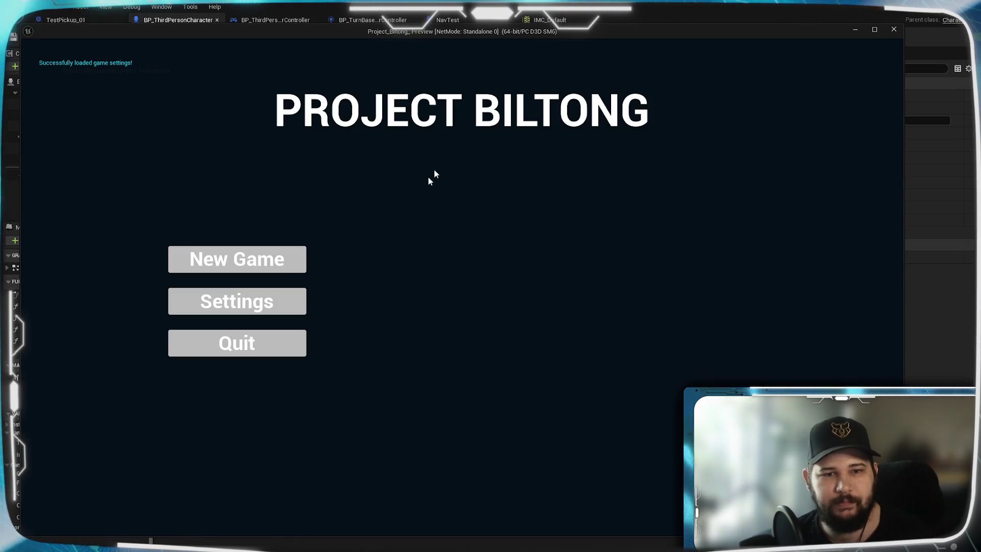
Step: Start a new game and click-move the character while rotating the camera with Q and E
{"action": "left_click", "coordinate": [294, 261]}
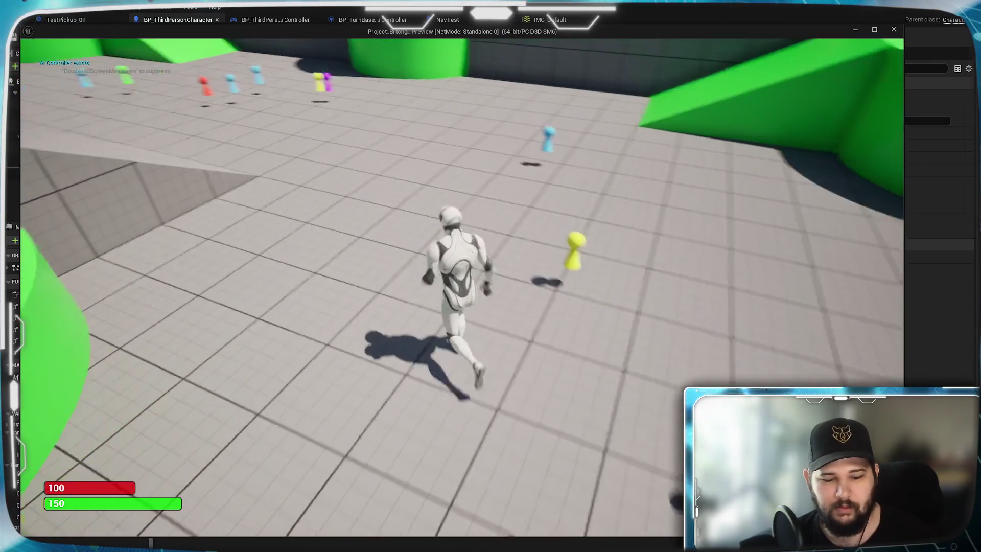
{"action": "left_click", "coordinate": [445, 352]}
{"action": "scroll", "coordinate": [533, 362], "scroll_direction": "down", "scroll_amount": 5}
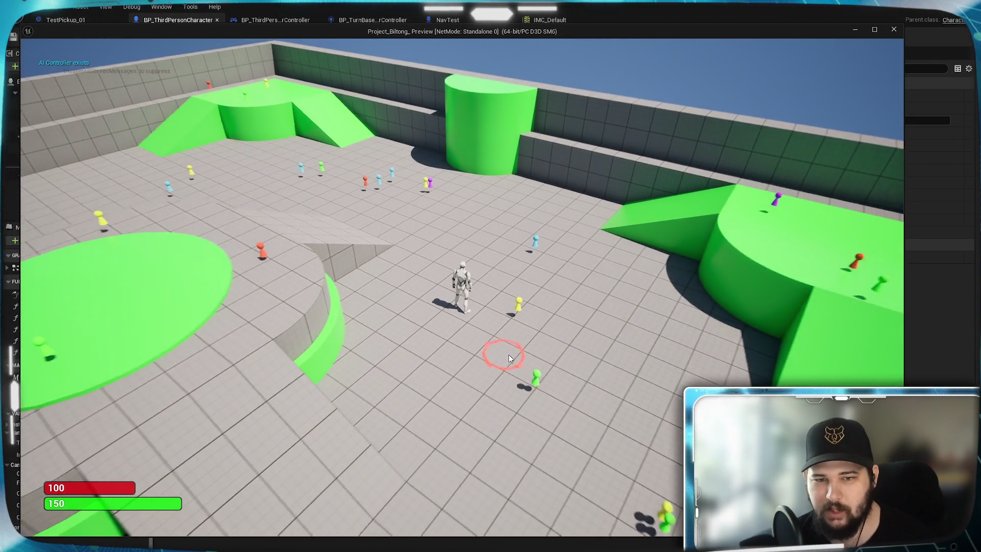
{"action": "key", "text": "e"}
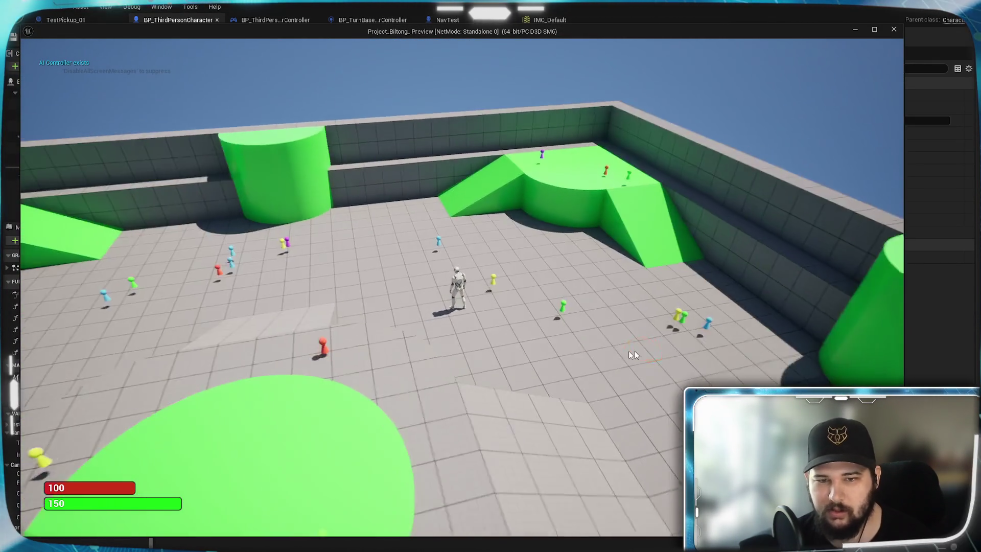
{"action": "scroll", "coordinate": [534, 338], "scroll_direction": "up", "scroll_amount": 5}
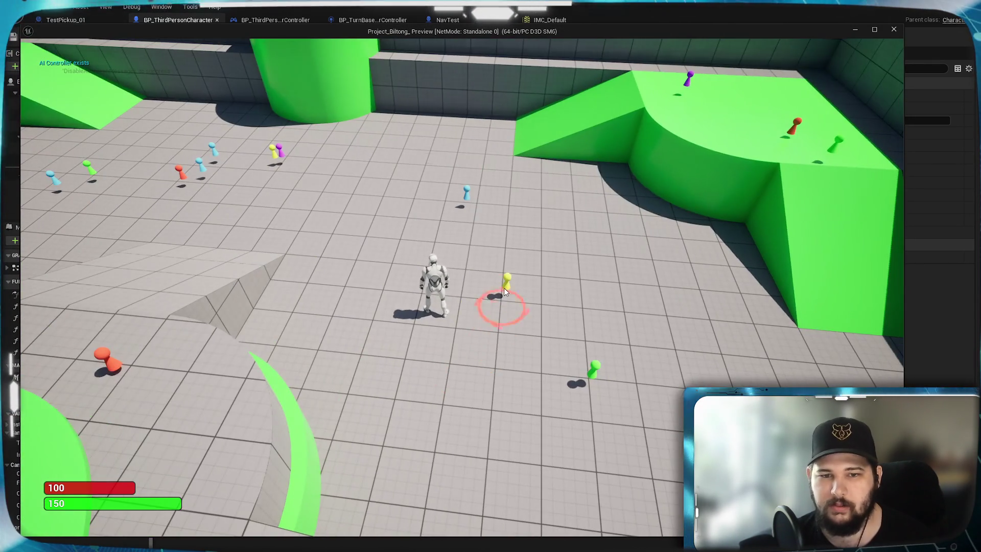
{"action": "left_click", "coordinate": [508, 319]}
{"action": "key", "text": "q"}
{"action": "left_click", "coordinate": [436, 316]}
Step: Toggle the inventory with I repeatedly while click-moving the character toward the target ring and blue pin
{"action": "key", "text": "i"}
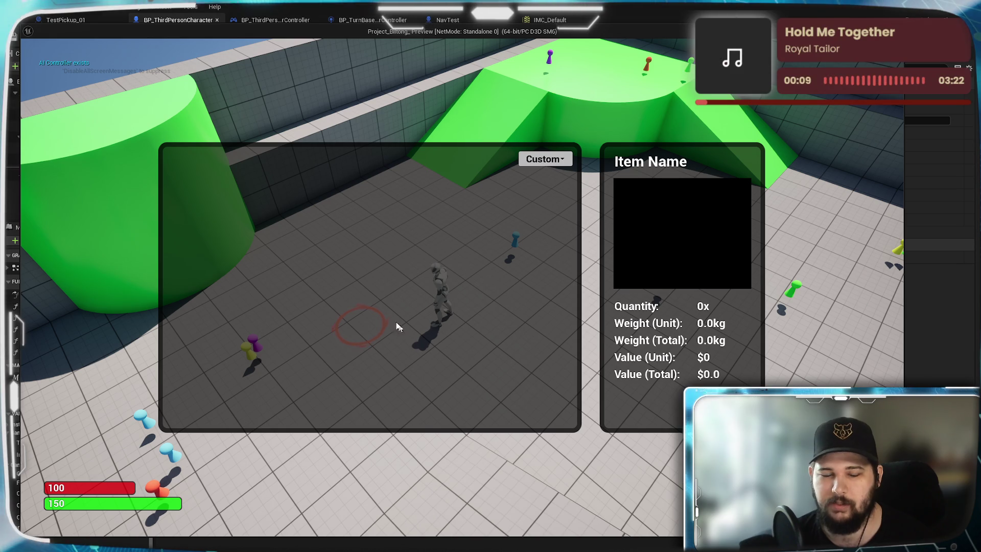
{"action": "key", "text": "i"}
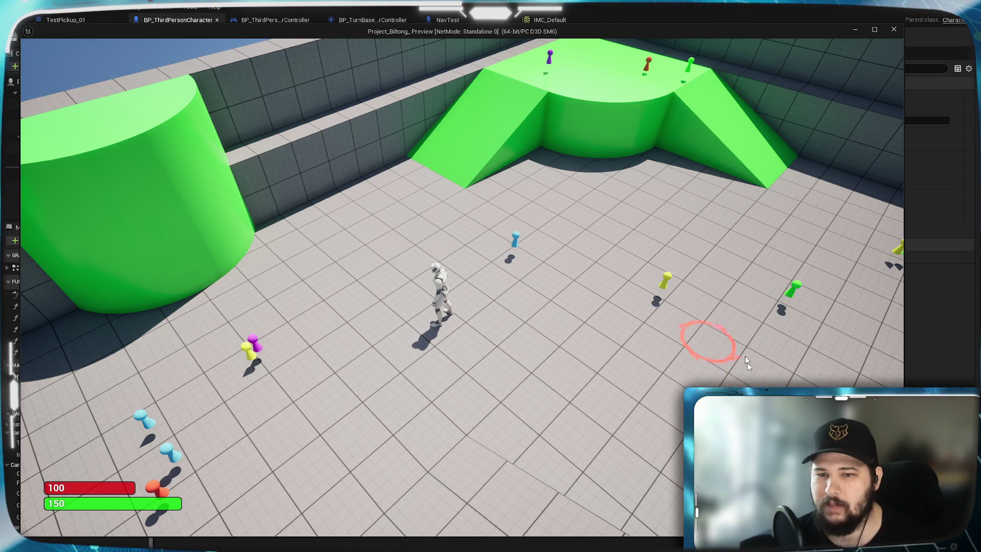
{"action": "left_click", "coordinate": [730, 374]}
{"action": "key", "text": "i"}
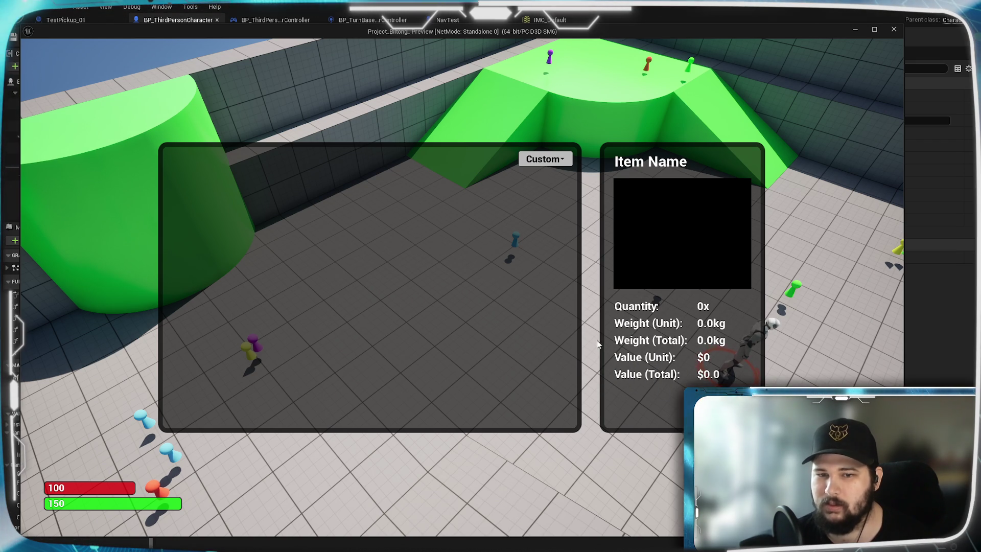
{"action": "key", "text": "i"}
{"action": "key", "text": "i"}
{"action": "key", "text": "i"}
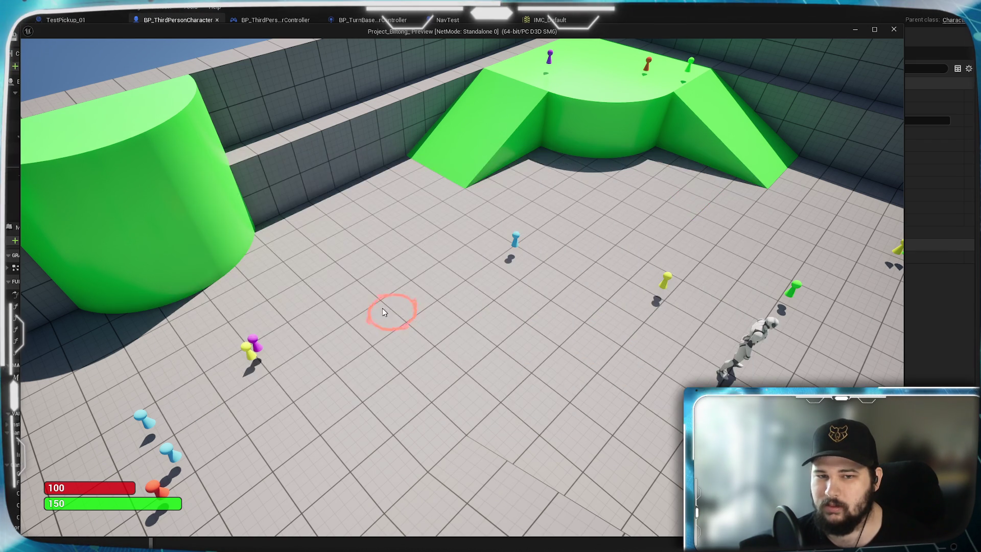
{"action": "left_click", "coordinate": [367, 304]}
{"action": "key", "text": "i"}
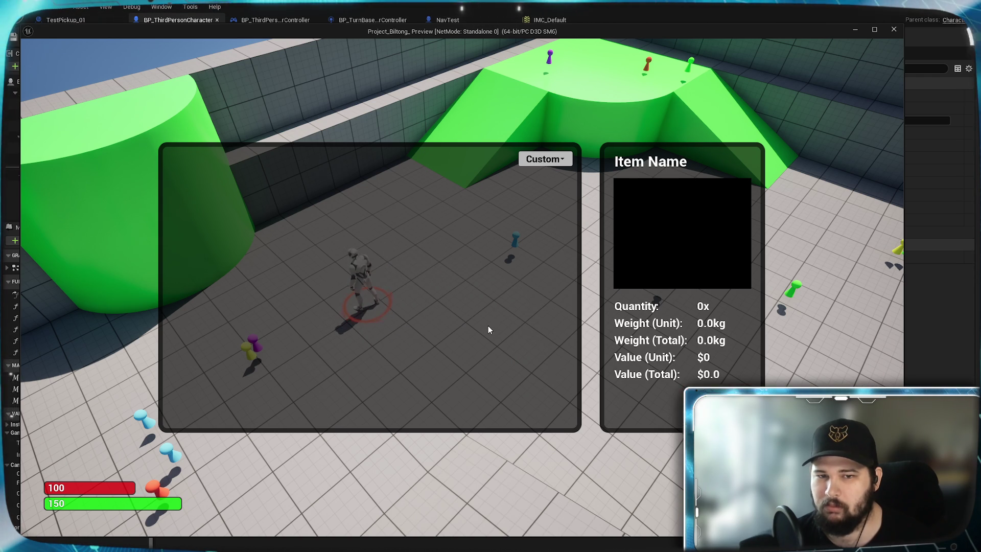
{"action": "key", "text": "i"}
{"action": "left_click", "coordinate": [677, 343]}
{"action": "key", "text": "i"}
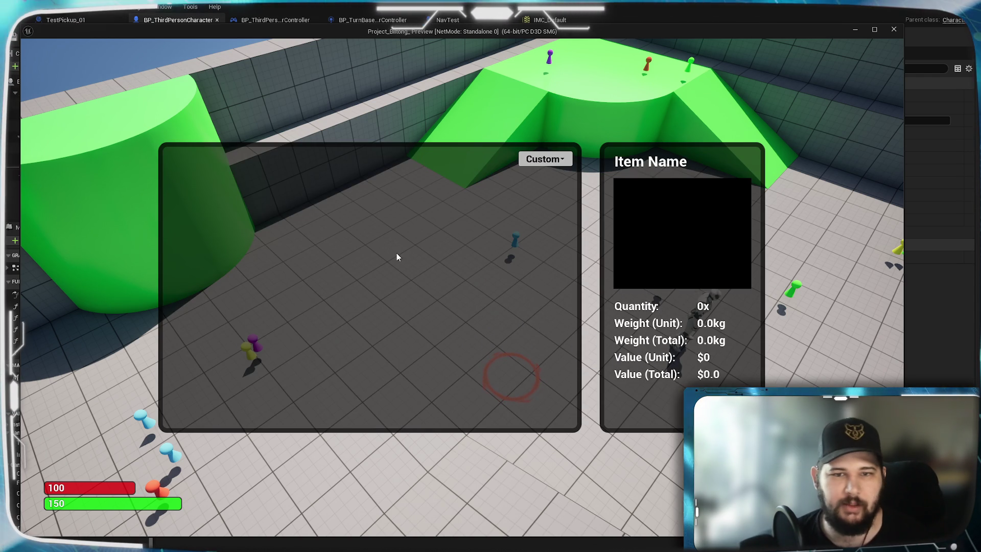
{"action": "key", "text": "i"}
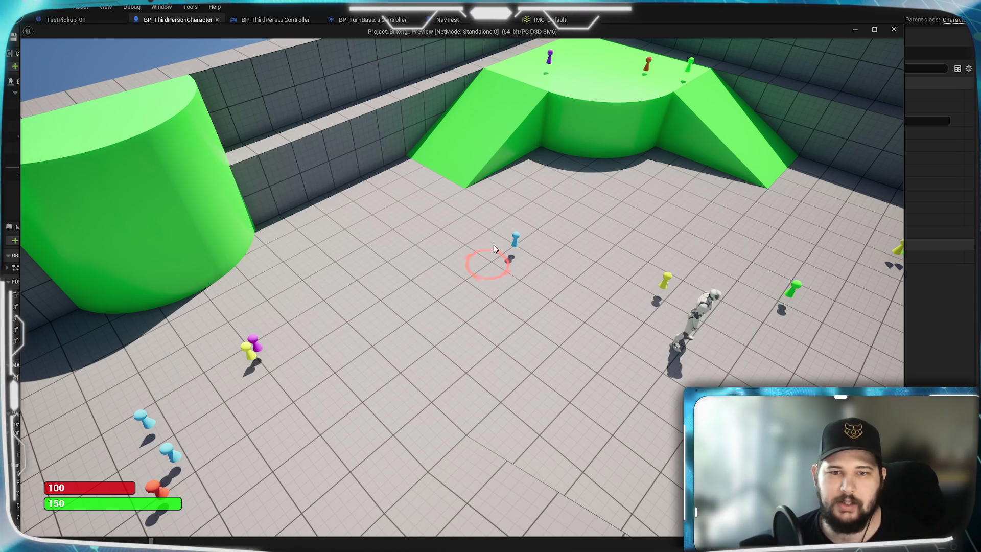
{"action": "left_click", "coordinate": [520, 241]}
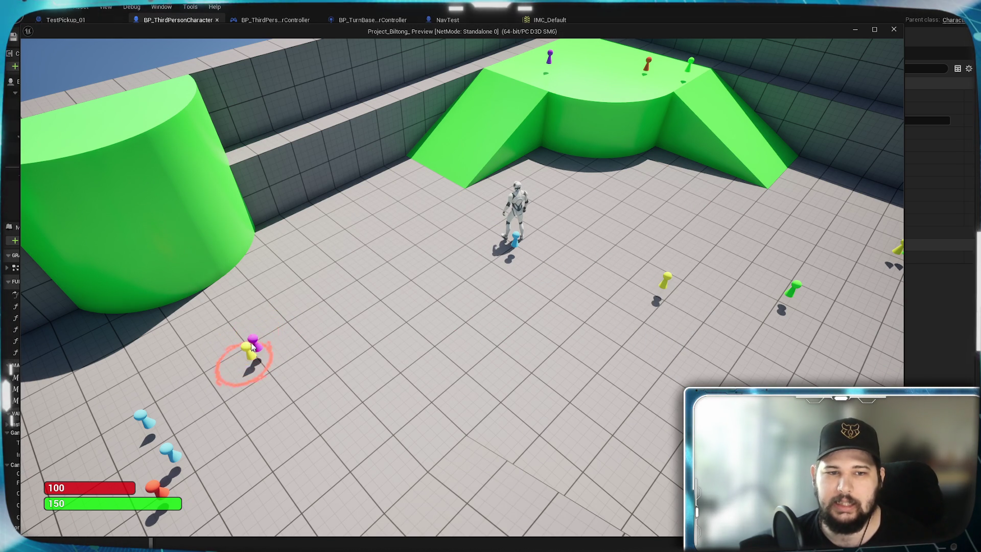
Step: Walk below the blue pin, onto the blue pickup to show its prompt, then away to two floor spots
{"action": "left_click", "coordinate": [575, 366]}
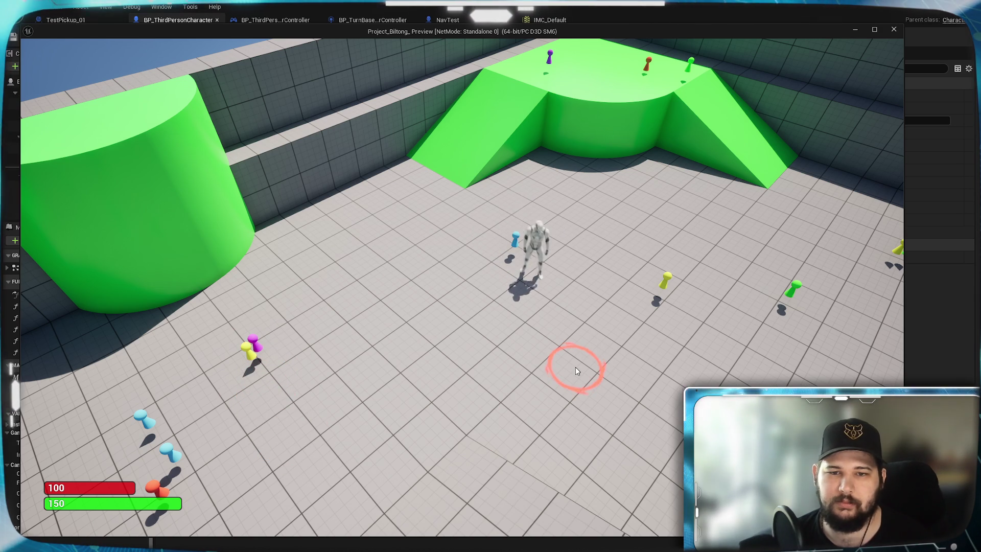
{"action": "left_click", "coordinate": [514, 251]}
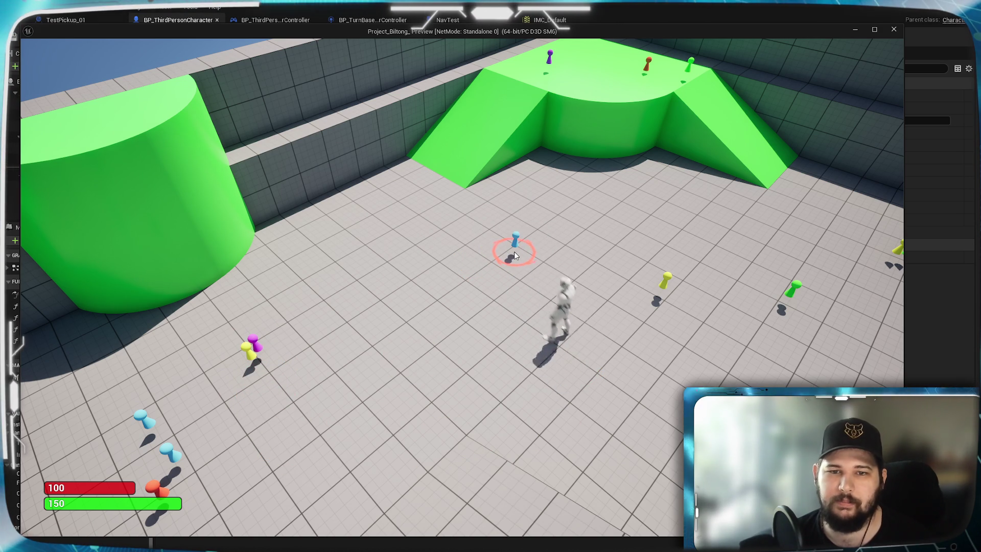
{"action": "left_click", "coordinate": [407, 341]}
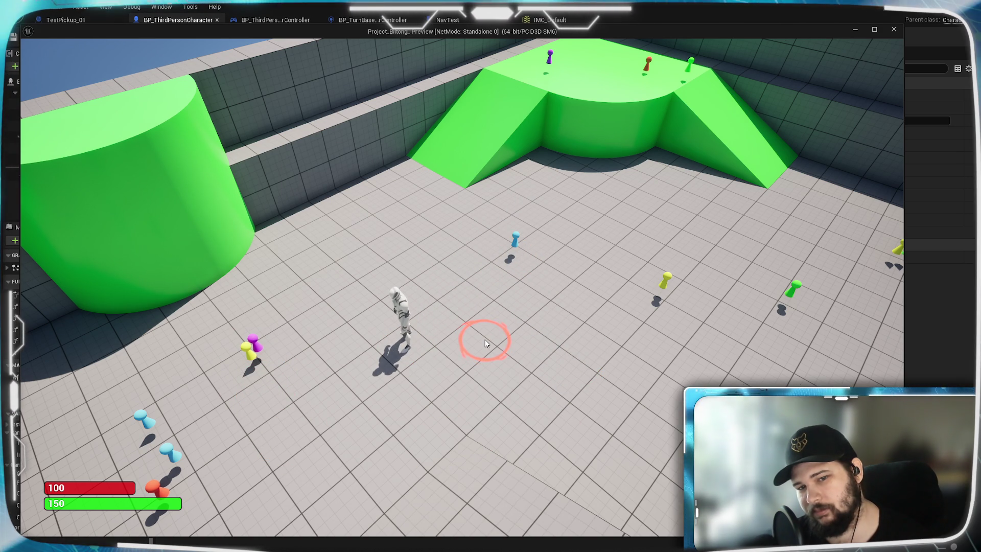
{"action": "left_click", "coordinate": [486, 340]}
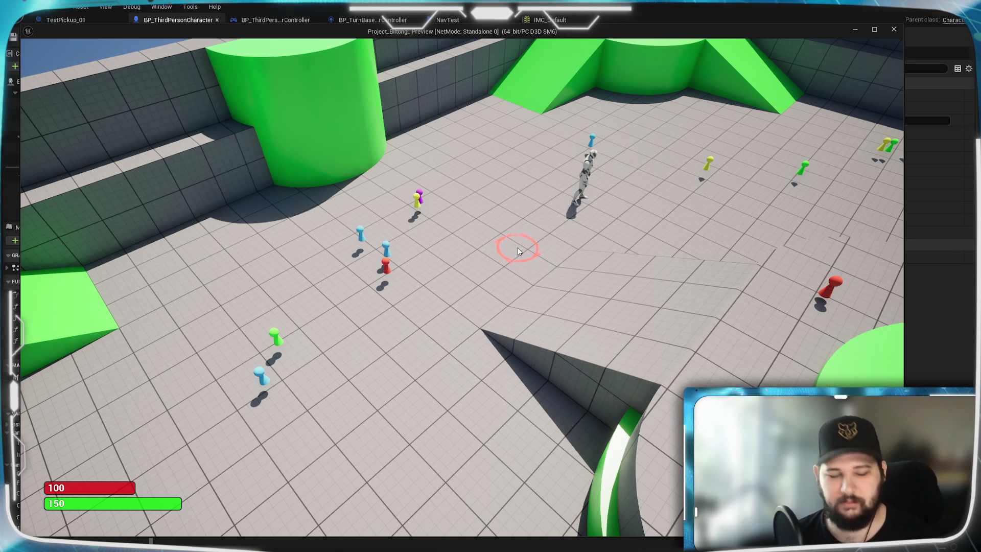
Step: Switch to the close third-person camera with V, run forward, return to top-down, and click-move down-left
{"action": "key", "text": "v"}
{"action": "key", "text": "w"}
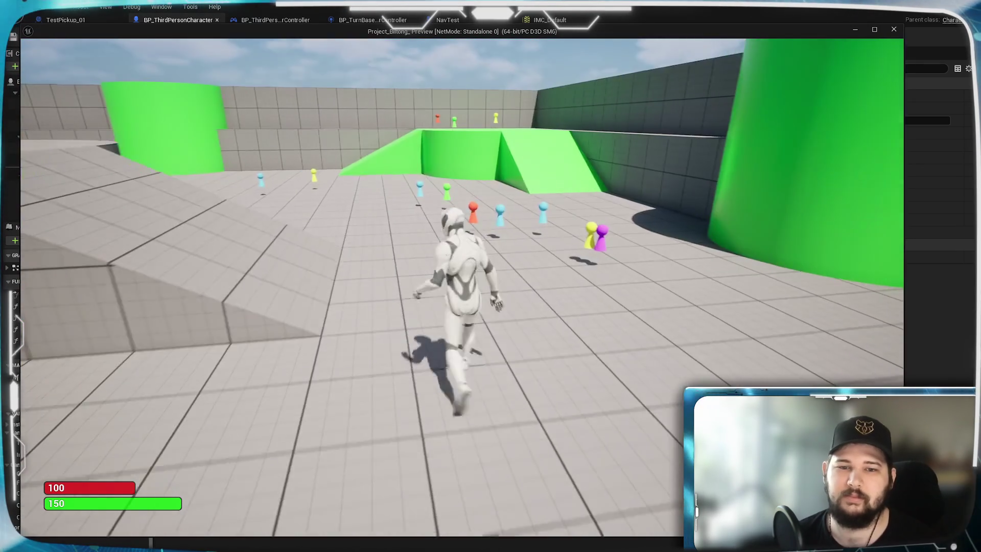
{"action": "key", "text": "w"}
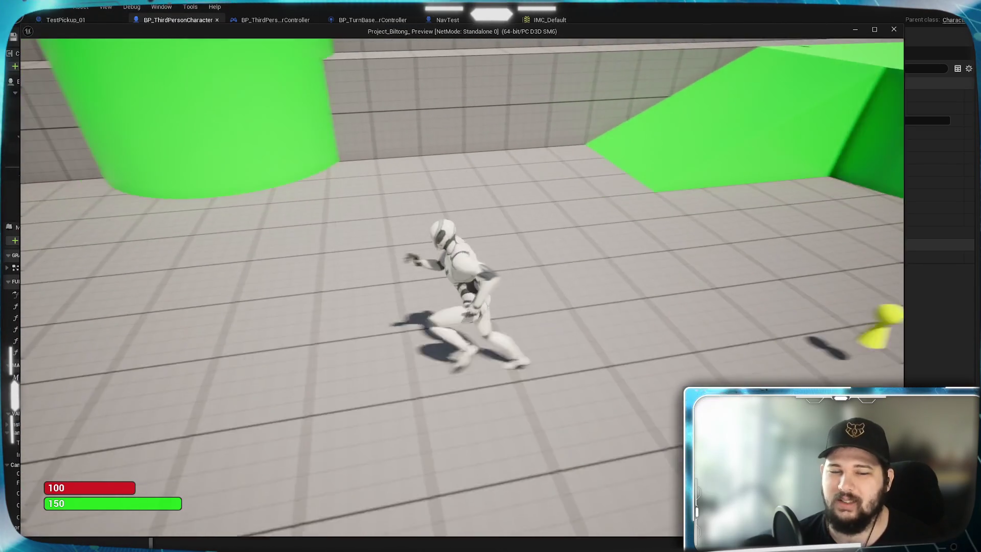
{"action": "key", "text": "v"}
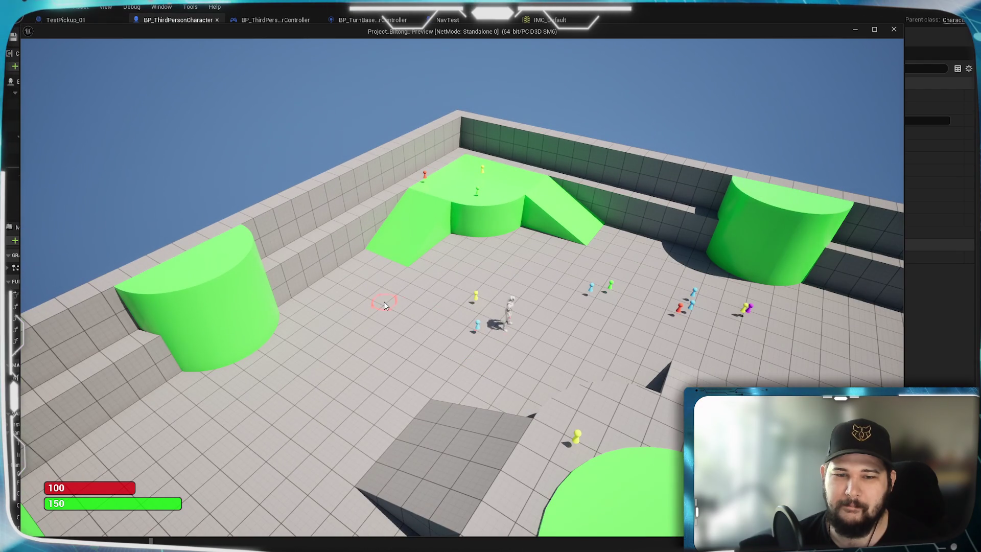
{"action": "left_click", "coordinate": [384, 301]}
{"action": "left_click", "coordinate": [354, 366]}
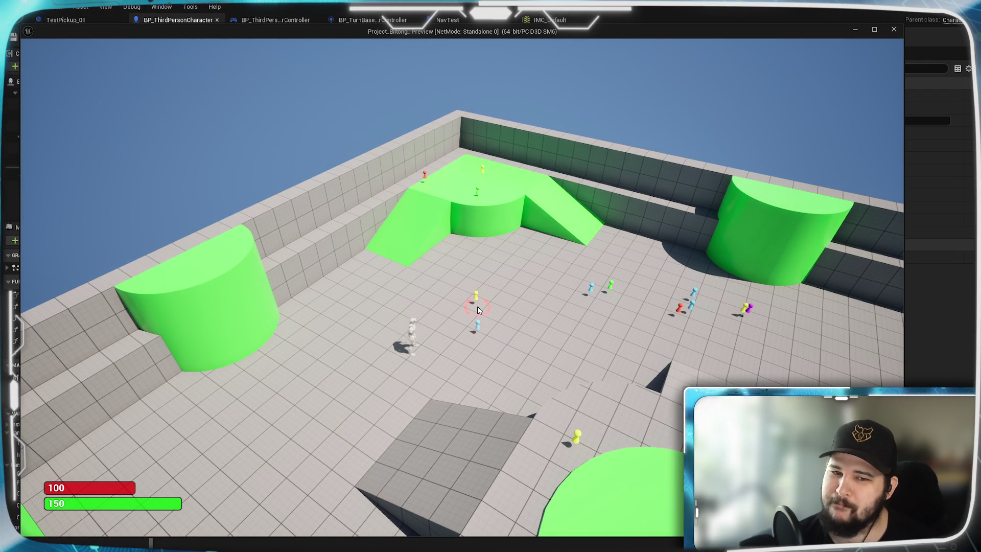
Step: Rotate the camera around the arena with Q and zoom with the mouse wheel
{"action": "scroll", "coordinate": [392, 354], "scroll_direction": "down", "scroll_amount": 3}
{"action": "key", "text": "q"}
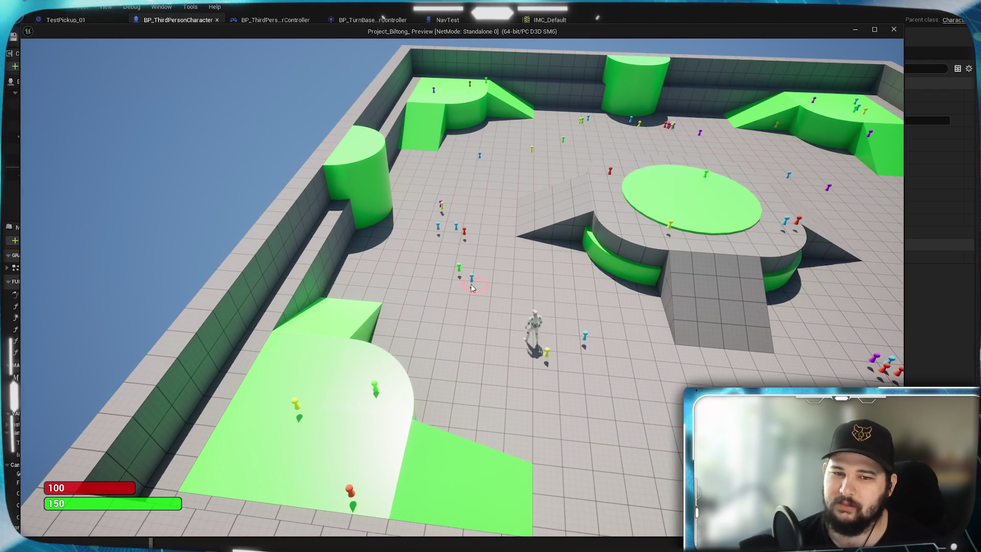
{"action": "key", "text": "q"}
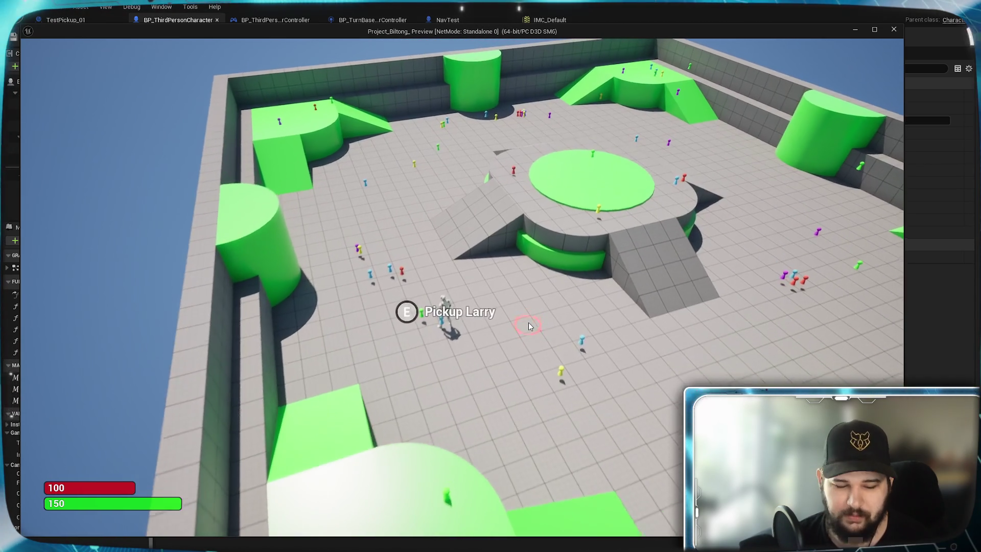
{"action": "scroll", "coordinate": [460, 286], "scroll_direction": "up", "scroll_amount": 5}
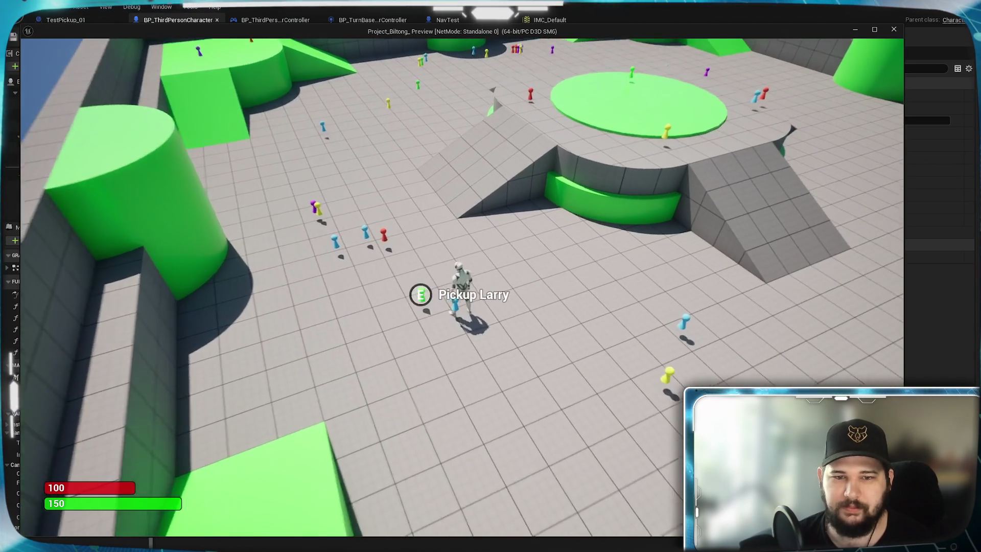
{"action": "scroll", "coordinate": [460, 286], "scroll_direction": "up", "scroll_amount": 5}
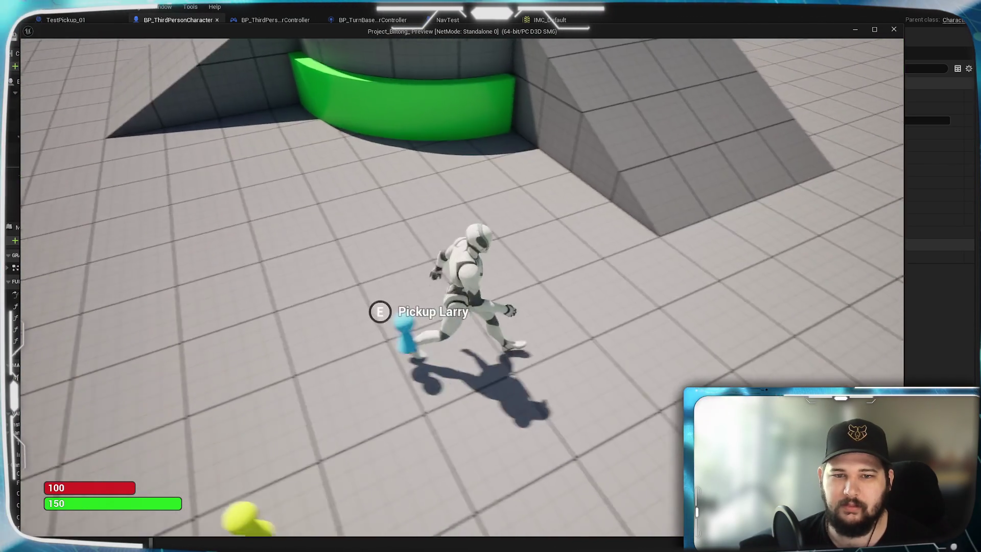
{"action": "key", "text": "q"}
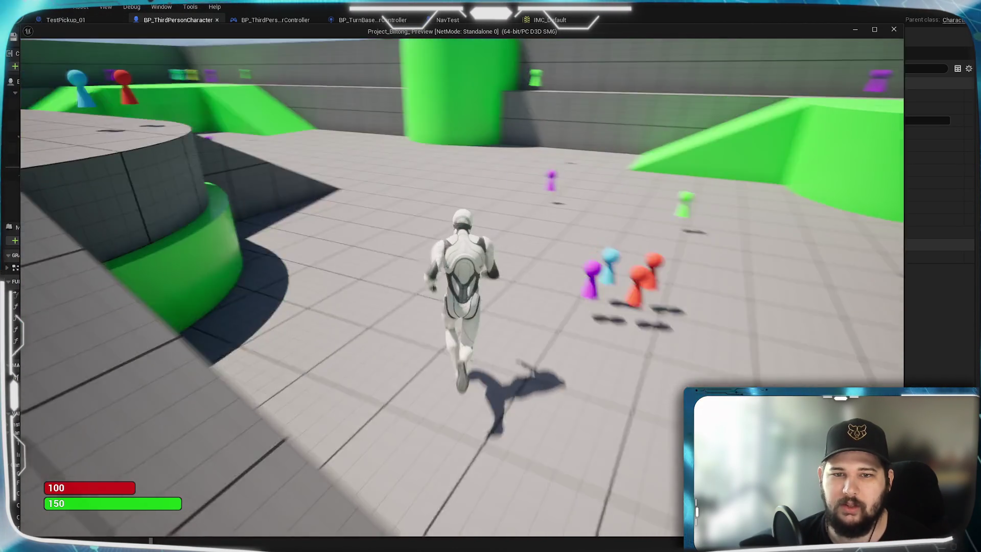
{"action": "key", "text": "q"}
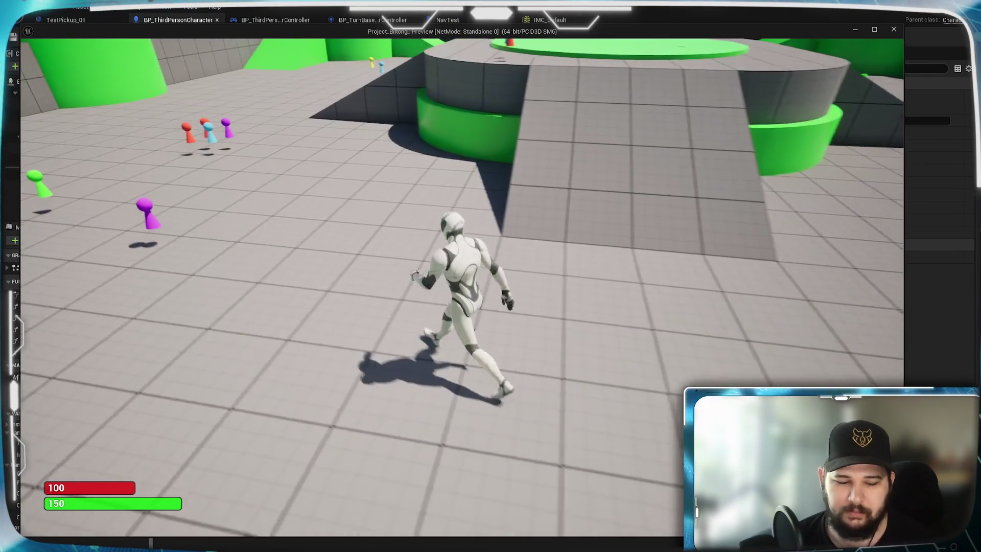
Step: Click-move the character across the arena to the ramp of the central raised platform
{"action": "left_click", "coordinate": [293, 306]}
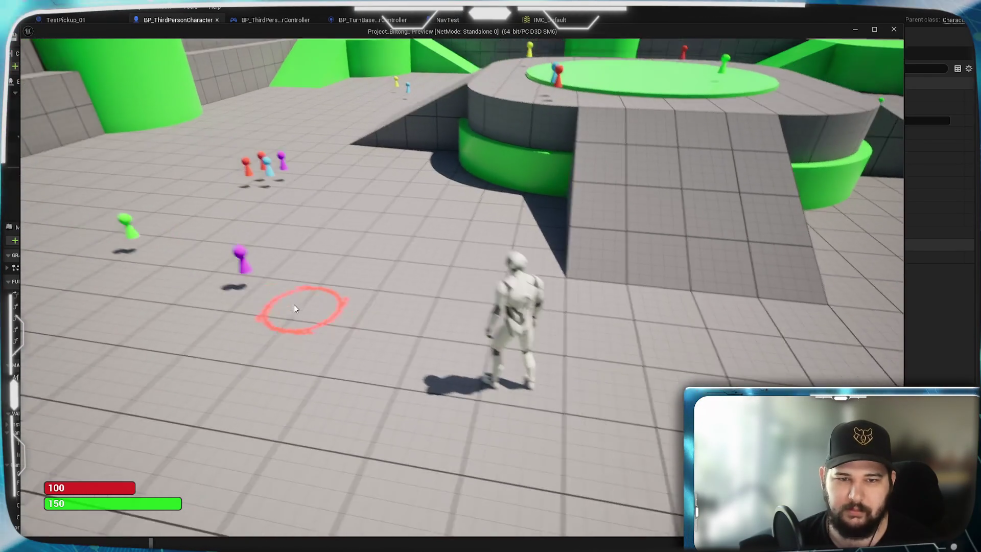
{"action": "left_click", "coordinate": [479, 385]}
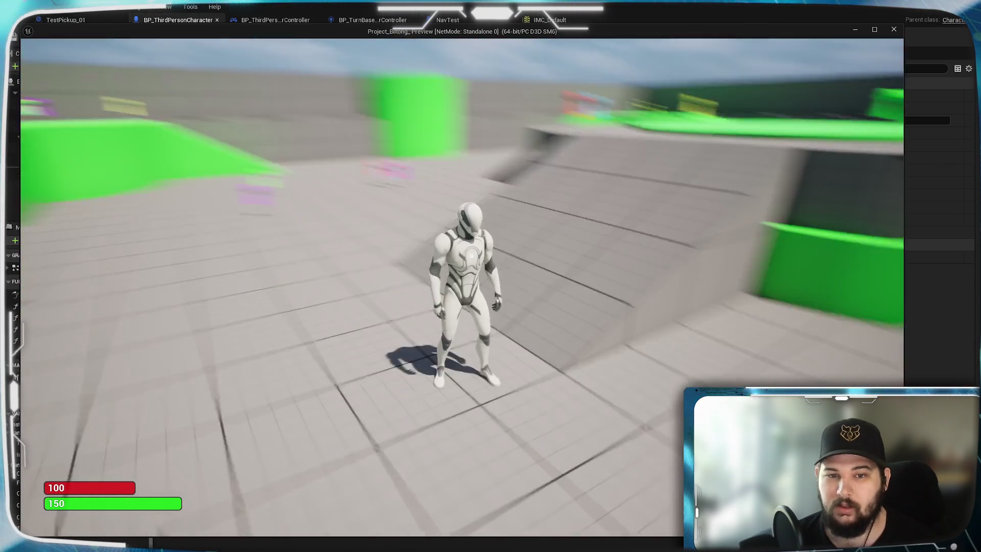
{"action": "left_click", "coordinate": [375, 375]}
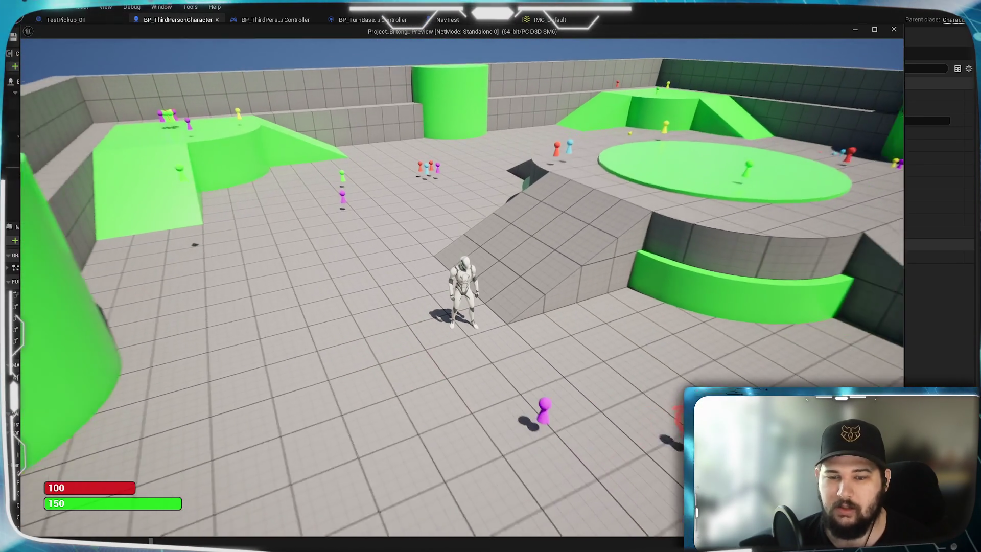
{"action": "left_click", "coordinate": [680, 392]}
{"action": "left_click", "coordinate": [655, 360]}
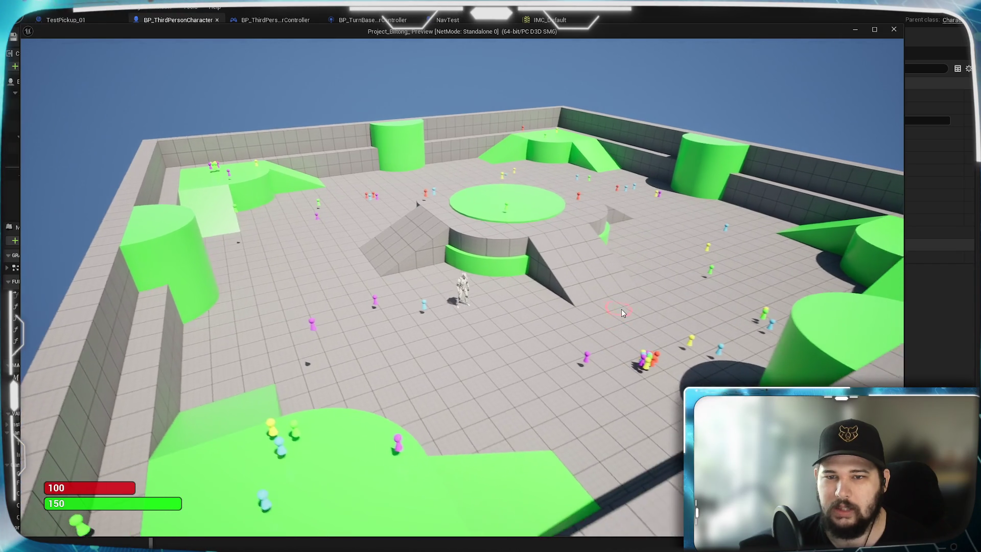
{"action": "left_click", "coordinate": [620, 307]}
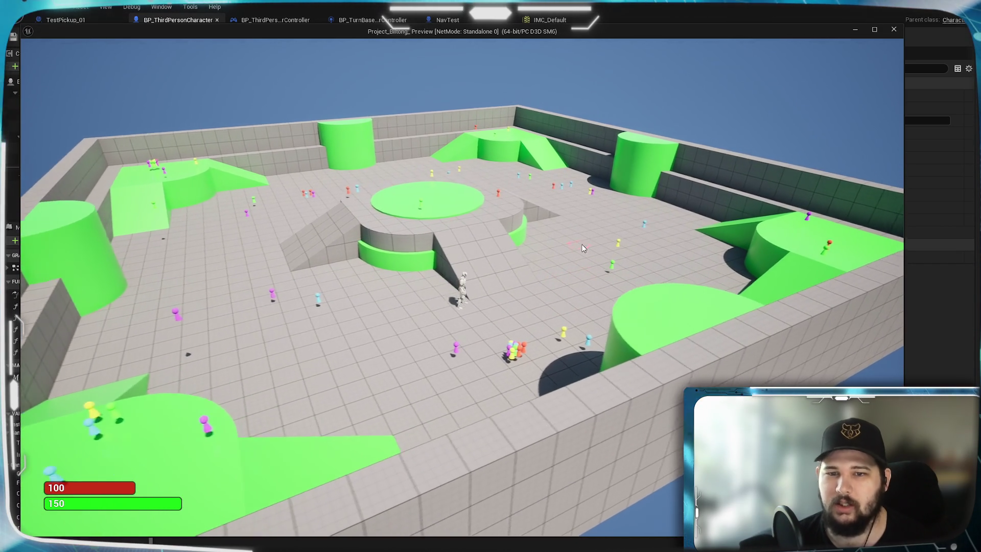
{"action": "left_click", "coordinate": [569, 257]}
{"action": "left_click", "coordinate": [541, 265]}
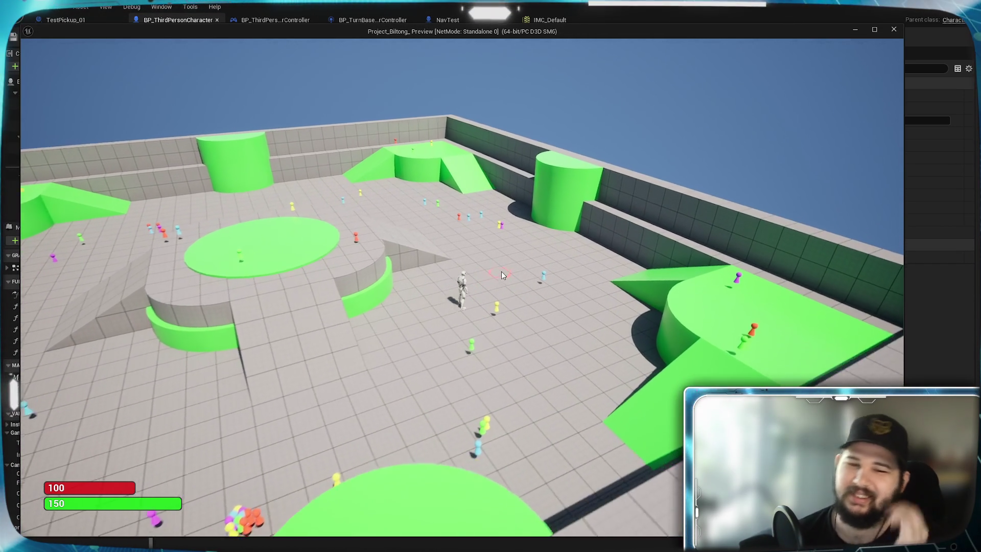
{"action": "left_click", "coordinate": [502, 272]}
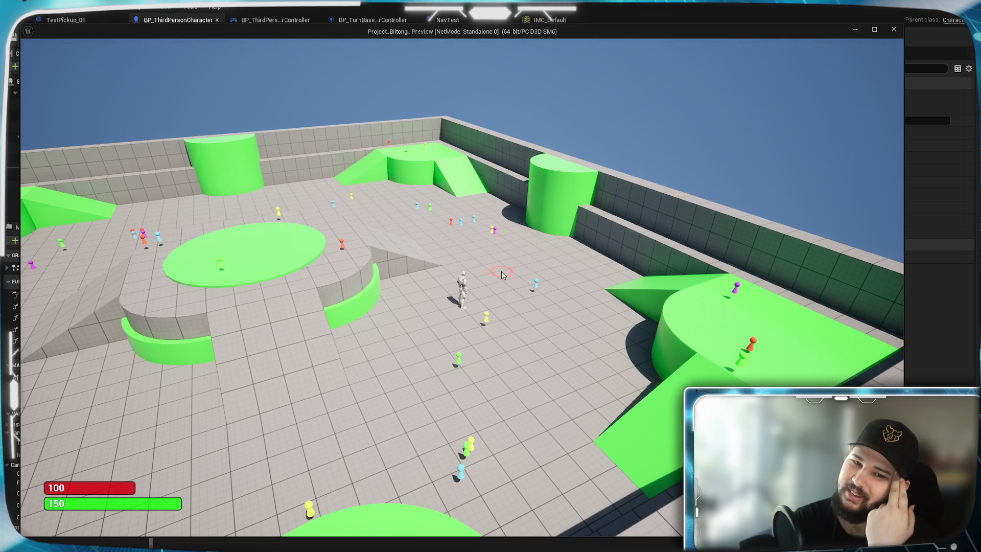
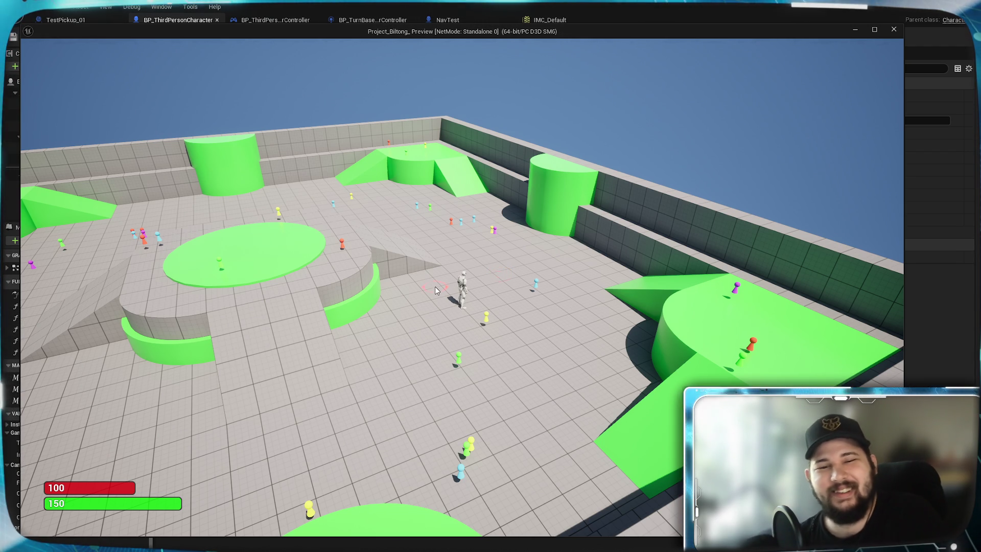
Step: Send the character walking to six different spots on the arena floor
{"action": "left_click", "coordinate": [360, 411]}
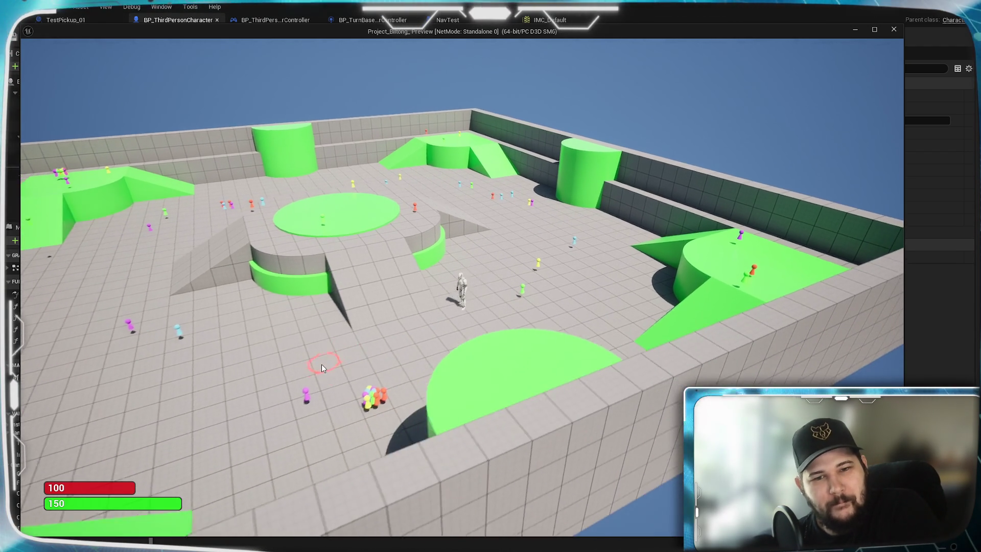
{"action": "left_click", "coordinate": [290, 320]}
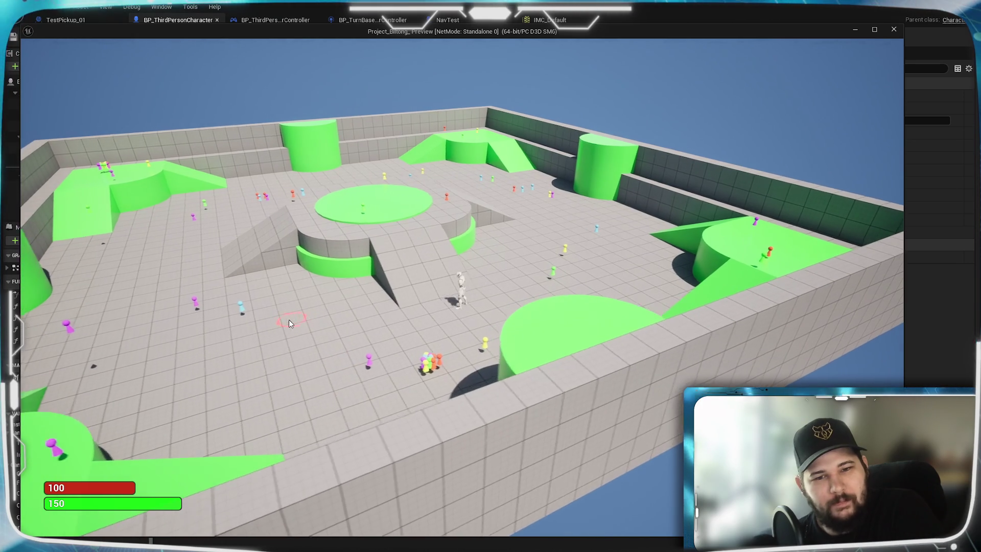
{"action": "left_click", "coordinate": [354, 327]}
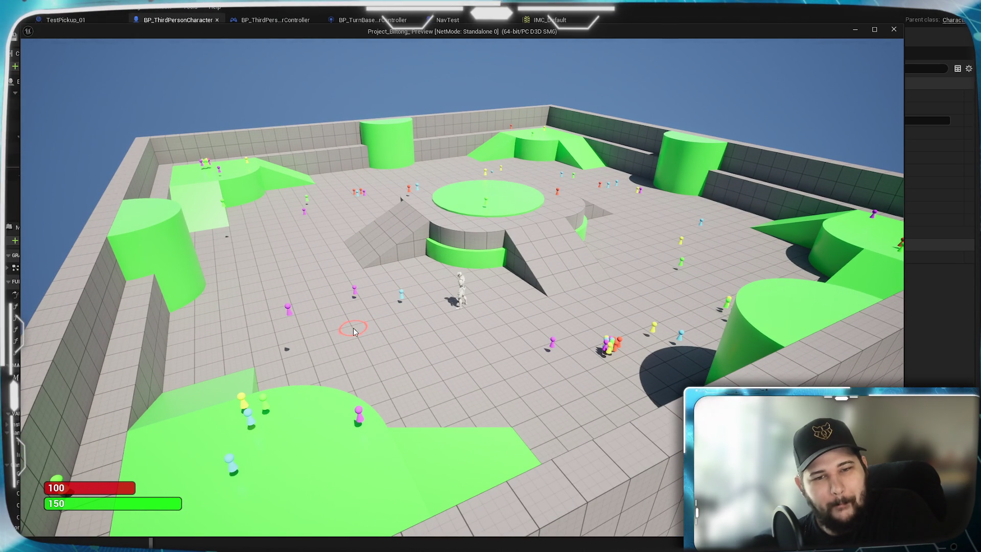
{"action": "left_click", "coordinate": [303, 263]}
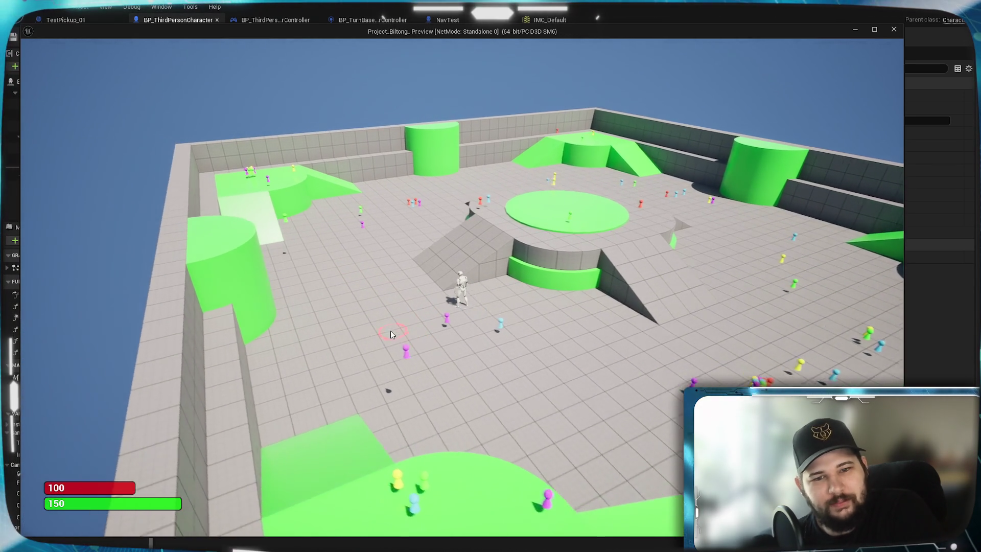
{"action": "left_click", "coordinate": [391, 331]}
{"action": "left_click", "coordinate": [452, 406]}
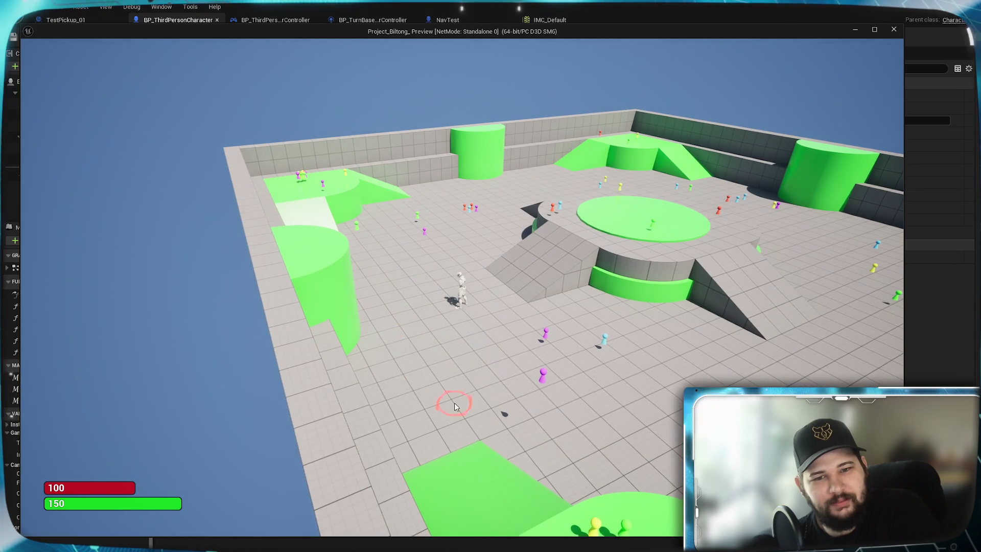
Step: Walk the character left and up onto the green platform, then close the game window
{"action": "scroll", "coordinate": [482, 293], "scroll_direction": "up", "scroll_amount": 5}
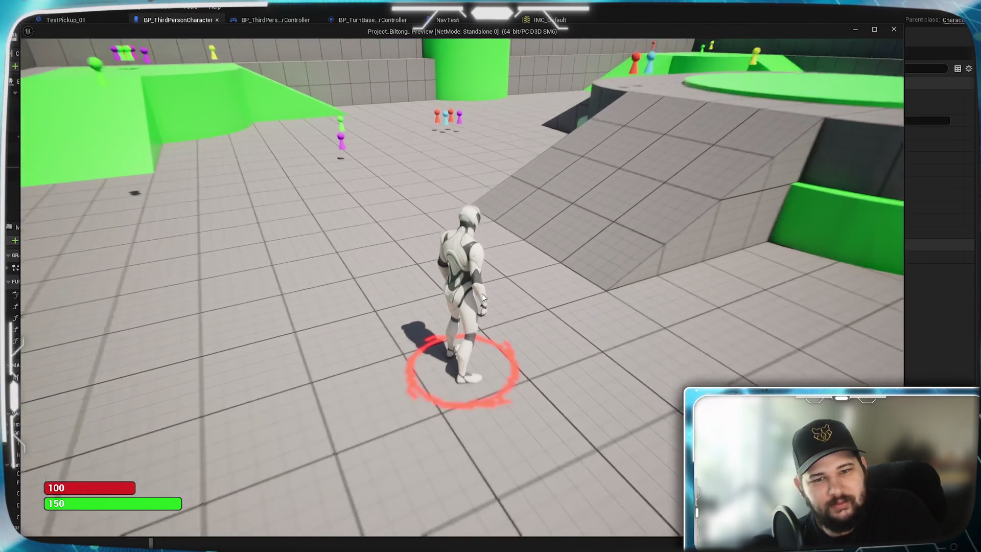
{"action": "left_click", "coordinate": [275, 277]}
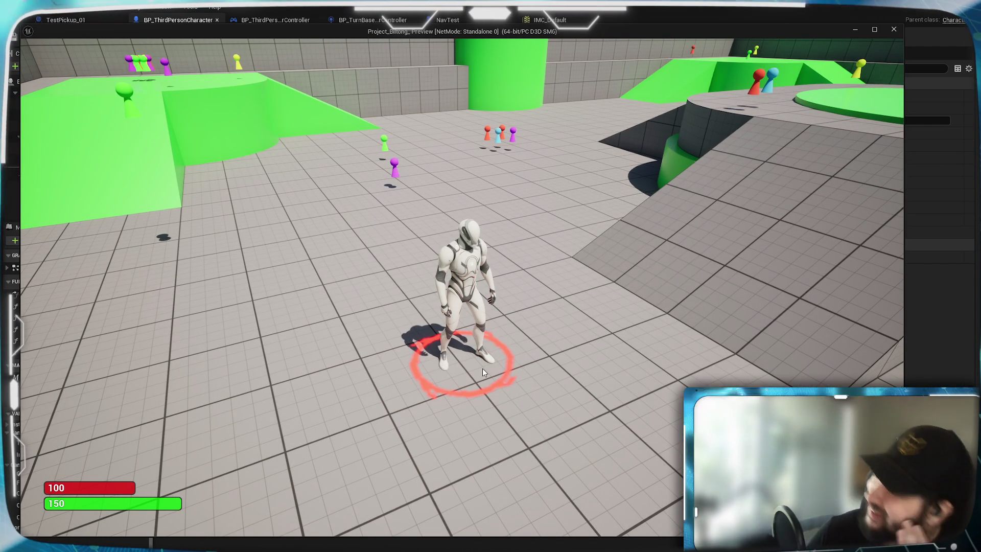
{"action": "mouse_move", "coordinate": [561, 395]}
{"action": "left_mouse_down"}
{"action": "mouse_move", "coordinate": [795, 180]}
{"action": "mouse_move", "coordinate": [766, 160]}
{"action": "mouse_move", "coordinate": [650, 294]}
{"action": "left_mouse_up"}
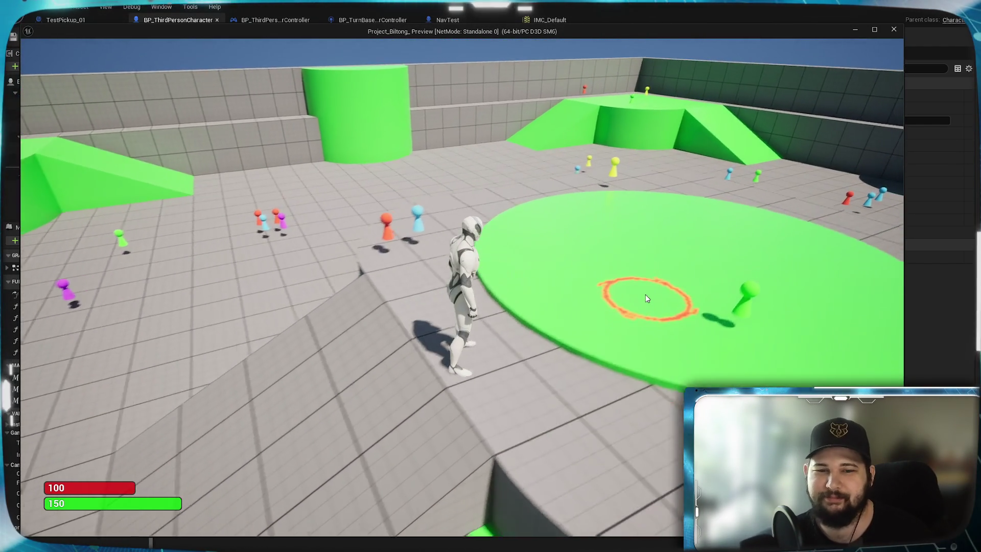
{"action": "key", "text": "Escape"}
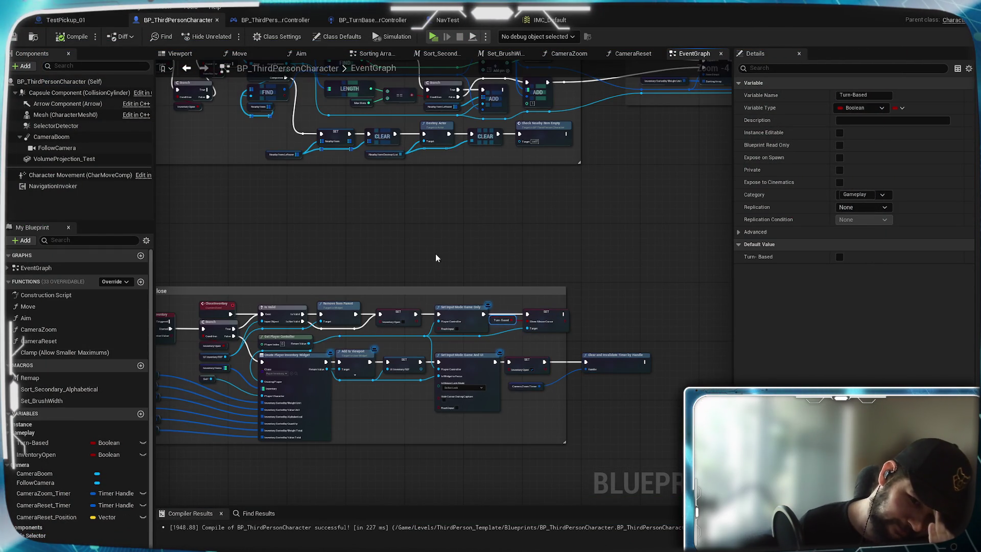
Step: Pan past the Interact, Camera Zoom and Circle Selector groups to the PAIN group, and open Move to Mouse in NavTest
{"action": "left_click_drag", "start_coordinate": [427, 235], "coordinate": [459, 328]}
{"action": "mouse_move", "coordinate": [397, 244]}
{"action": "left_mouse_down"}
{"action": "mouse_move", "coordinate": [492, 394]}
{"action": "mouse_move", "coordinate": [362, 346]}
{"action": "mouse_move", "coordinate": [325, 457]}
{"action": "left_mouse_up"}
{"action": "mouse_move", "coordinate": [298, 313]}
{"action": "left_mouse_down"}
{"action": "mouse_move", "coordinate": [431, 164]}
{"action": "mouse_move", "coordinate": [397, 200]}
{"action": "left_mouse_up"}
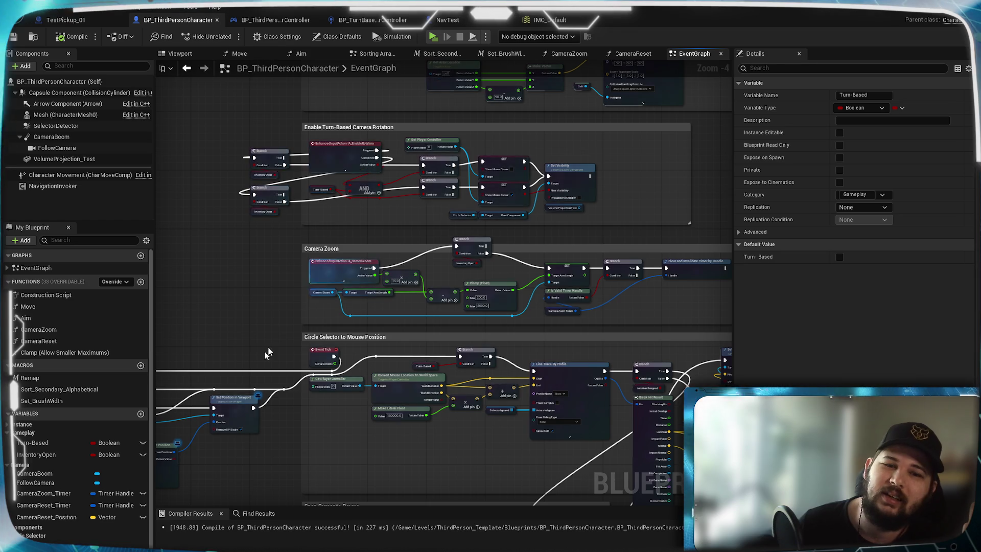
{"action": "scroll", "coordinate": [410, 326], "scroll_direction": "up", "scroll_amount": 4}
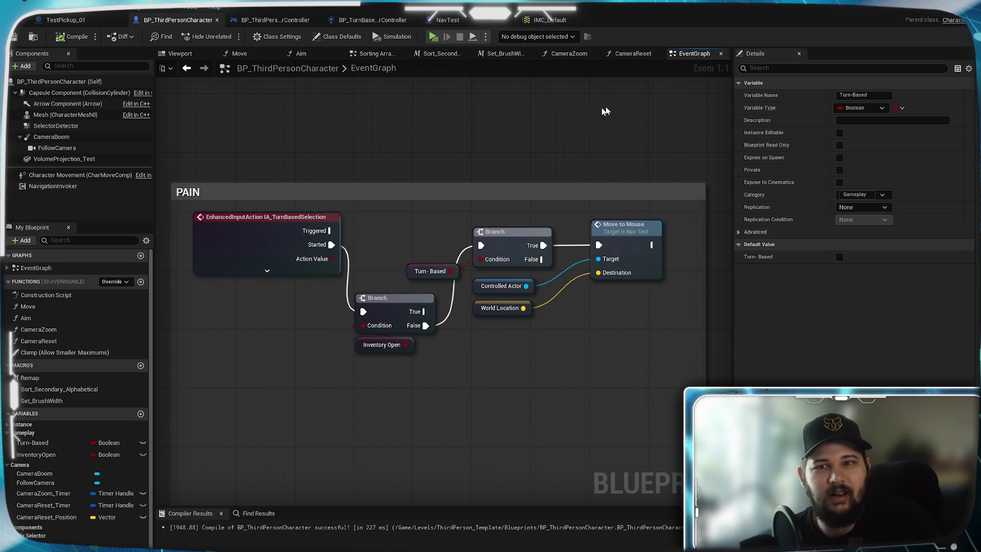
{"action": "double_click", "coordinate": [637, 248]}
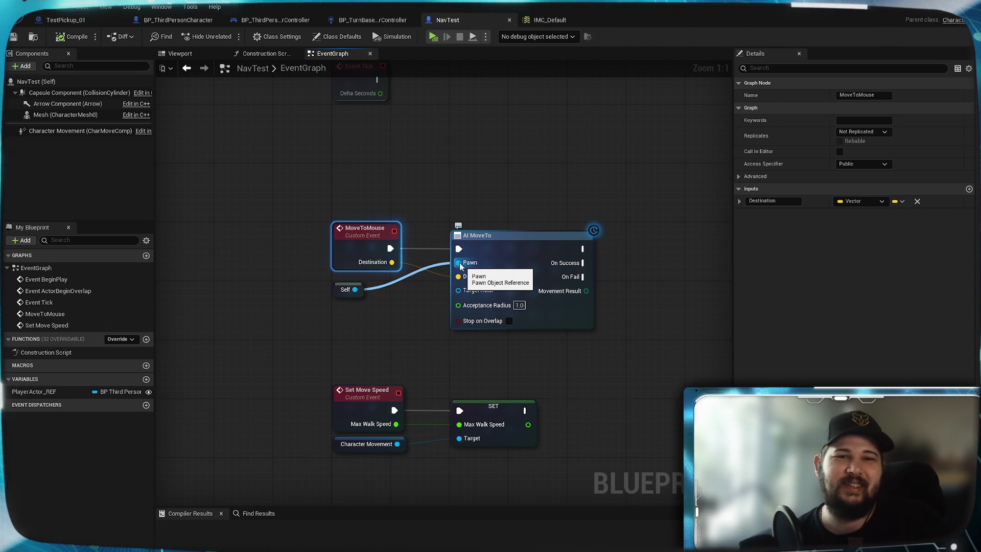
Step: Return to BP_ThirdPersonCharacter, review its line trace and Project World Location to Widget nodes, then open Move
{"action": "left_click", "coordinate": [146, 24]}
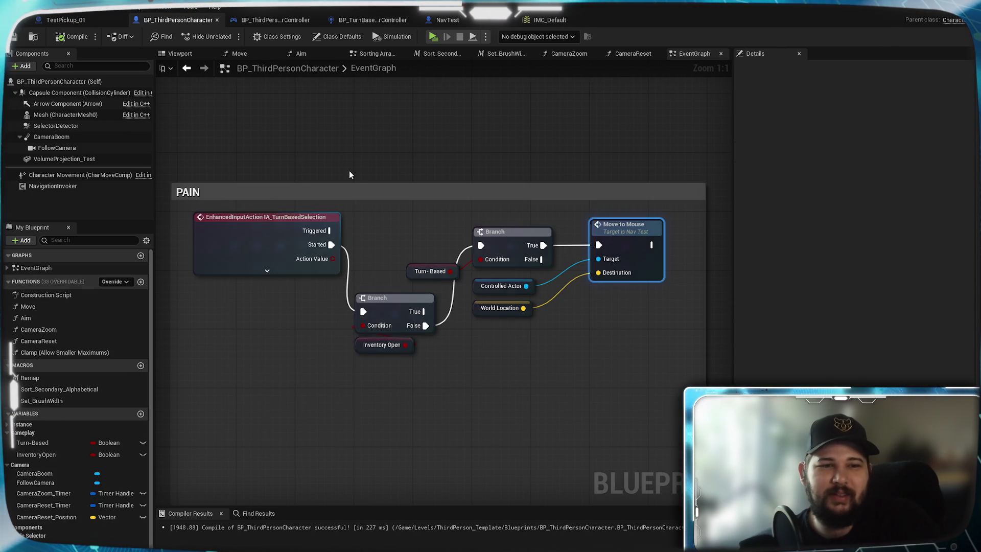
{"action": "scroll", "coordinate": [368, 180], "scroll_direction": "down", "scroll_amount": 8}
{"action": "scroll", "coordinate": [348, 361], "scroll_direction": "up", "scroll_amount": 5}
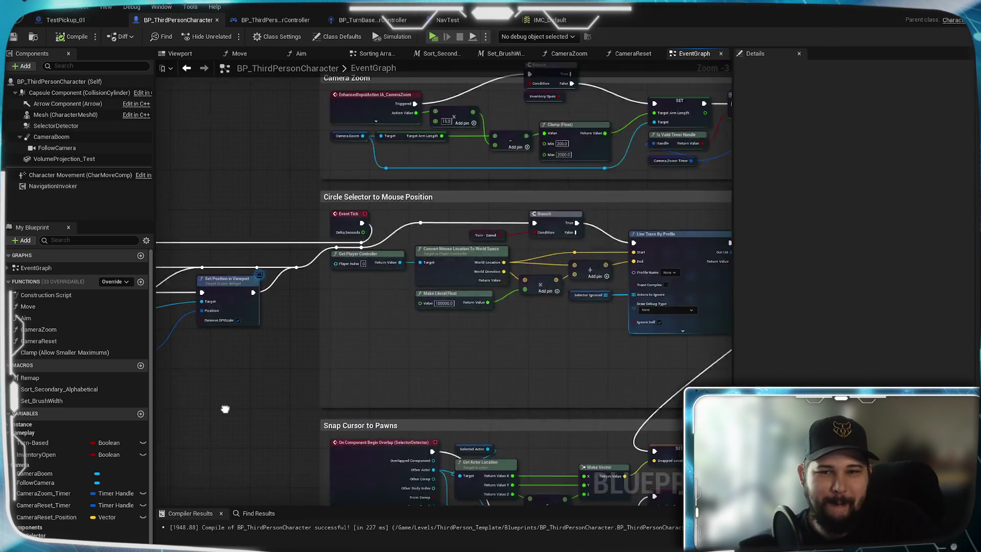
{"action": "mouse_move", "coordinate": [224, 409]}
{"action": "left_mouse_down"}
{"action": "mouse_move", "coordinate": [156, 398]}
{"action": "mouse_move", "coordinate": [422, 389]}
{"action": "left_mouse_up"}
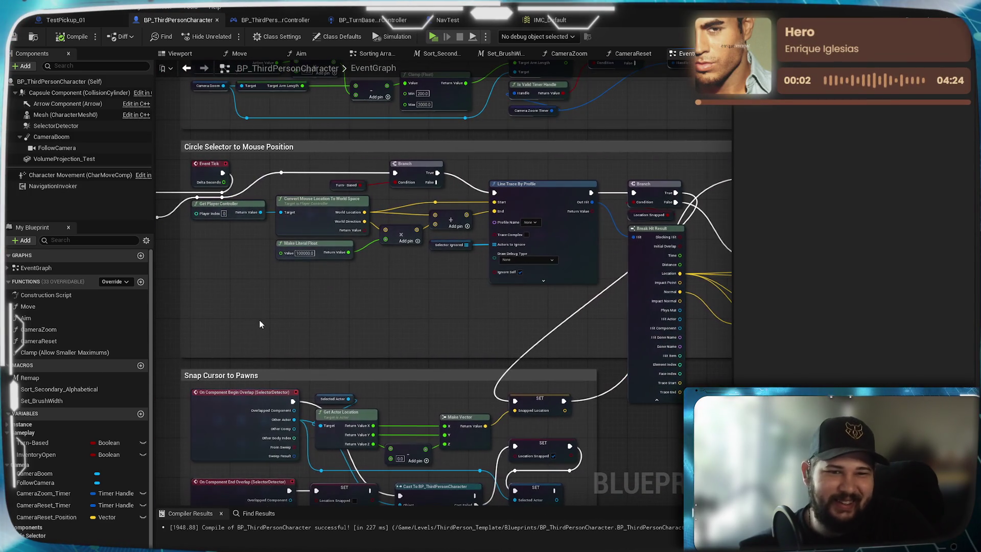
{"action": "scroll", "coordinate": [257, 324], "scroll_direction": "down", "scroll_amount": 3}
{"action": "left_click_drag", "start_coordinate": [257, 324], "coordinate": [692, 280]}
{"action": "scroll", "coordinate": [648, 307], "scroll_direction": "up", "scroll_amount": 4}
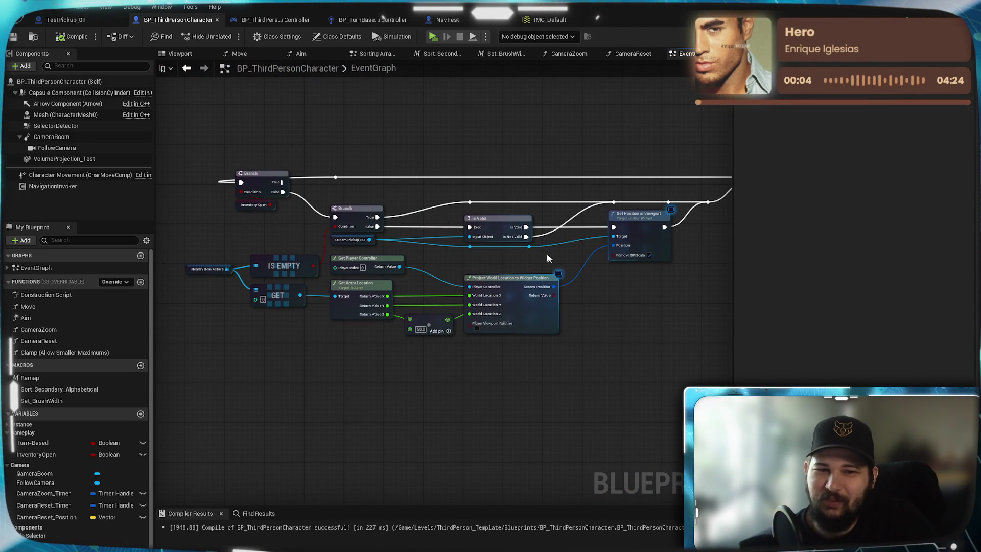
{"action": "left_click", "coordinate": [240, 53]}
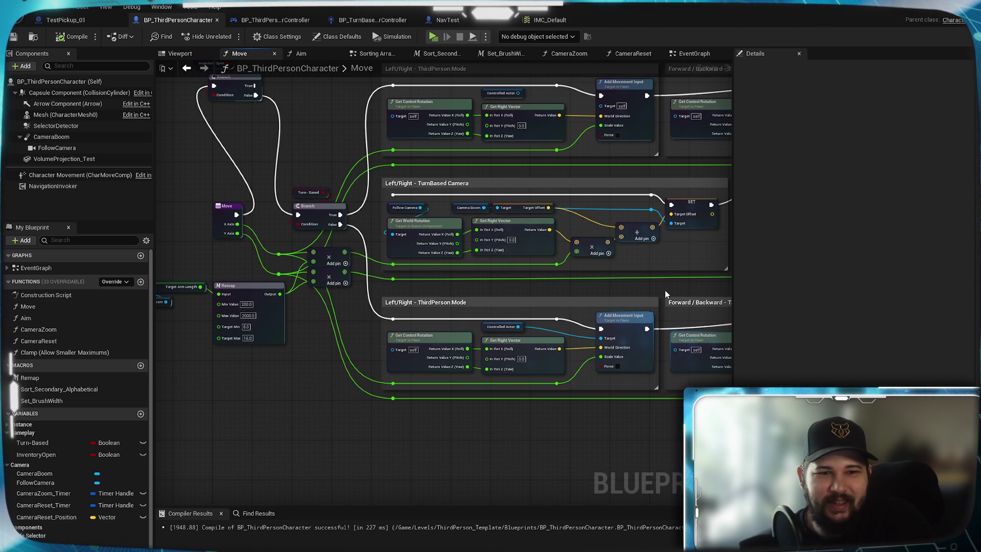
Step: Survey the Move graph's Inventory Open branch and the Left/Right and Forward/Backward comment blocks
{"action": "mouse_move", "coordinate": [363, 322]}
{"action": "left_mouse_down"}
{"action": "mouse_move", "coordinate": [442, 321]}
{"action": "mouse_move", "coordinate": [508, 408]}
{"action": "left_mouse_up"}
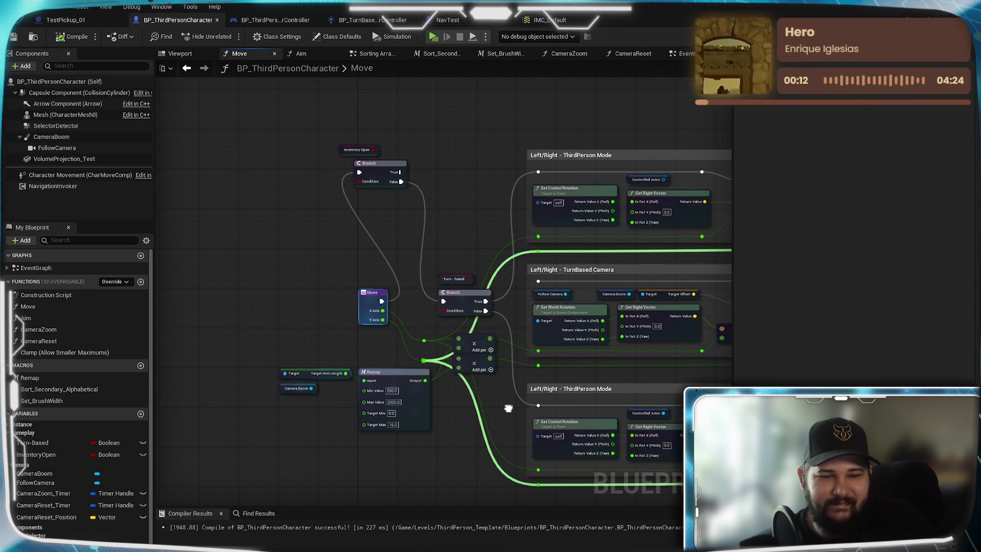
{"action": "left_click_drag", "start_coordinate": [508, 409], "coordinate": [499, 402]}
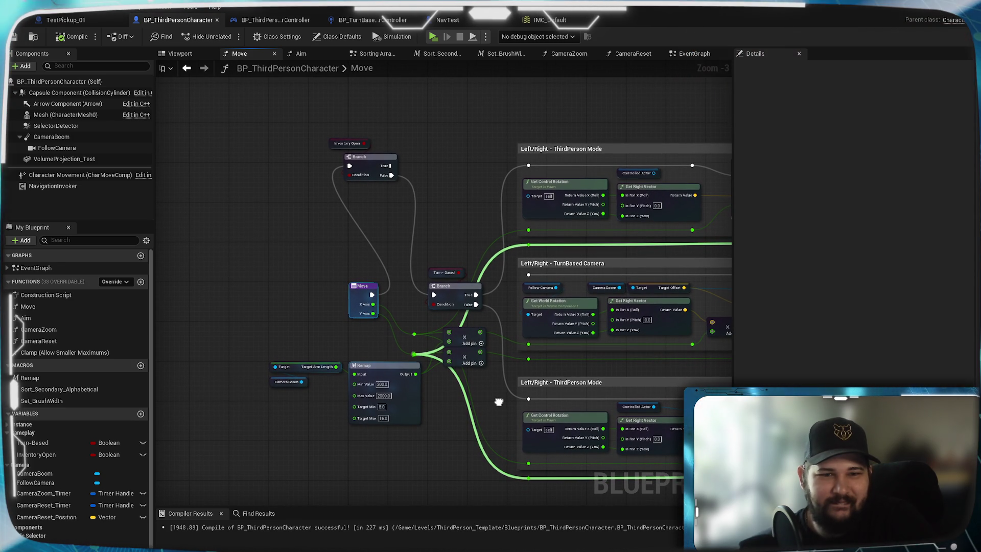
{"action": "mouse_move", "coordinate": [499, 402]}
{"action": "left_mouse_down"}
{"action": "mouse_move", "coordinate": [282, 523]}
{"action": "mouse_move", "coordinate": [272, 497]}
{"action": "left_mouse_up"}
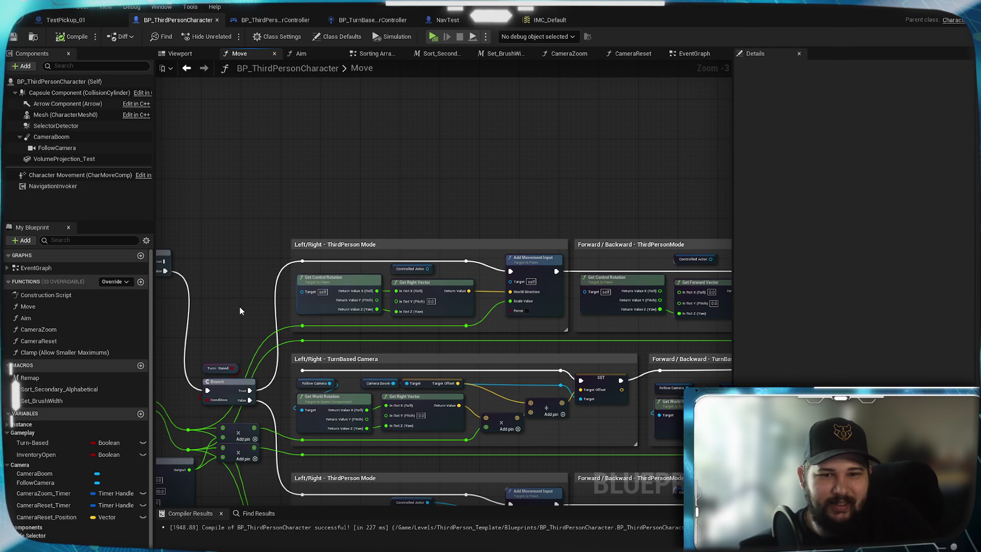
{"action": "mouse_move", "coordinate": [544, 290]}
{"action": "left_mouse_down"}
{"action": "mouse_move", "coordinate": [174, 278]}
{"action": "mouse_move", "coordinate": [105, 258]}
{"action": "mouse_move", "coordinate": [269, 236]}
{"action": "mouse_move", "coordinate": [335, 242]}
{"action": "left_mouse_up"}
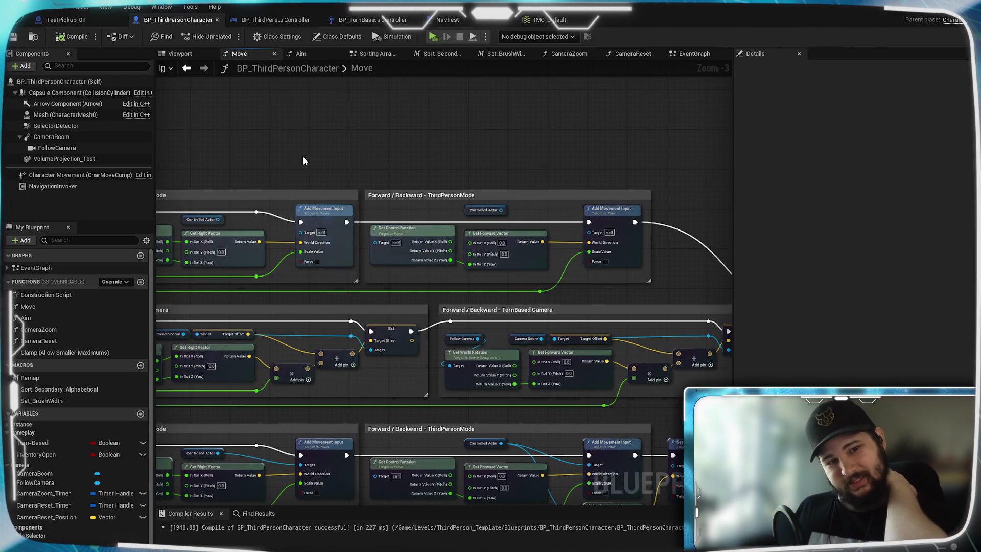
{"action": "left_click_drag", "start_coordinate": [300, 161], "coordinate": [518, 139]}
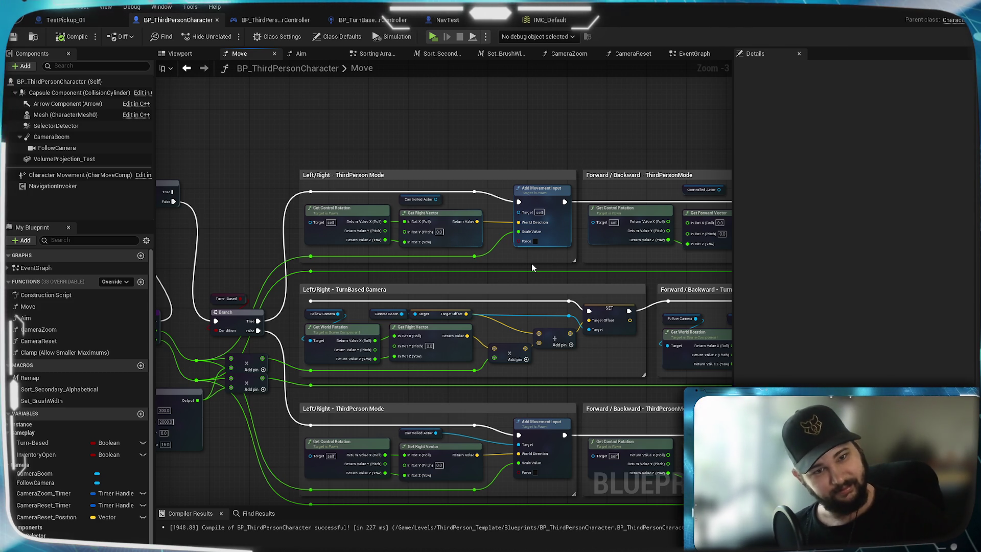
{"action": "mouse_move", "coordinate": [264, 264]}
{"action": "left_mouse_down"}
{"action": "mouse_move", "coordinate": [409, 190]}
{"action": "mouse_move", "coordinate": [397, 188]}
{"action": "left_mouse_up"}
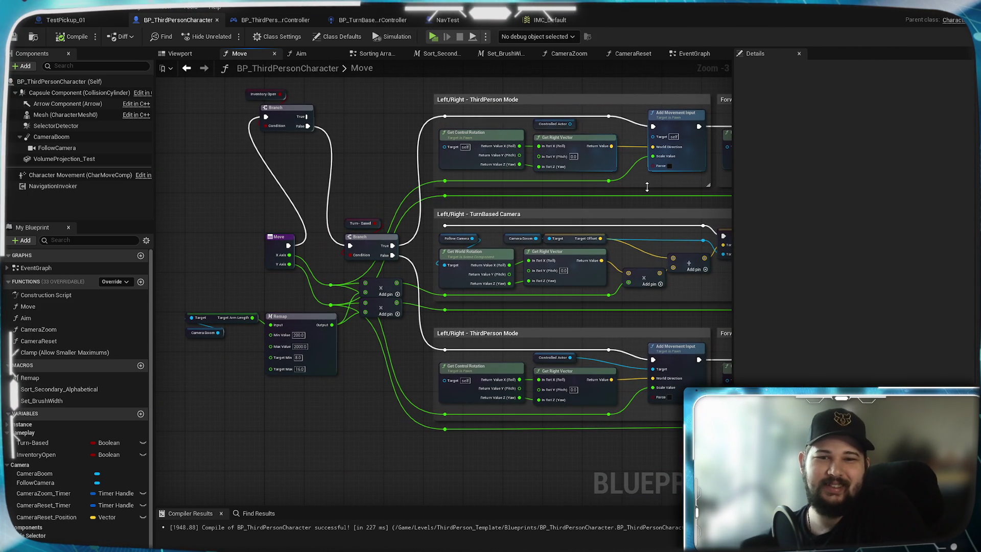
{"action": "scroll", "coordinate": [666, 193], "scroll_direction": "up", "scroll_amount": 3}
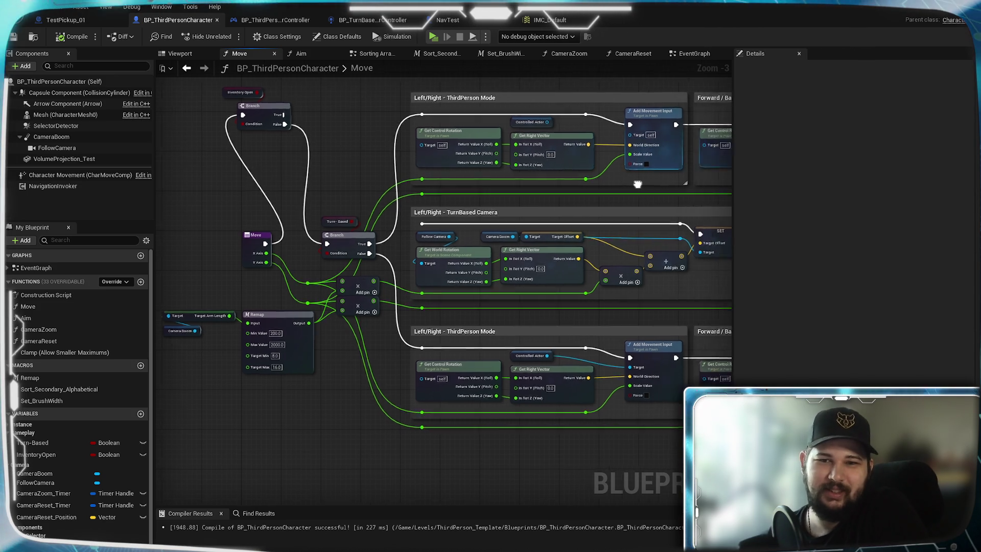
Step: Inspect the Turn-Based branch, Remap, Forward/Backward ThirdPersonMode section and the Clear and Invalidate Timer nodes
{"action": "left_click", "coordinate": [220, 198]}
{"action": "mouse_move", "coordinate": [308, 261]}
{"action": "left_mouse_down"}
{"action": "mouse_move", "coordinate": [426, 265]}
{"action": "mouse_move", "coordinate": [374, 269]}
{"action": "left_mouse_up"}
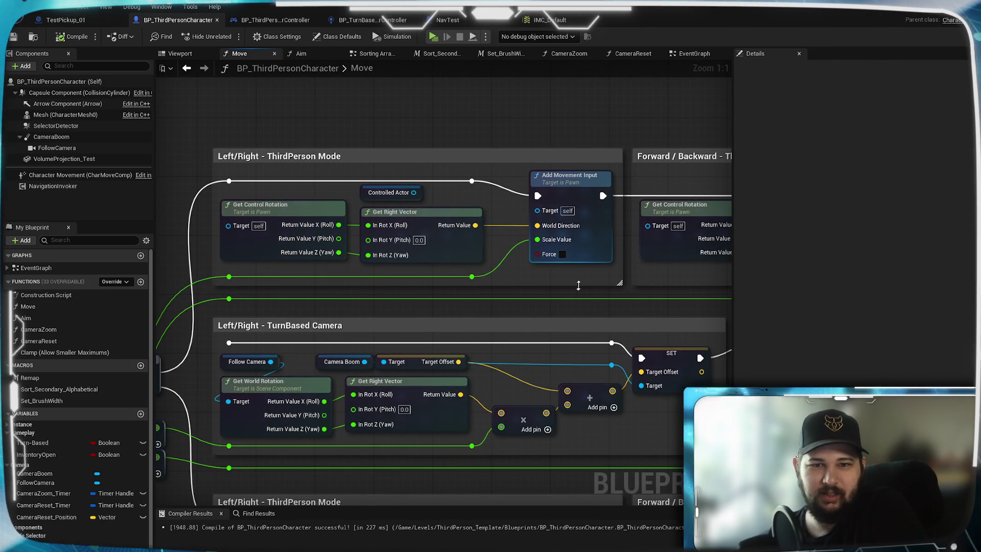
{"action": "left_click_drag", "start_coordinate": [579, 282], "coordinate": [394, 287]}
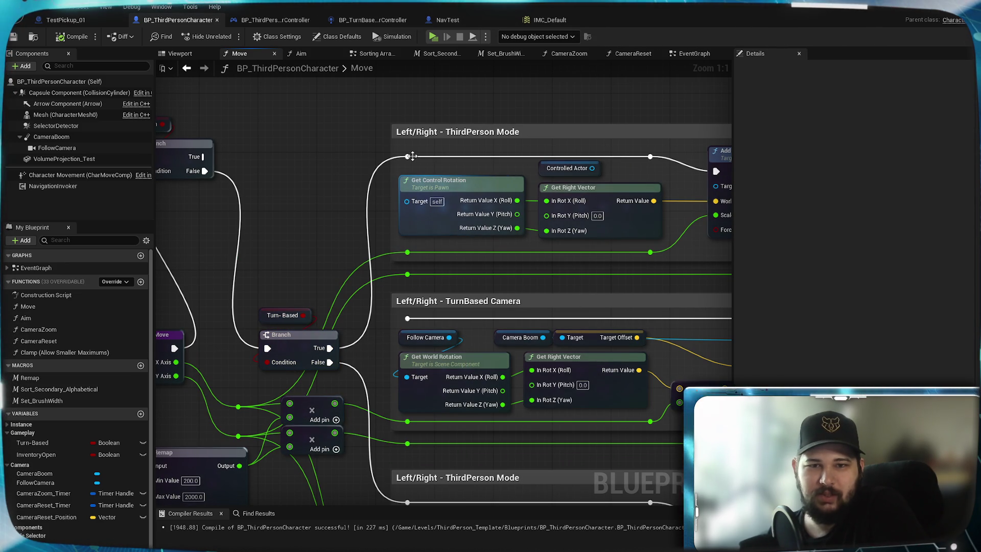
{"action": "mouse_move", "coordinate": [670, 274]}
{"action": "left_mouse_down"}
{"action": "mouse_move", "coordinate": [262, 350]}
{"action": "mouse_move", "coordinate": [383, 289]}
{"action": "mouse_move", "coordinate": [383, 69]}
{"action": "mouse_move", "coordinate": [663, 100]}
{"action": "mouse_move", "coordinate": [820, 169]}
{"action": "mouse_move", "coordinate": [879, 279]}
{"action": "mouse_move", "coordinate": [873, 261]}
{"action": "mouse_move", "coordinate": [703, 118]}
{"action": "mouse_move", "coordinate": [254, 62]}
{"action": "mouse_move", "coordinate": [204, 82]}
{"action": "mouse_move", "coordinate": [306, 87]}
{"action": "mouse_move", "coordinate": [446, 62]}
{"action": "mouse_move", "coordinate": [931, 81]}
{"action": "mouse_move", "coordinate": [896, 97]}
{"action": "mouse_move", "coordinate": [805, 192]}
{"action": "mouse_move", "coordinate": [792, 298]}
{"action": "left_mouse_up"}
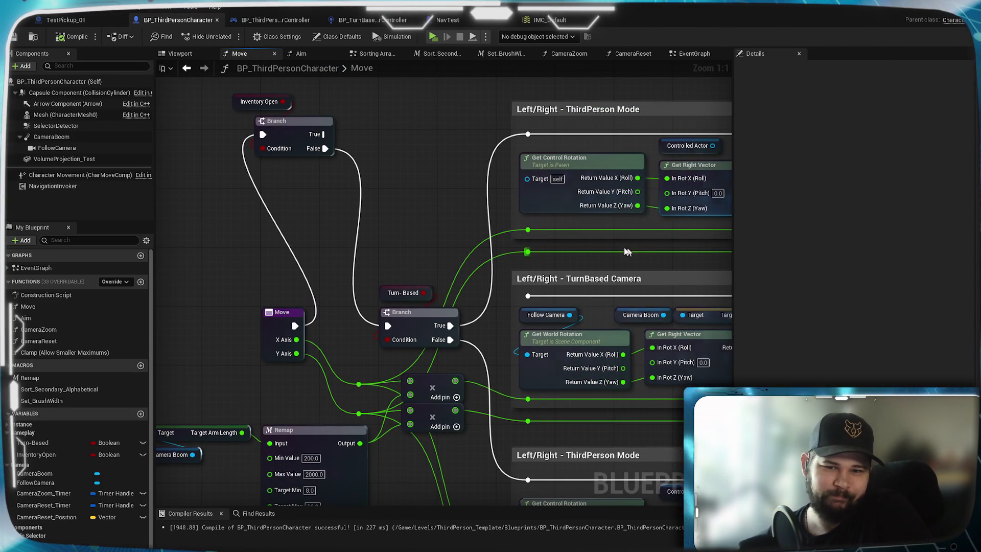
{"action": "left_click_drag", "start_coordinate": [450, 219], "coordinate": [441, 211]}
{"action": "left_click_drag", "start_coordinate": [444, 128], "coordinate": [530, 122]}
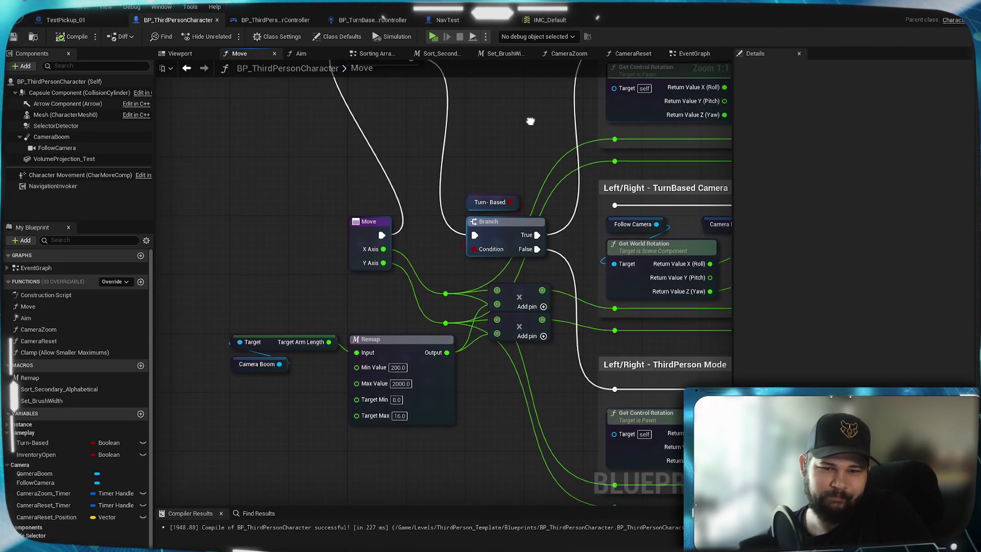
{"action": "mouse_move", "coordinate": [697, 496]}
{"action": "left_mouse_down"}
{"action": "mouse_move", "coordinate": [412, 296]}
{"action": "mouse_move", "coordinate": [307, 324]}
{"action": "left_mouse_up"}
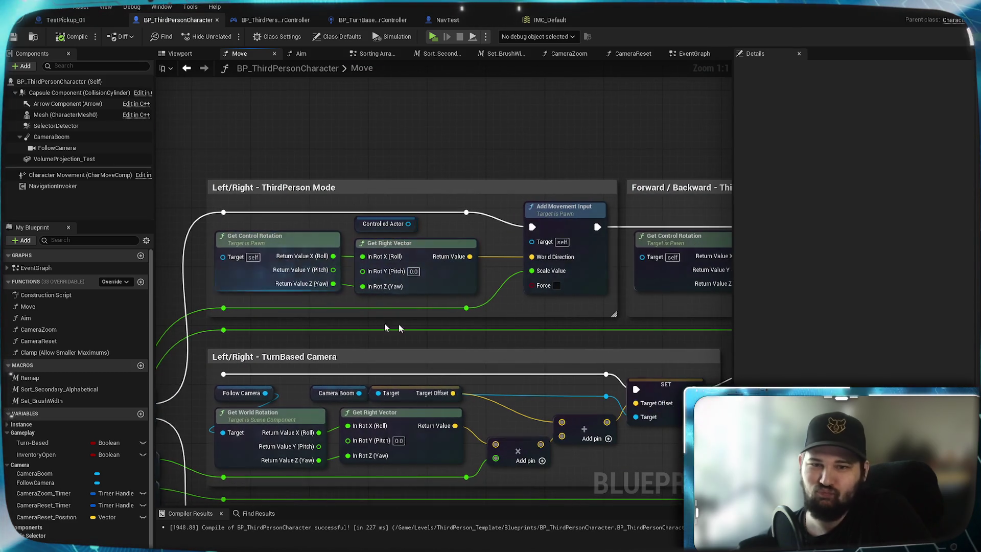
{"action": "left_click_drag", "start_coordinate": [653, 333], "coordinate": [276, 350]}
{"action": "mouse_move", "coordinate": [609, 354]}
{"action": "left_mouse_down"}
{"action": "mouse_move", "coordinate": [278, 335]}
{"action": "mouse_move", "coordinate": [142, 292]}
{"action": "mouse_move", "coordinate": [148, 235]}
{"action": "left_mouse_up"}
{"action": "left_click_drag", "start_coordinate": [393, 231], "coordinate": [419, 232]}
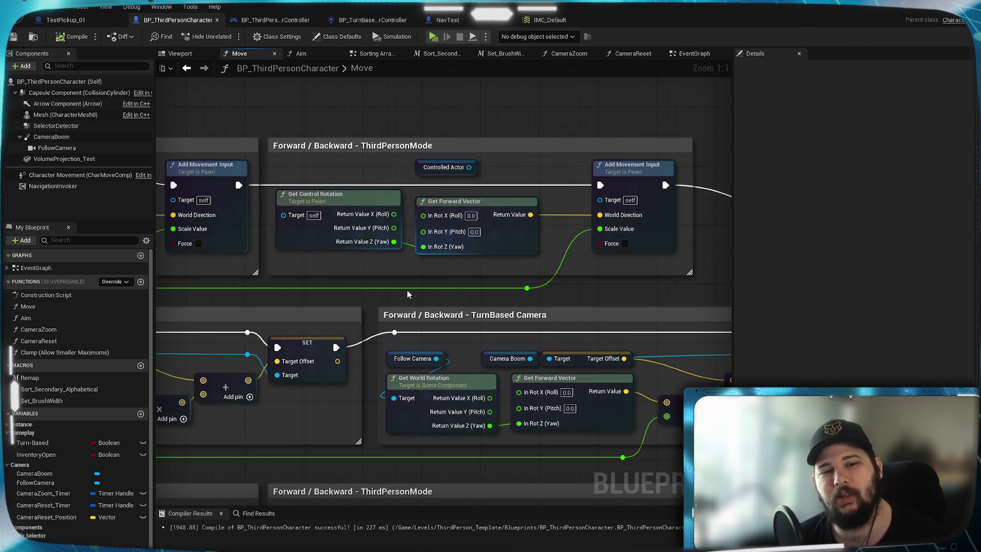
{"action": "mouse_move", "coordinate": [408, 293]}
{"action": "left_mouse_down"}
{"action": "mouse_move", "coordinate": [544, 265]}
{"action": "mouse_move", "coordinate": [613, 276]}
{"action": "left_mouse_up"}
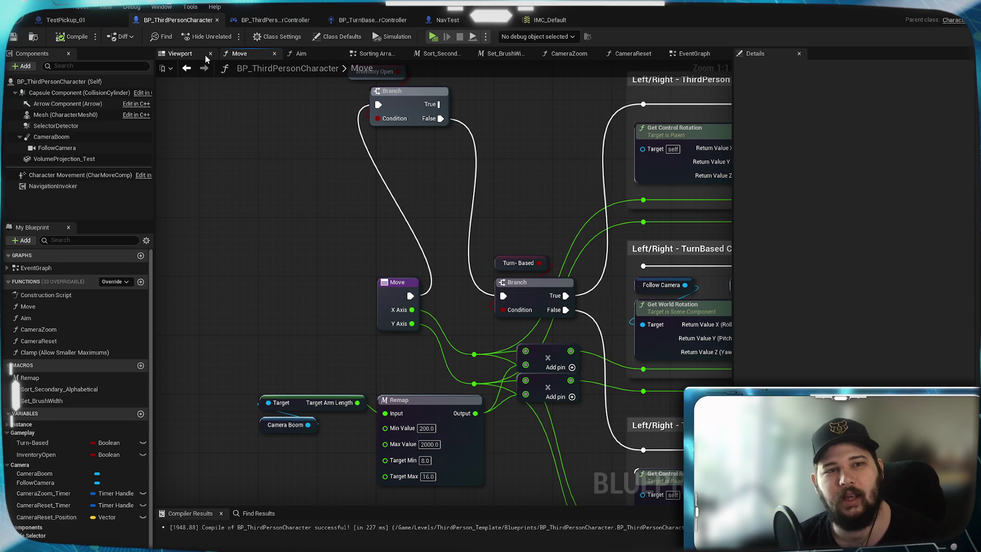
Step: Go back to the EventGraph, inspect the IA_Move input events calling Move, and select the top two calls
{"action": "left_click", "coordinate": [694, 53]}
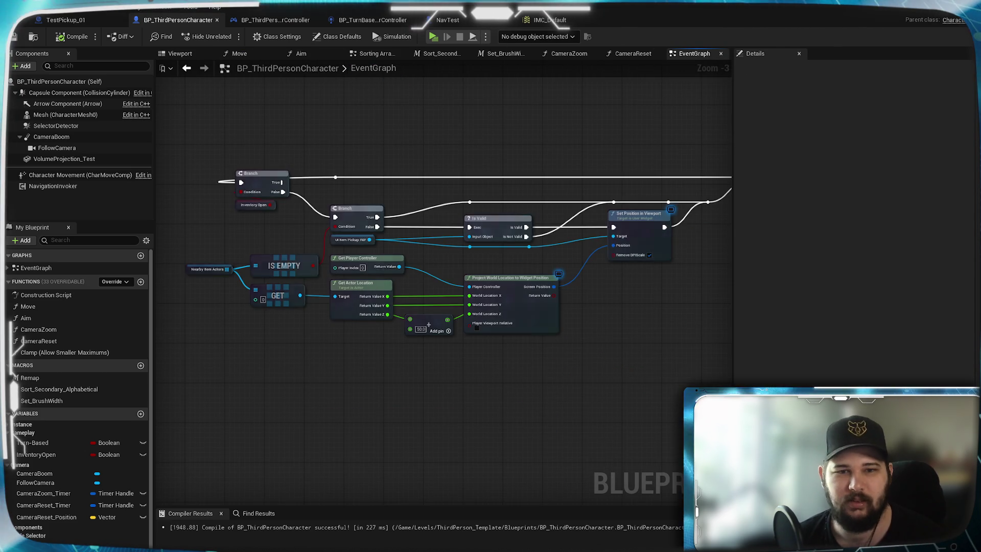
{"action": "scroll", "coordinate": [582, 215], "scroll_direction": "up", "scroll_amount": 2}
{"action": "left_click_drag", "start_coordinate": [580, 216], "coordinate": [387, 272]}
{"action": "left_click_drag", "start_coordinate": [357, 128], "coordinate": [358, 413]}
{"action": "mouse_move", "coordinate": [450, 67]}
{"action": "left_mouse_down"}
{"action": "mouse_move", "coordinate": [450, 376]}
{"action": "mouse_move", "coordinate": [494, 304]}
{"action": "mouse_move", "coordinate": [386, 194]}
{"action": "left_mouse_up"}
{"action": "scroll", "coordinate": [495, 305], "scroll_direction": "up", "scroll_amount": 3}
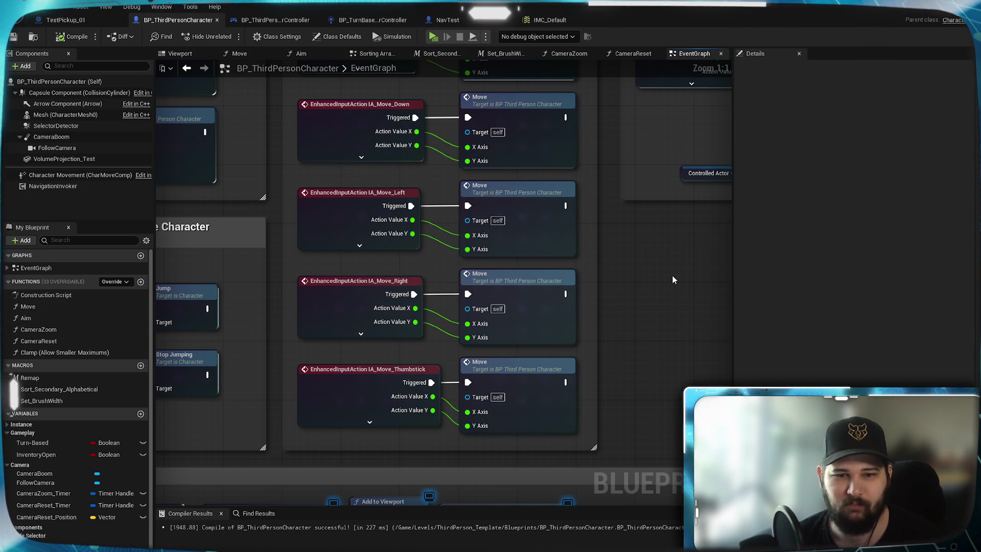
{"action": "mouse_move", "coordinate": [673, 275]}
{"action": "left_mouse_down"}
{"action": "mouse_move", "coordinate": [500, 408]}
{"action": "mouse_move", "coordinate": [318, 442]}
{"action": "mouse_move", "coordinate": [640, 227]}
{"action": "mouse_move", "coordinate": [405, 373]}
{"action": "mouse_move", "coordinate": [385, 408]}
{"action": "mouse_move", "coordinate": [449, 388]}
{"action": "mouse_move", "coordinate": [738, 242]}
{"action": "mouse_move", "coordinate": [676, 400]}
{"action": "mouse_move", "coordinate": [661, 365]}
{"action": "left_mouse_up"}
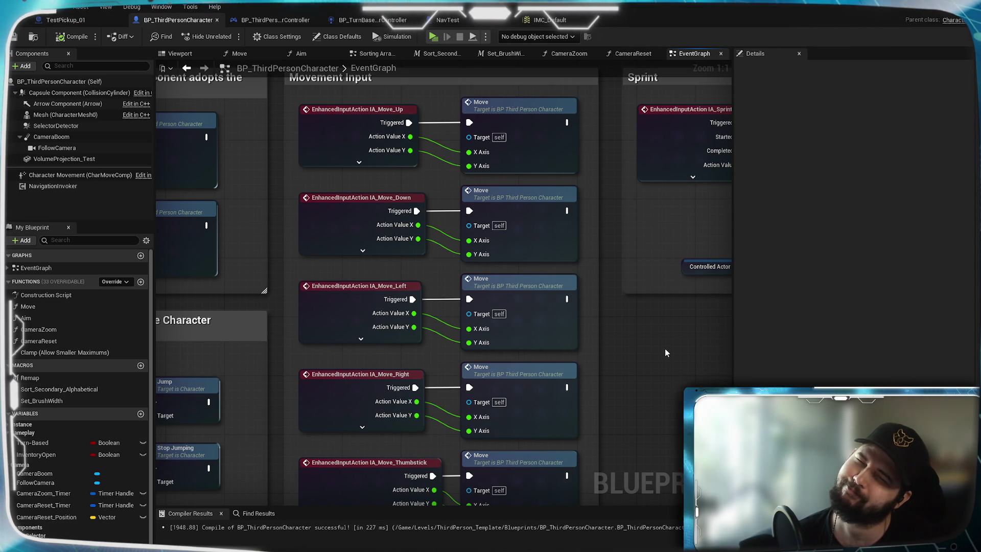
{"action": "left_click_drag", "start_coordinate": [605, 208], "coordinate": [590, 176]}
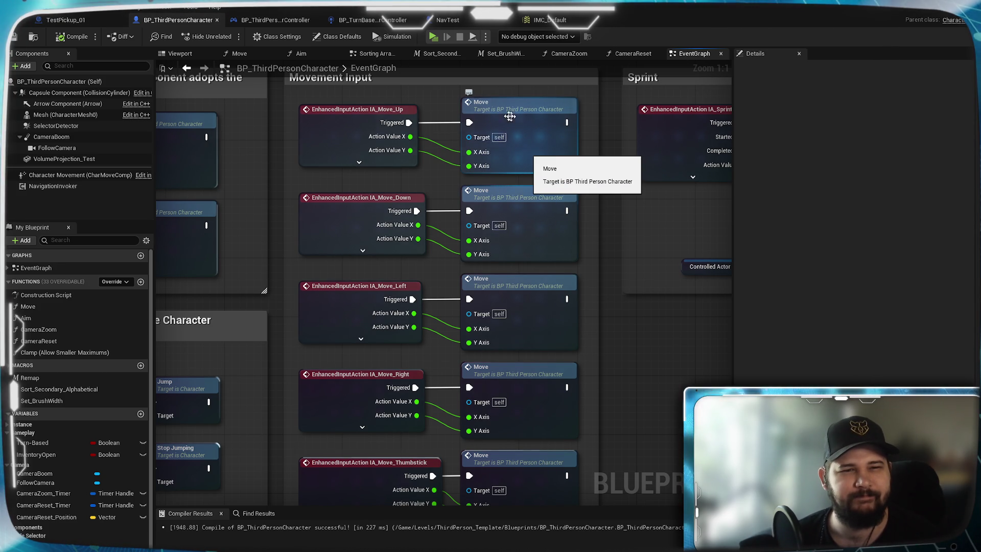
Step: Uncheck Teleport on Move's Set Actor Location, then run the game standalone with New Game
{"action": "left_click", "coordinate": [252, 55]}
{"action": "scroll", "coordinate": [584, 399], "scroll_direction": "down", "scroll_amount": 4}
{"action": "scroll", "coordinate": [557, 283], "scroll_direction": "up", "scroll_amount": 2}
{"action": "scroll", "coordinate": [439, 344], "scroll_direction": "up", "scroll_amount": 6}
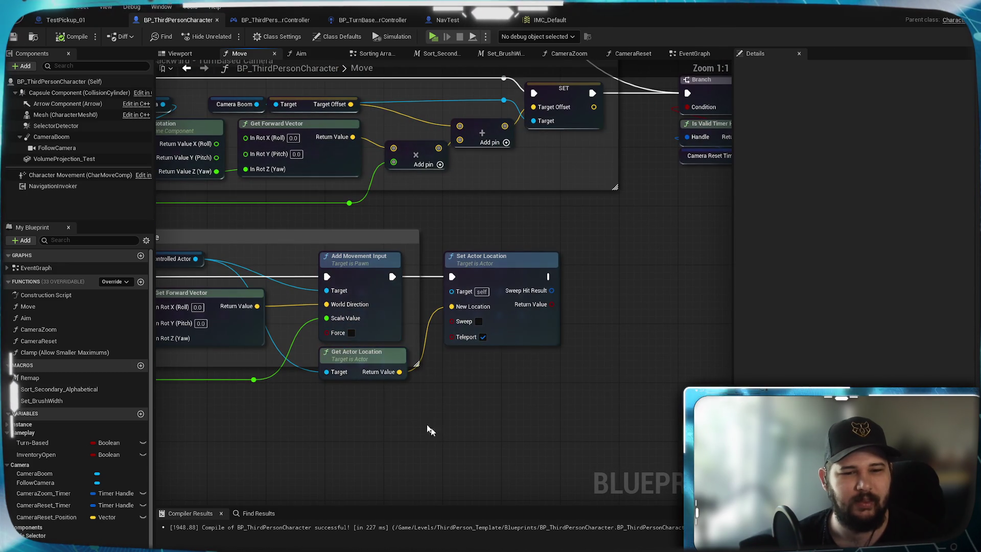
{"action": "left_click", "coordinate": [483, 338]}
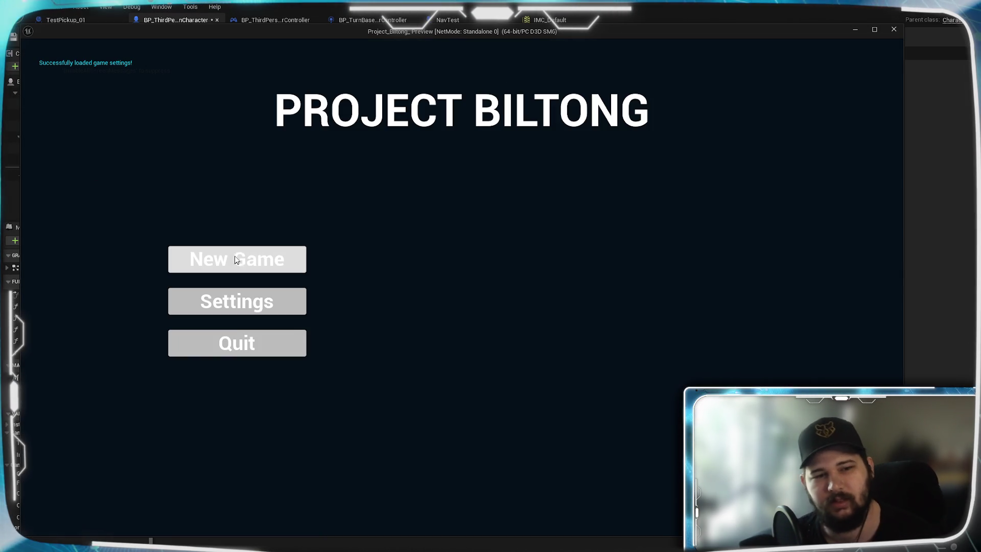
{"action": "left_click", "coordinate": [230, 259]}
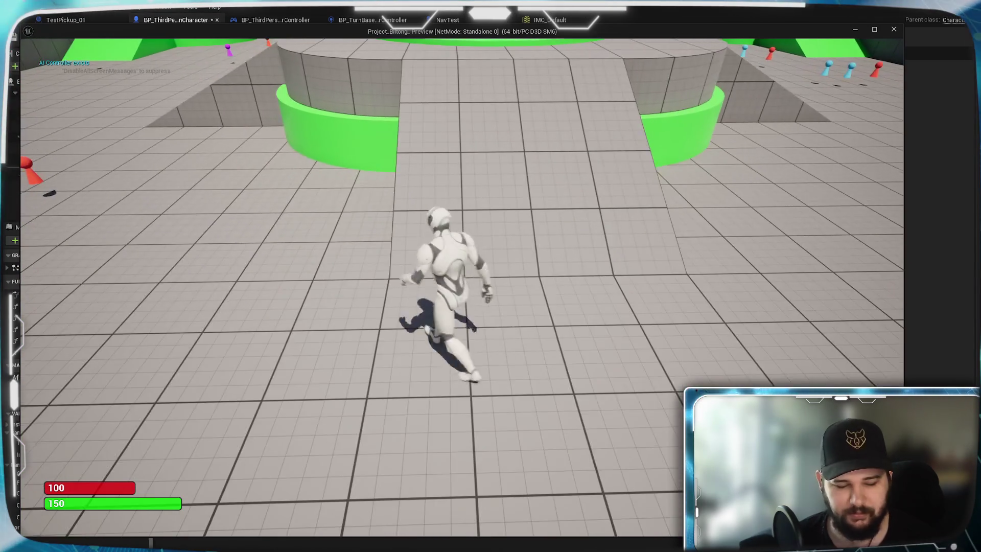
Step: Send the character running to four floor spots, left and right, then quit the preview
{"action": "left_click", "coordinate": [323, 412]}
{"action": "scroll", "coordinate": [323, 413], "scroll_direction": "down", "scroll_amount": 5}
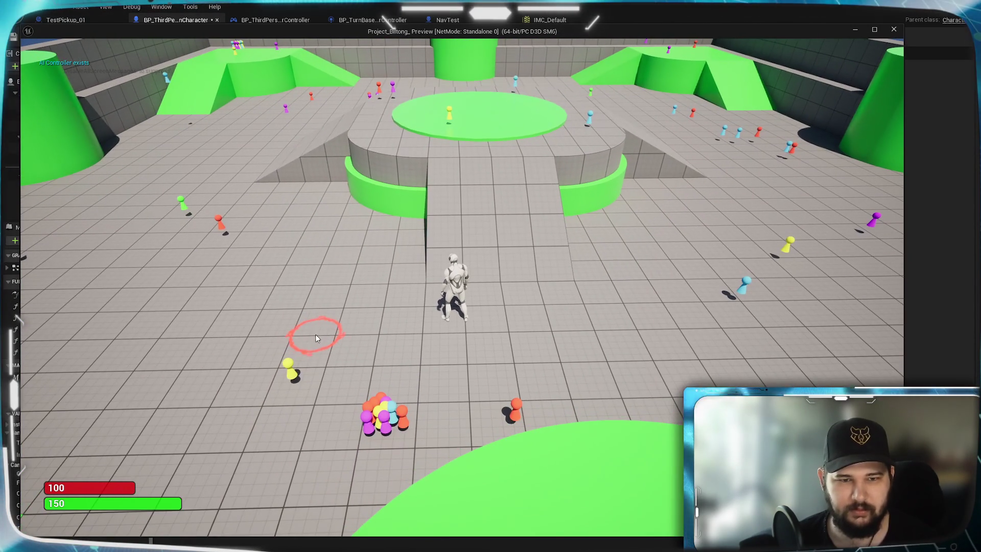
{"action": "left_click", "coordinate": [186, 272]}
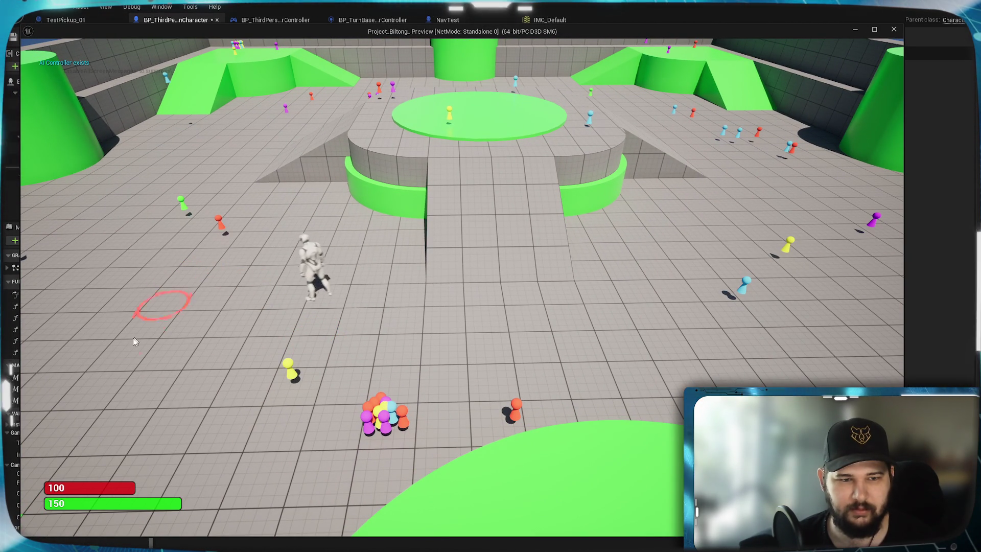
{"action": "left_click", "coordinate": [410, 322]}
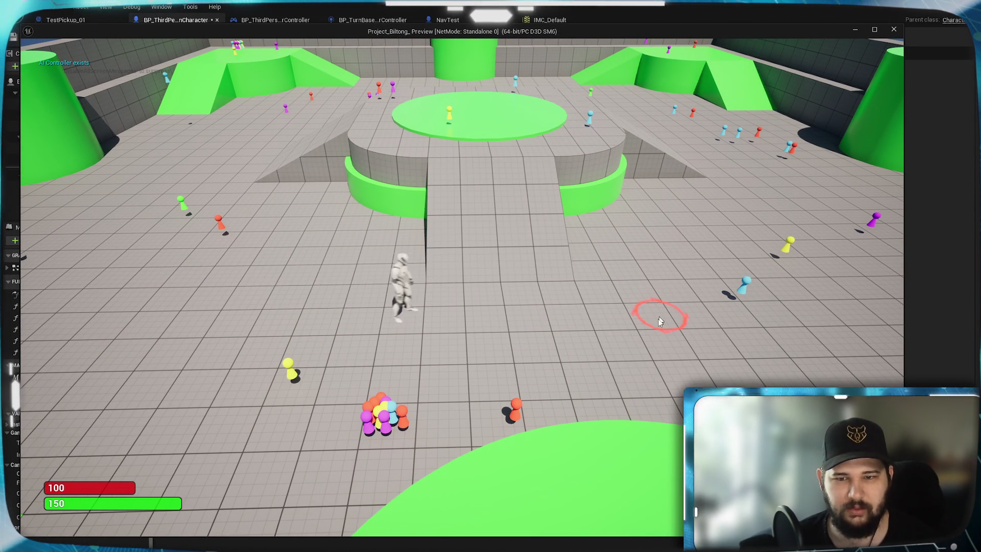
{"action": "left_click", "coordinate": [317, 305]}
{"action": "key", "text": "Escape"}
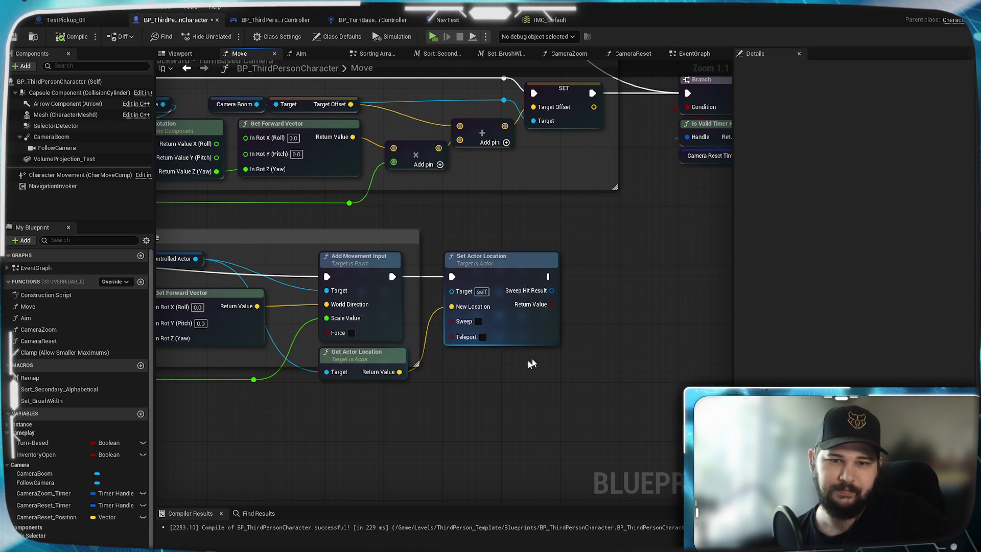
Step: Re-enable Teleport on Set Actor Location in Move and select the node for copying
{"action": "left_click_drag", "start_coordinate": [470, 357], "coordinate": [584, 336]}
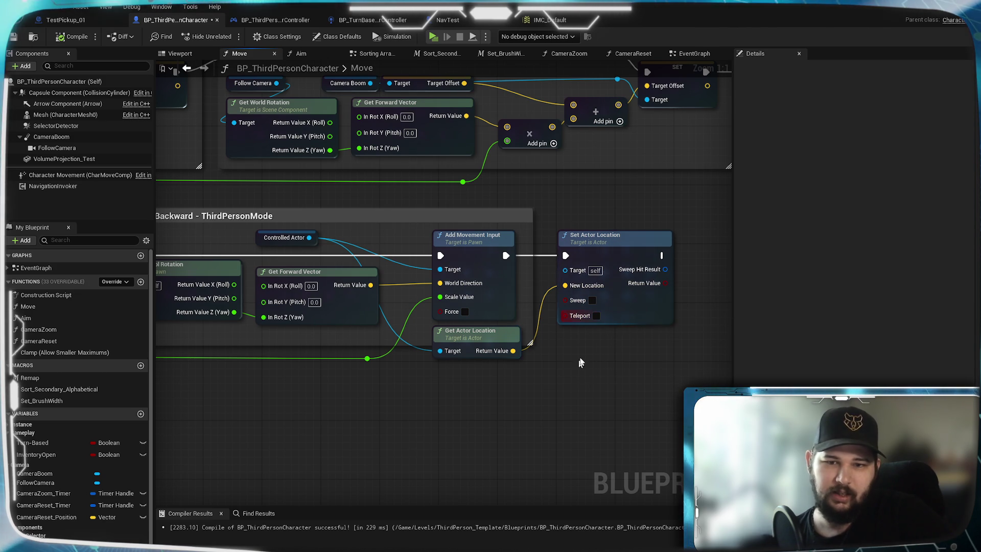
{"action": "left_click", "coordinate": [596, 315]}
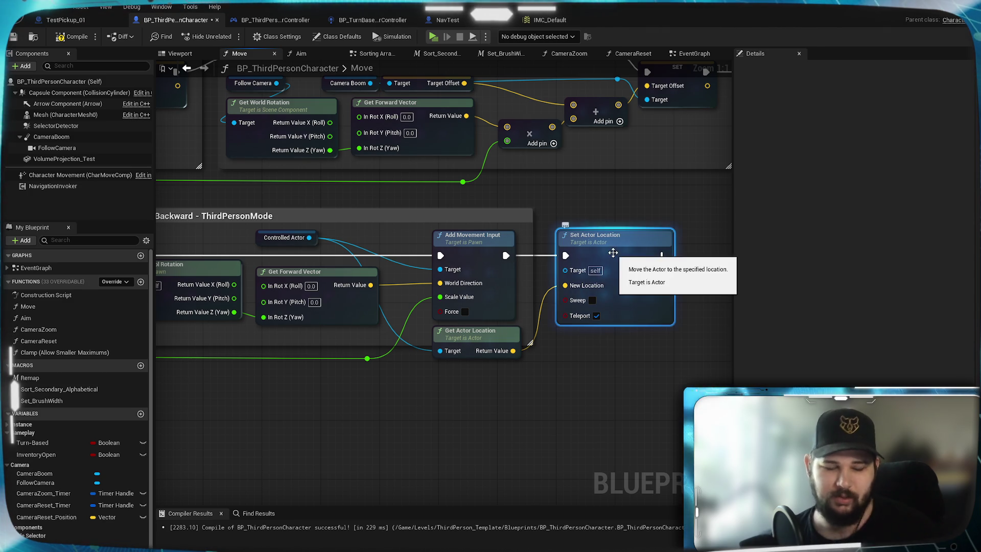
{"action": "left_click", "coordinate": [583, 251]}
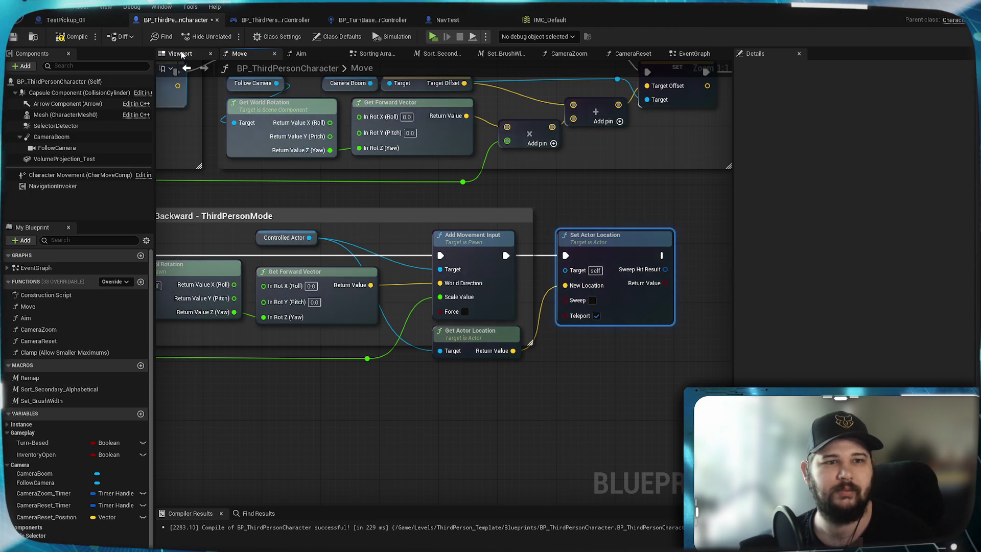
Step: Switch to the EventGraph and bring the Toggle Turn-Based Elements section into view
{"action": "left_click", "coordinate": [180, 53]}
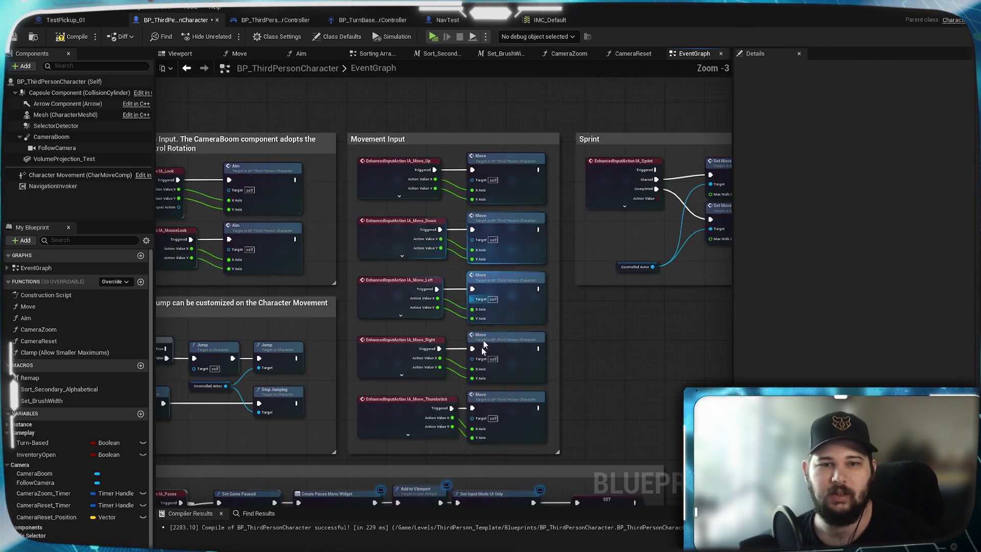
{"action": "scroll", "coordinate": [487, 318], "scroll_direction": "down", "scroll_amount": 6}
{"action": "scroll", "coordinate": [553, 363], "scroll_direction": "up", "scroll_amount": 5}
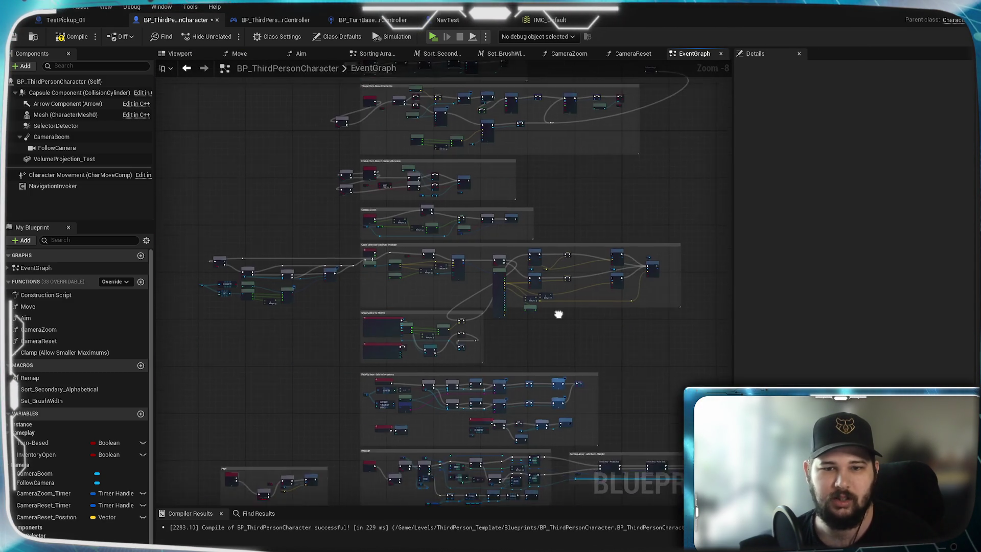
{"action": "left_click_drag", "start_coordinate": [595, 317], "coordinate": [760, 331]}
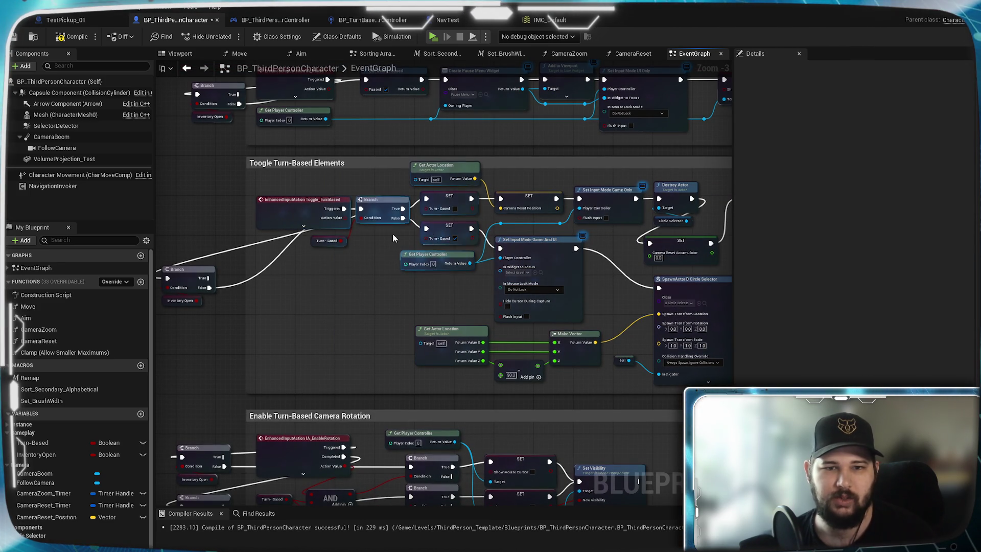
{"action": "scroll", "coordinate": [601, 321], "scroll_direction": "up", "scroll_amount": 3}
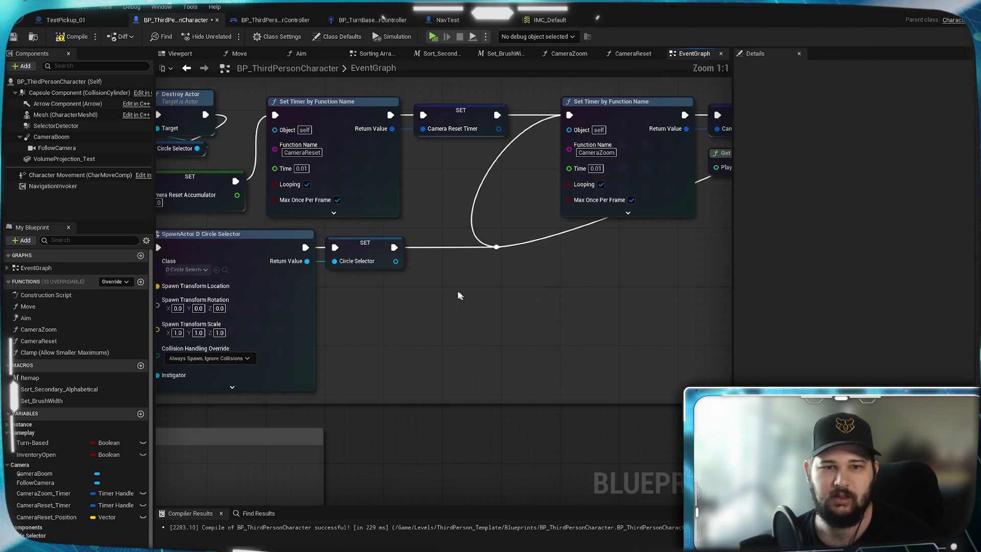
Step: Paste a Set Actor Location after the SET Circle Selector node, wired in, with Teleport off
{"action": "key", "text": "ctrl+v"}
{"action": "left_click_drag", "start_coordinate": [547, 311], "coordinate": [514, 279]}
{"action": "left_click_drag", "start_coordinate": [596, 301], "coordinate": [515, 250]}
{"action": "left_click_drag", "start_coordinate": [412, 250], "coordinate": [467, 301]}
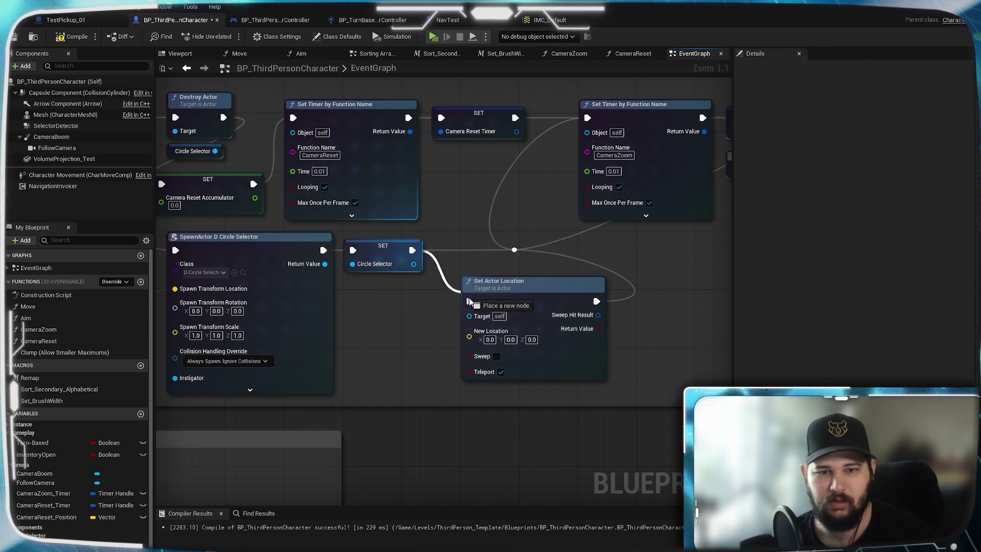
{"action": "mouse_move", "coordinate": [483, 252]}
{"action": "left_mouse_down"}
{"action": "mouse_move", "coordinate": [525, 260]}
{"action": "mouse_move", "coordinate": [554, 238]}
{"action": "left_mouse_up"}
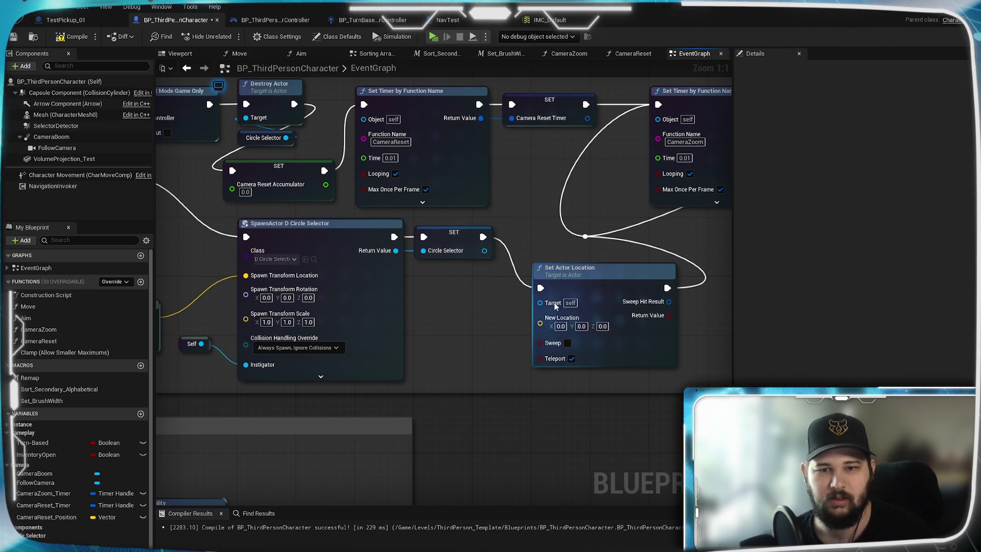
{"action": "mouse_move", "coordinate": [481, 307]}
{"action": "left_mouse_down"}
{"action": "mouse_move", "coordinate": [675, 357]}
{"action": "mouse_move", "coordinate": [664, 332]}
{"action": "mouse_move", "coordinate": [476, 309]}
{"action": "left_mouse_up"}
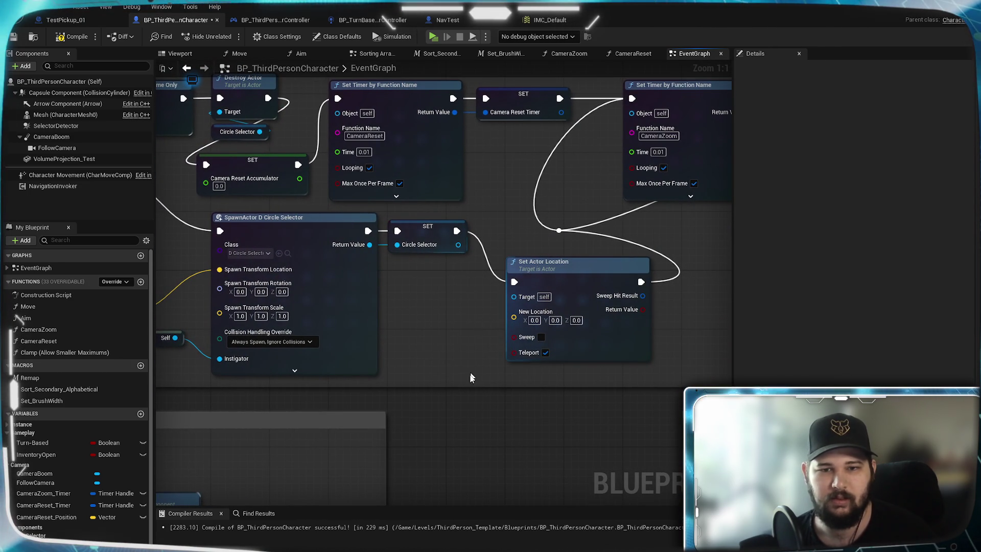
{"action": "left_click", "coordinate": [545, 353]}
{"action": "right_click", "coordinate": [504, 406]}
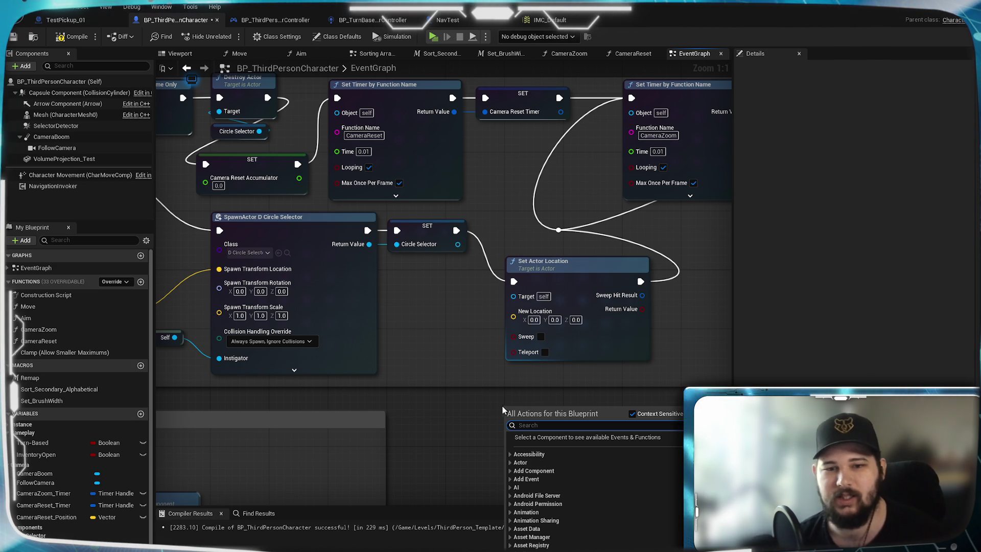
{"action": "left_click", "coordinate": [482, 405]}
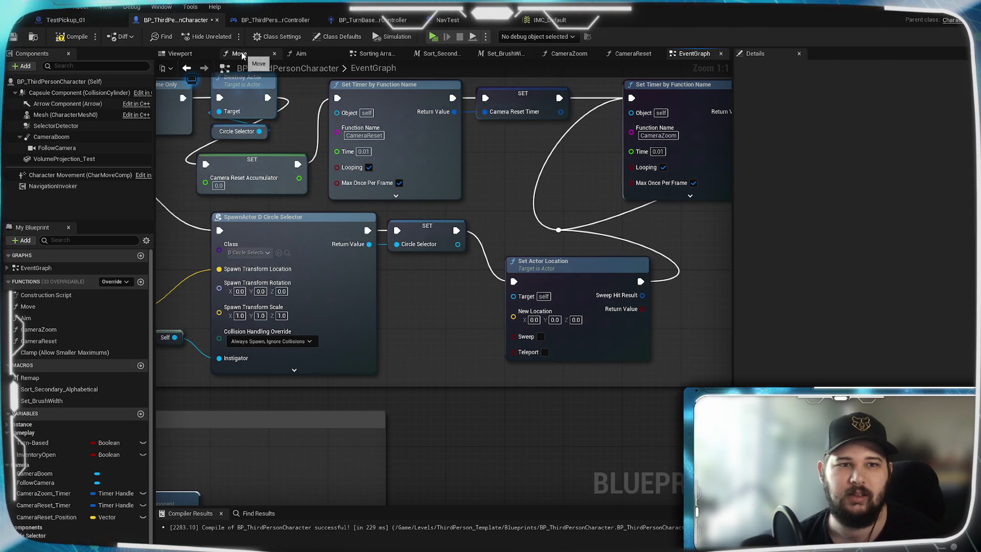
Step: Copy Get Actor Location from Move into the EventGraph, deleting Controlled Actor so it targets self
{"action": "left_click", "coordinate": [239, 53]}
{"action": "left_click", "coordinate": [271, 245]}
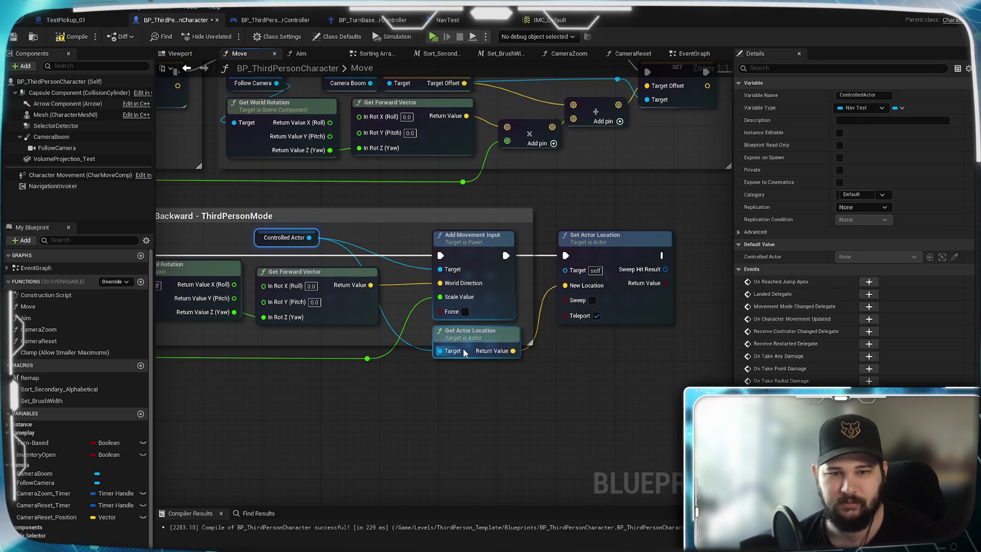
{"action": "left_click", "coordinate": [464, 351], "text": "ctrl"}
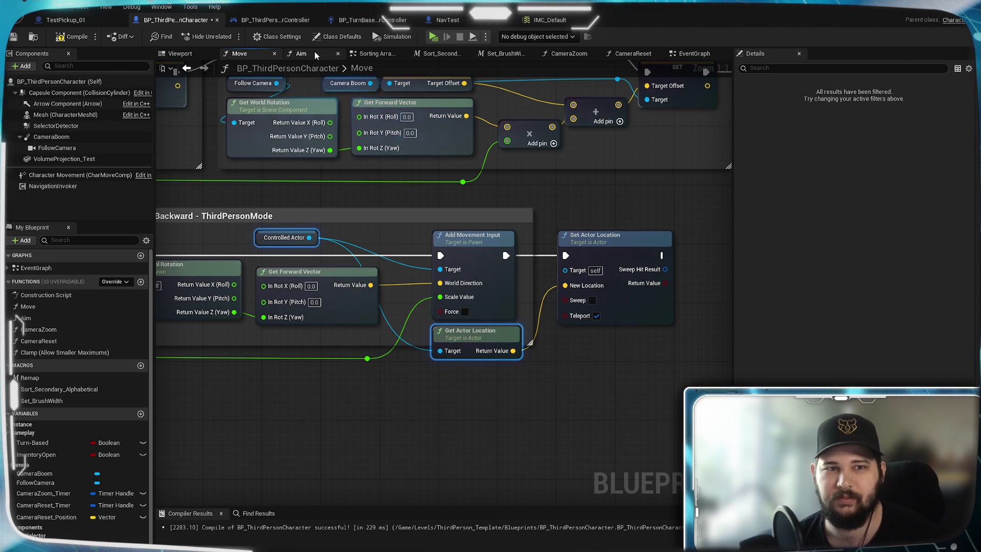
{"action": "left_click", "coordinate": [687, 55]}
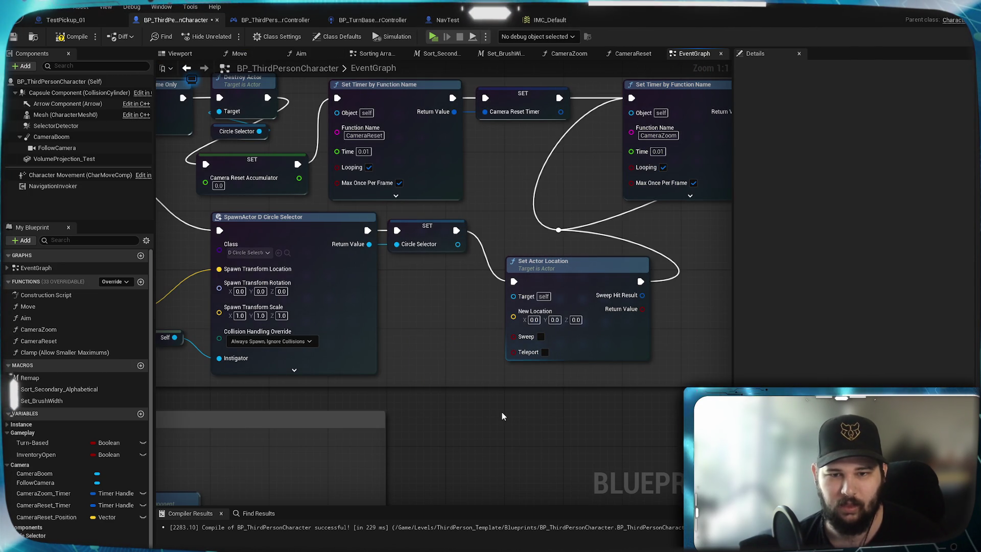
{"action": "key", "text": "ctrl+v"}
{"action": "left_click_drag", "start_coordinate": [577, 410], "coordinate": [536, 360]}
{"action": "mouse_move", "coordinate": [569, 412]}
{"action": "left_mouse_down"}
{"action": "mouse_move", "coordinate": [523, 361]}
{"action": "mouse_move", "coordinate": [554, 397]}
{"action": "left_mouse_up"}
{"action": "left_click_drag", "start_coordinate": [392, 307], "coordinate": [414, 352]}
{"action": "left_click", "coordinate": [418, 354]}
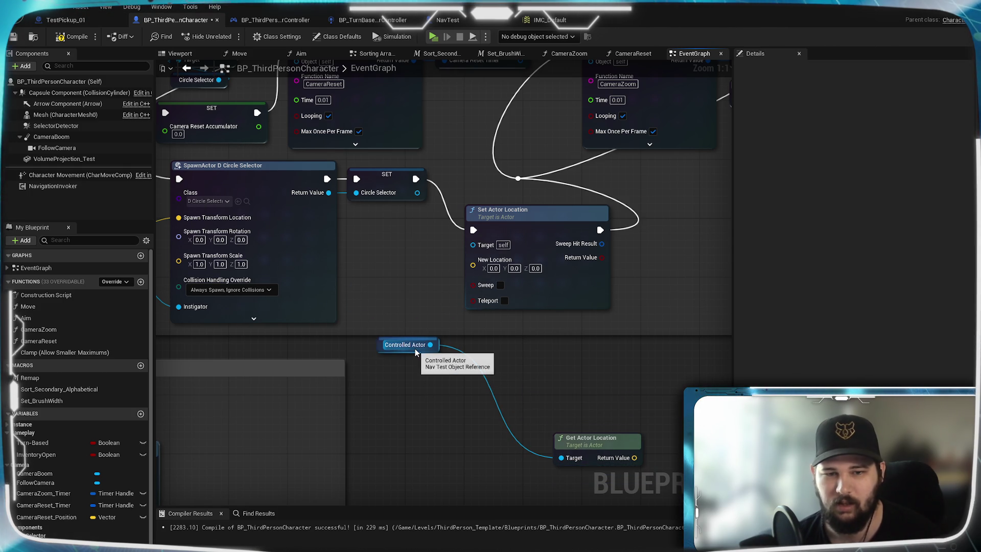
{"action": "left_click", "coordinate": [418, 347]}
{"action": "key", "text": "Delete"}
Step: Feed Get Actor Location into the new node's New Location and save the blueprint
{"action": "left_click_drag", "start_coordinate": [578, 437], "coordinate": [490, 320]}
{"action": "left_click_drag", "start_coordinate": [561, 341], "coordinate": [473, 263]}
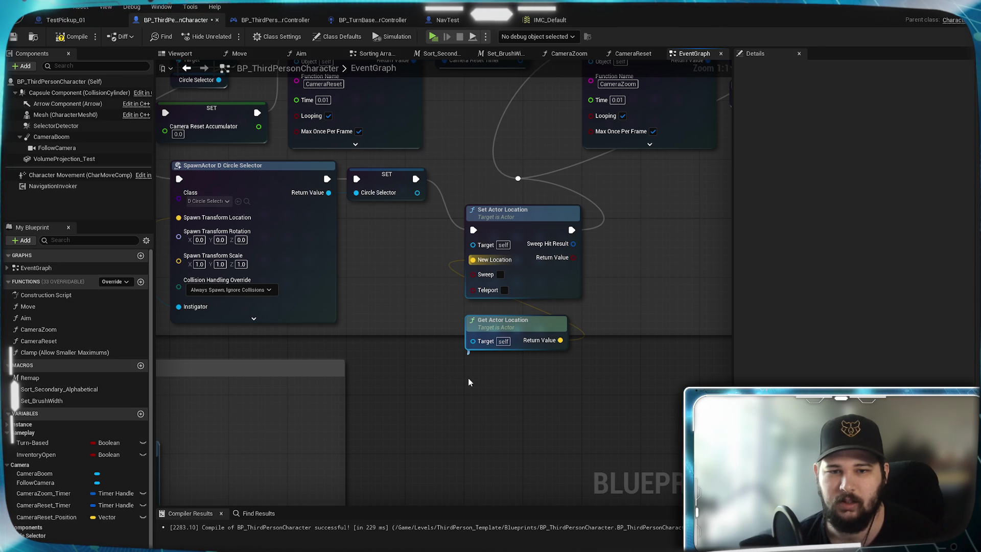
{"action": "left_click_drag", "start_coordinate": [496, 311], "coordinate": [507, 326]}
{"action": "left_click", "coordinate": [399, 266]}
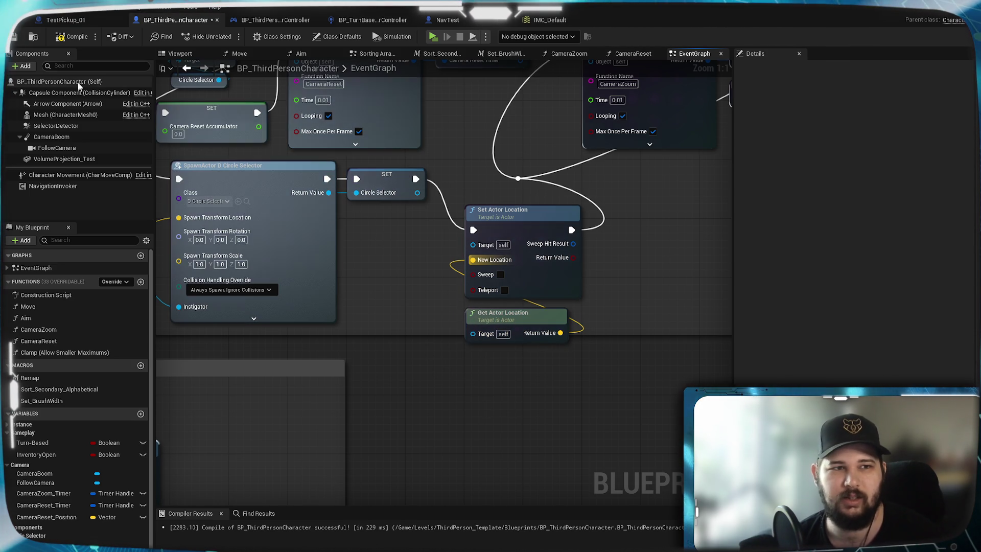
{"action": "left_click", "coordinate": [14, 38]}
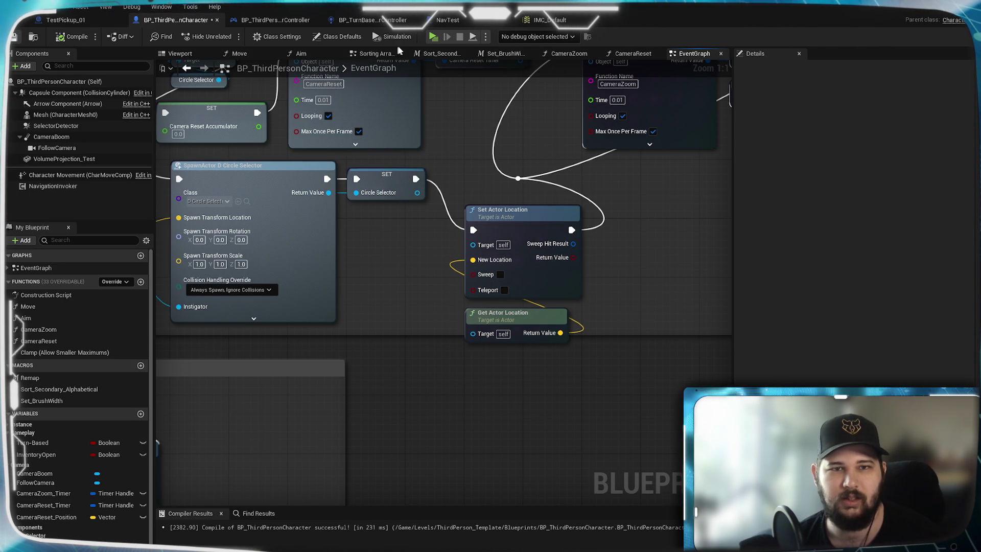
{"action": "left_click", "coordinate": [433, 38]}
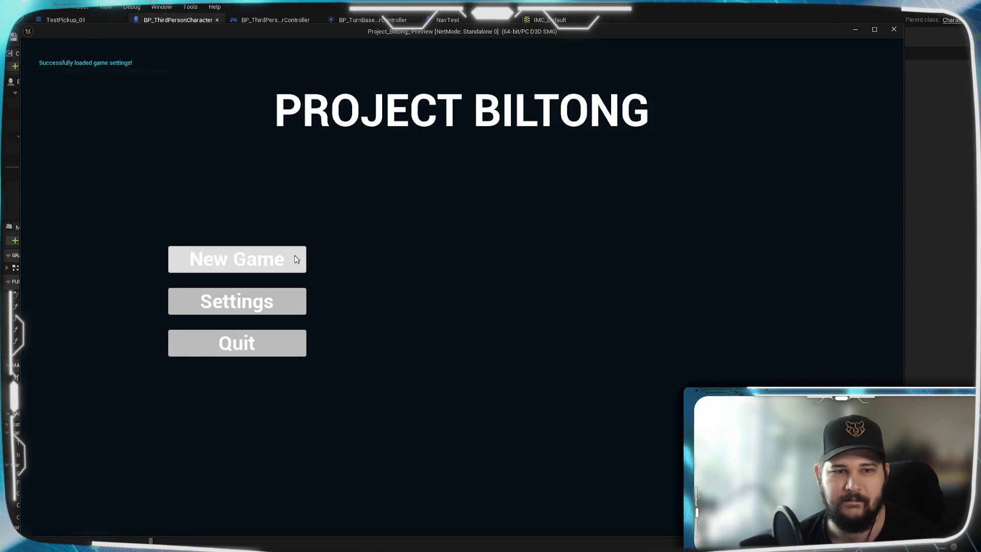
{"action": "left_click", "coordinate": [296, 259]}
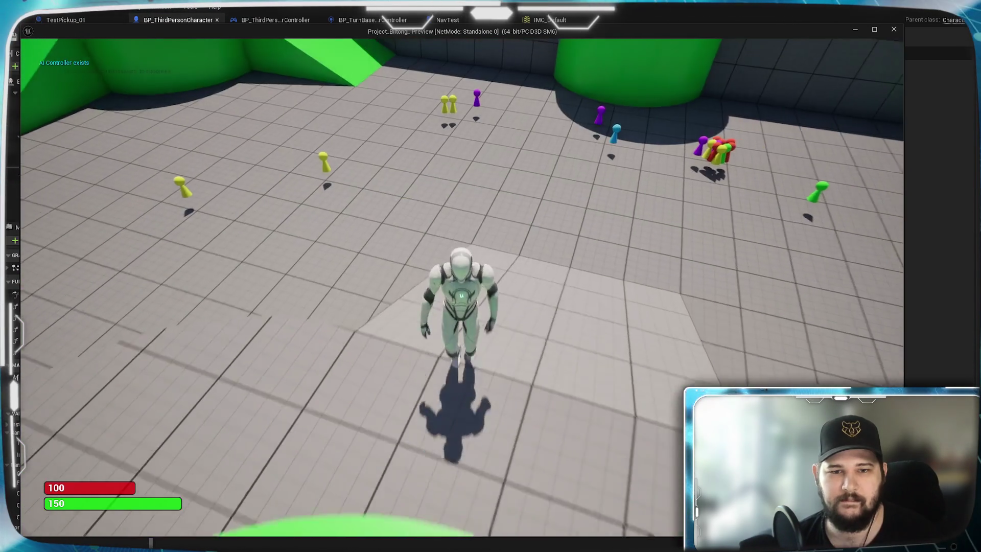
{"action": "key", "text": "a"}
{"action": "key", "text": "w"}
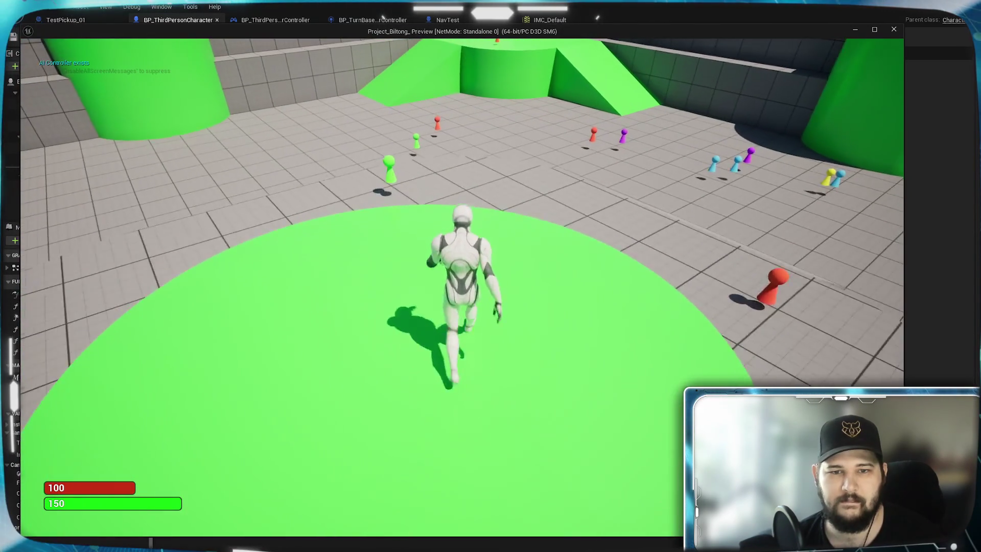
{"action": "key", "text": "d"}
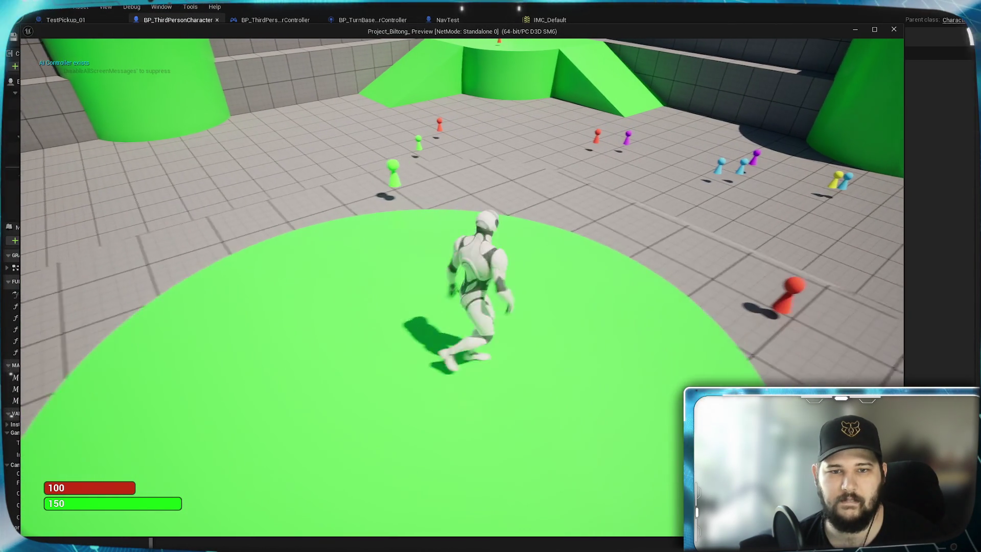
{"action": "key", "text": "d"}
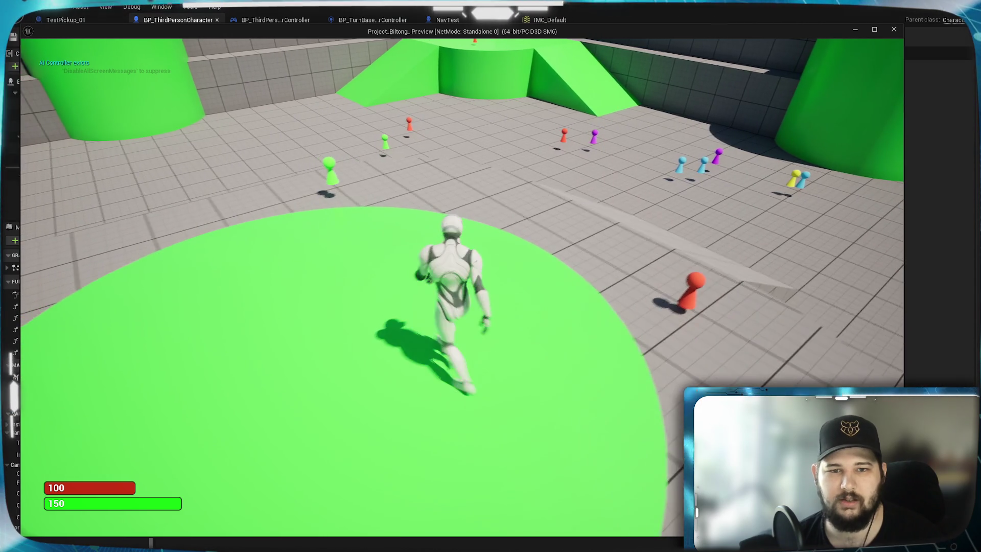
{"action": "key", "text": "s"}
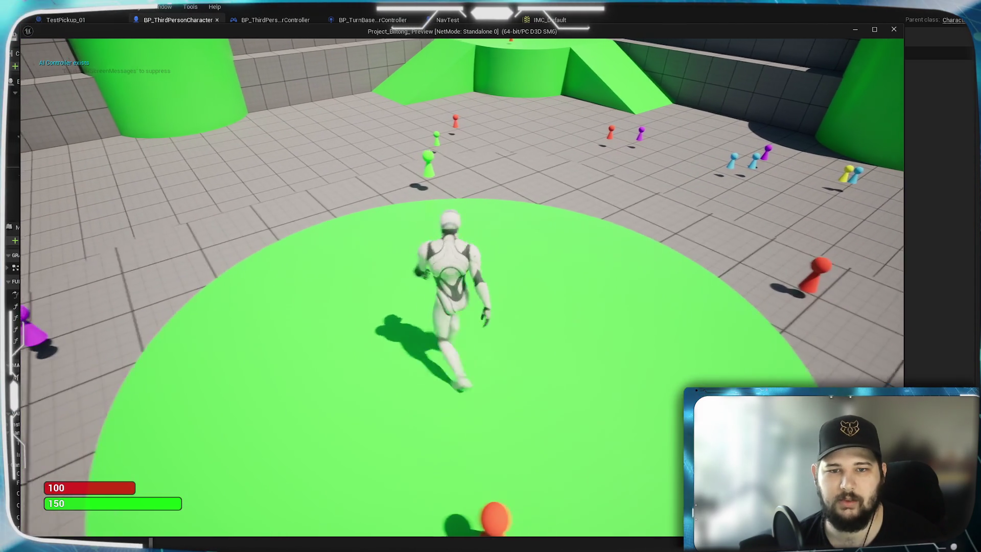
{"action": "key", "text": "d"}
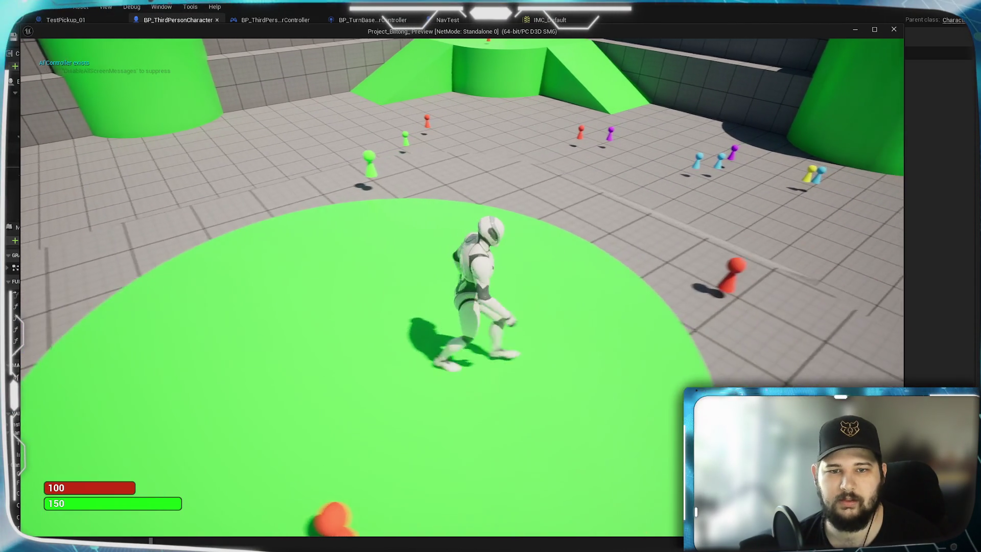
{"action": "key", "text": "s"}
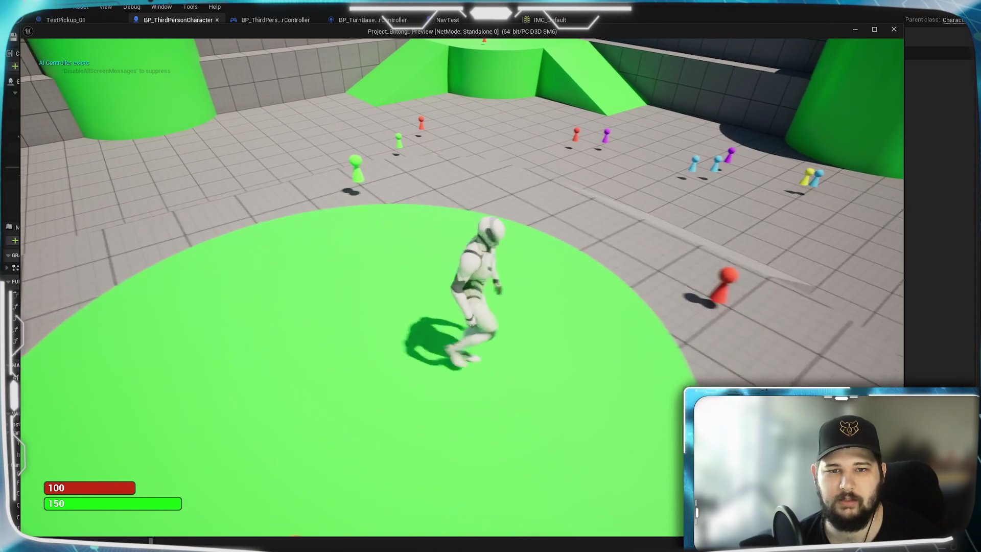
{"action": "key", "text": "Escape"}
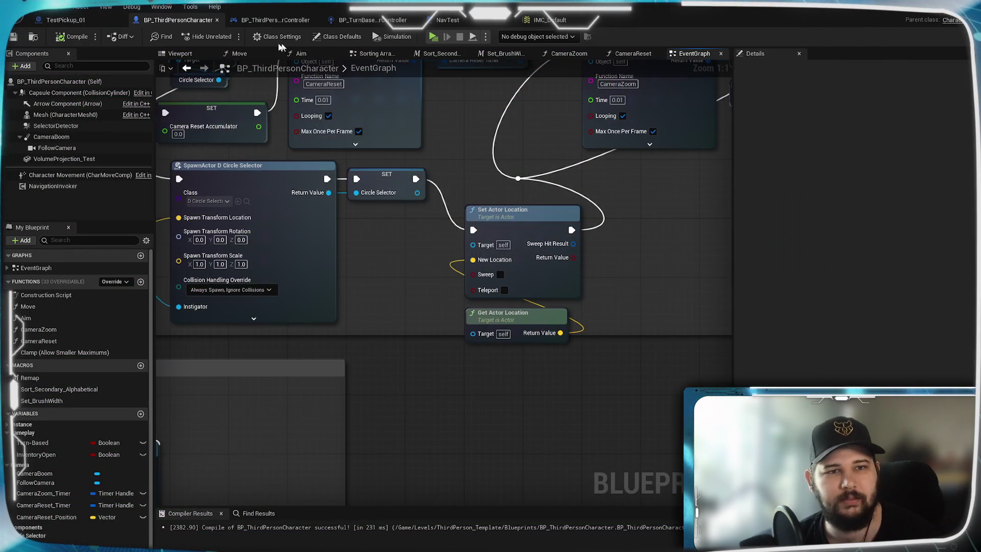
{"action": "left_click", "coordinate": [240, 55]}
Step: Save the blueprint, launch Play as Standalone Game, and start a New Game
{"action": "mouse_move", "coordinate": [593, 318]}
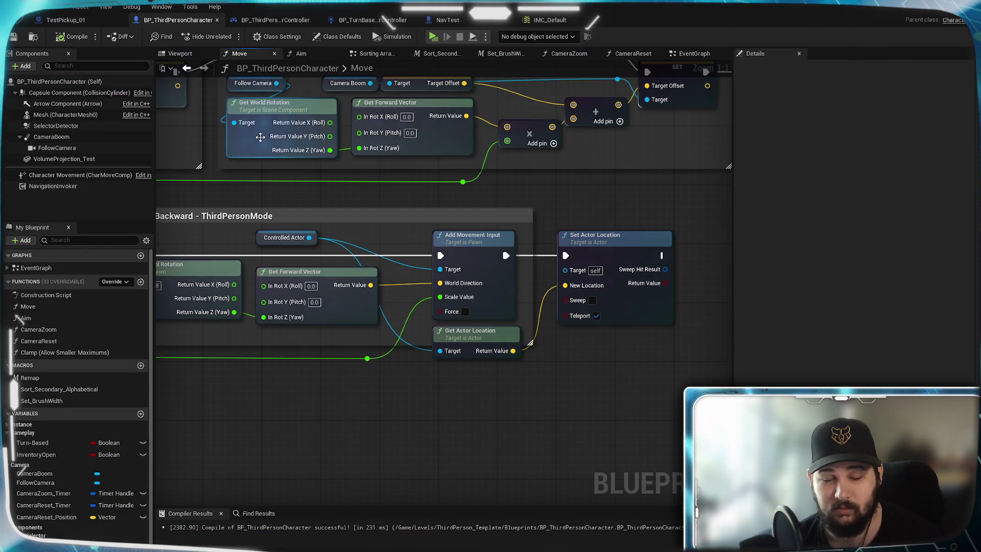
{"action": "key", "text": "ctrl+s"}
{"action": "left_click", "coordinate": [433, 37]}
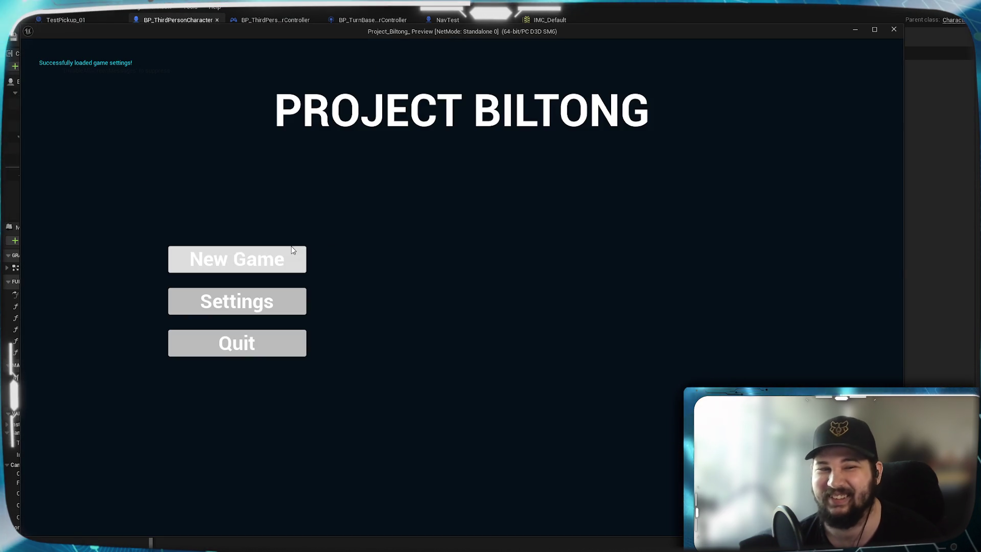
{"action": "left_click", "coordinate": [292, 252]}
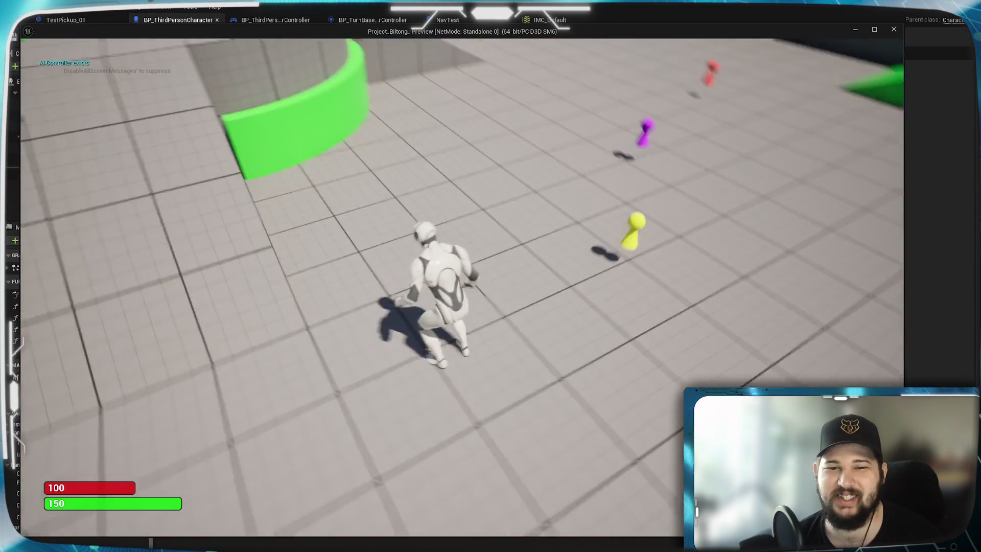
Step: Walk the character around the arena with W, A, S and D toward the pickups
{"action": "key", "text": "w"}
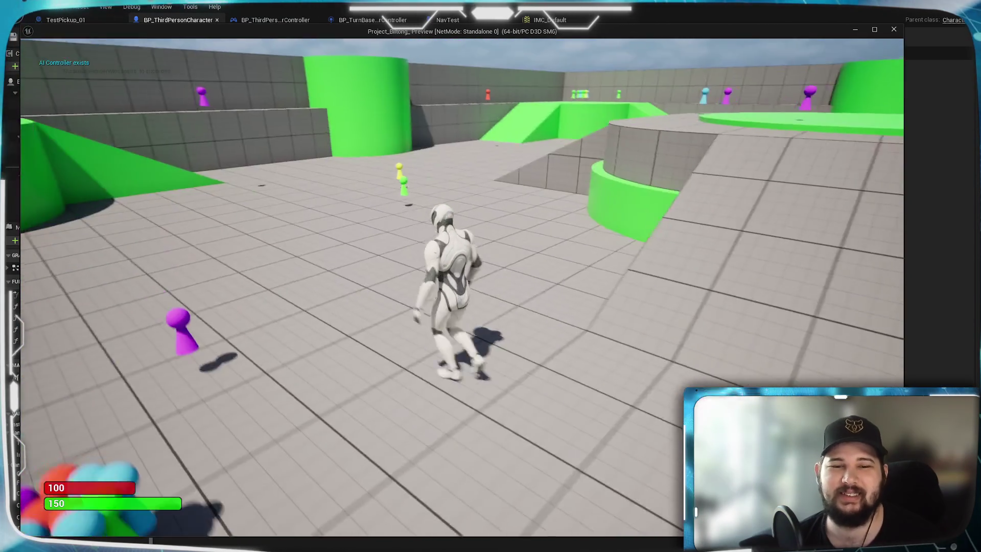
{"action": "key", "text": "a"}
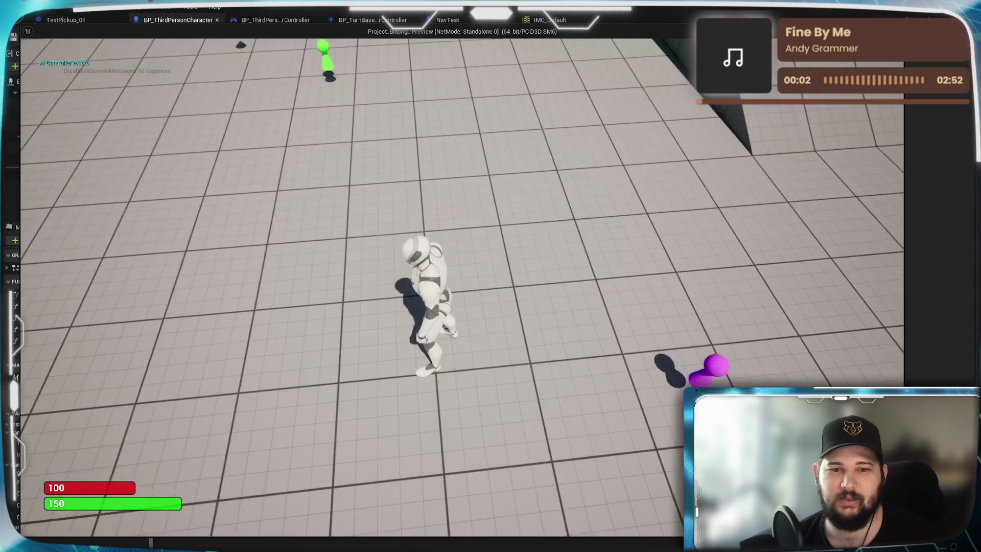
{"action": "key", "text": "s"}
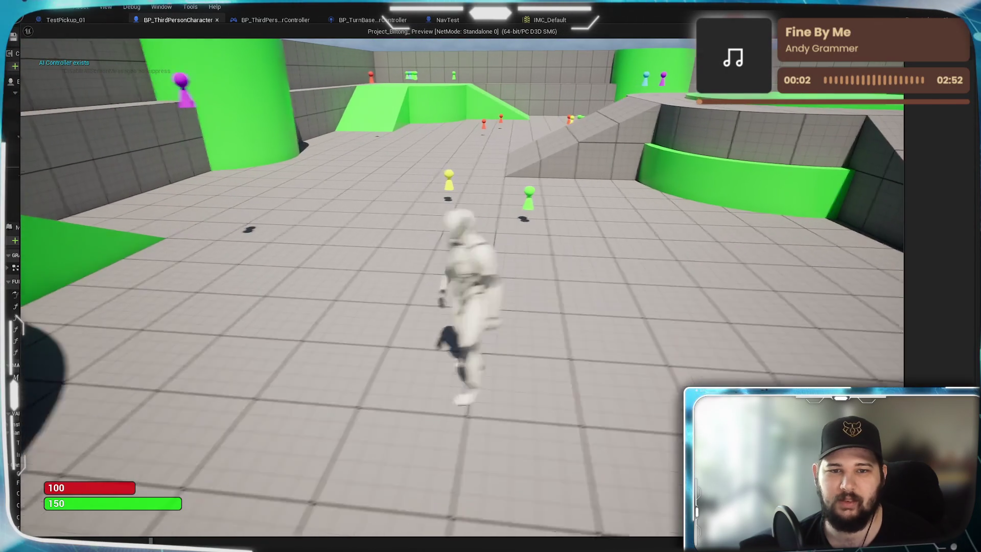
{"action": "key", "text": "a"}
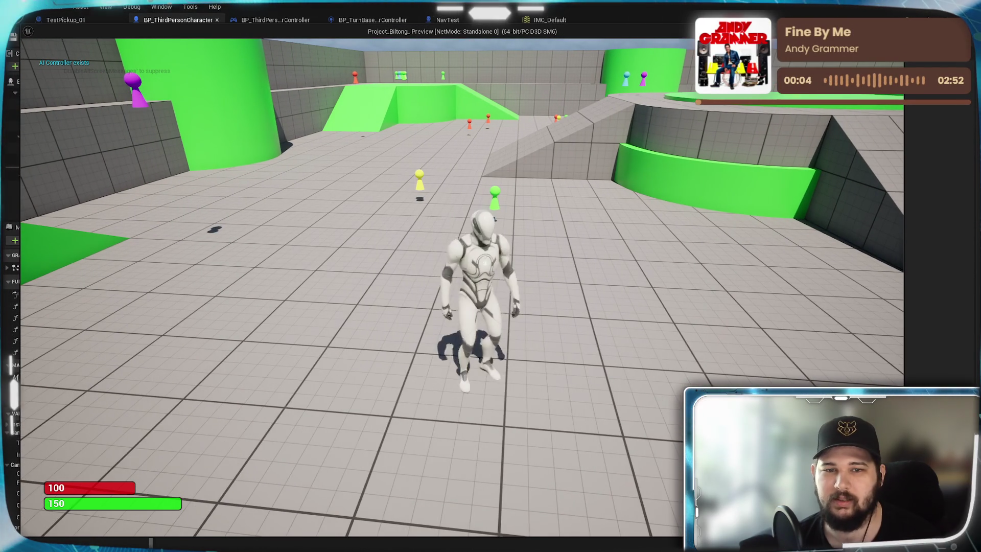
{"action": "key", "text": "d"}
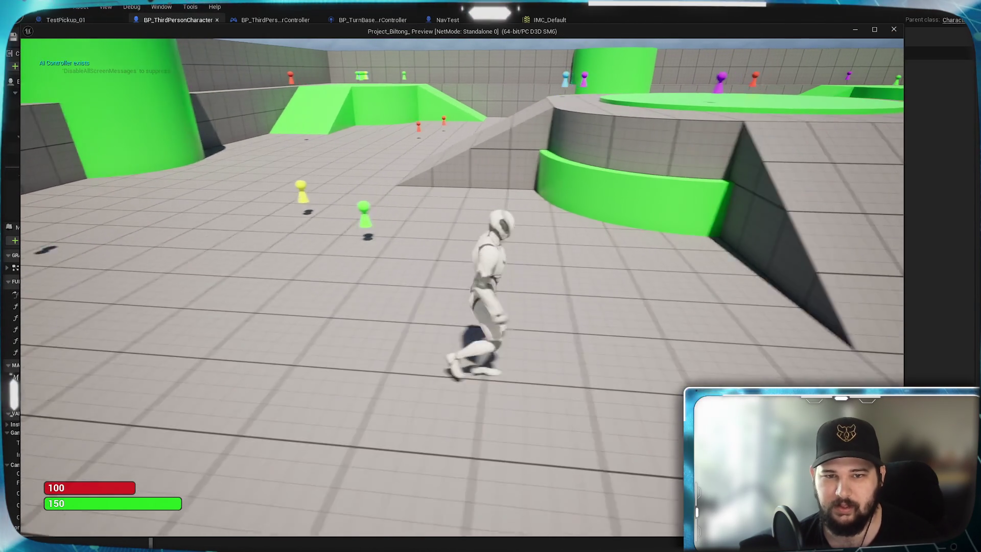
{"action": "key", "text": "w"}
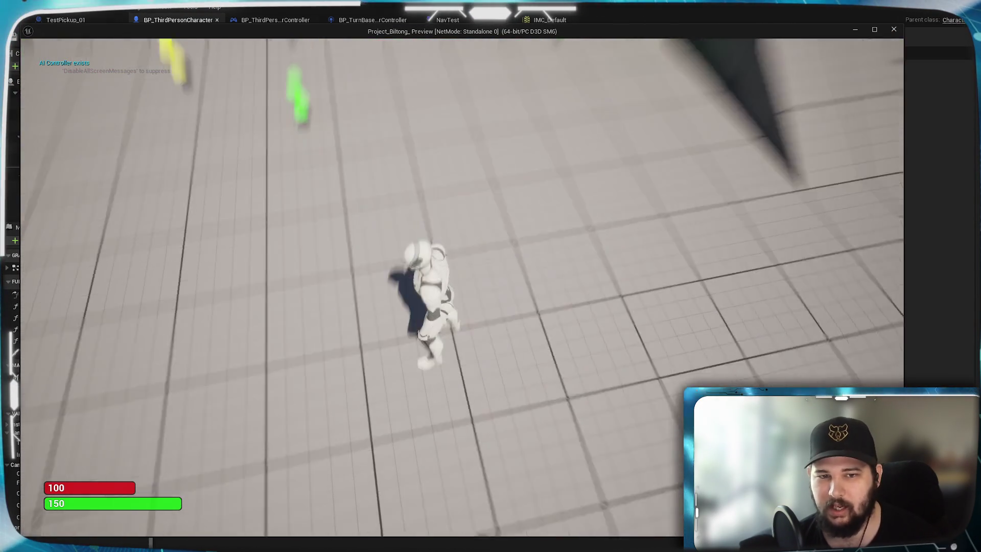
Step: Dismiss the Windows Start menu, run left, and switch to the overhead arena view
{"action": "key", "text": "super"}
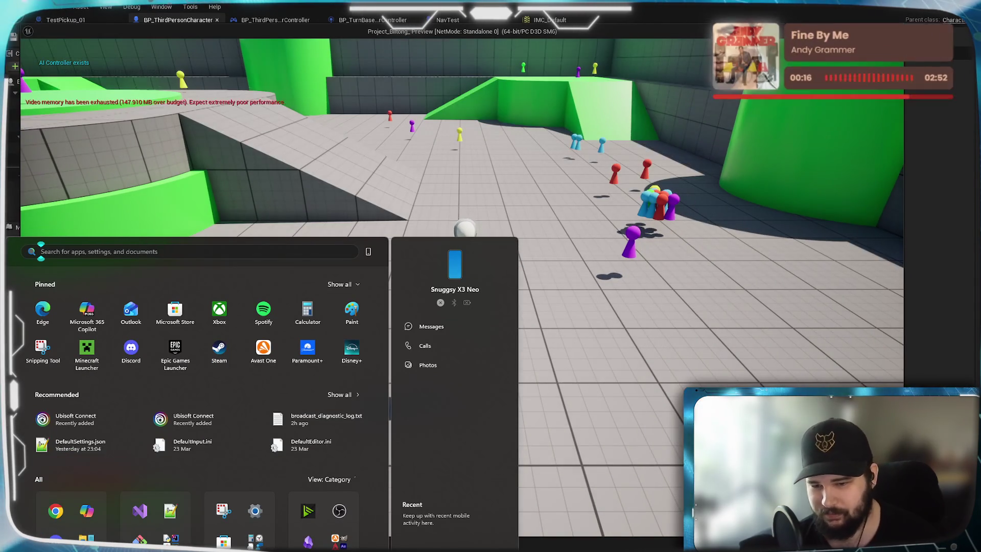
{"action": "key", "text": "super"}
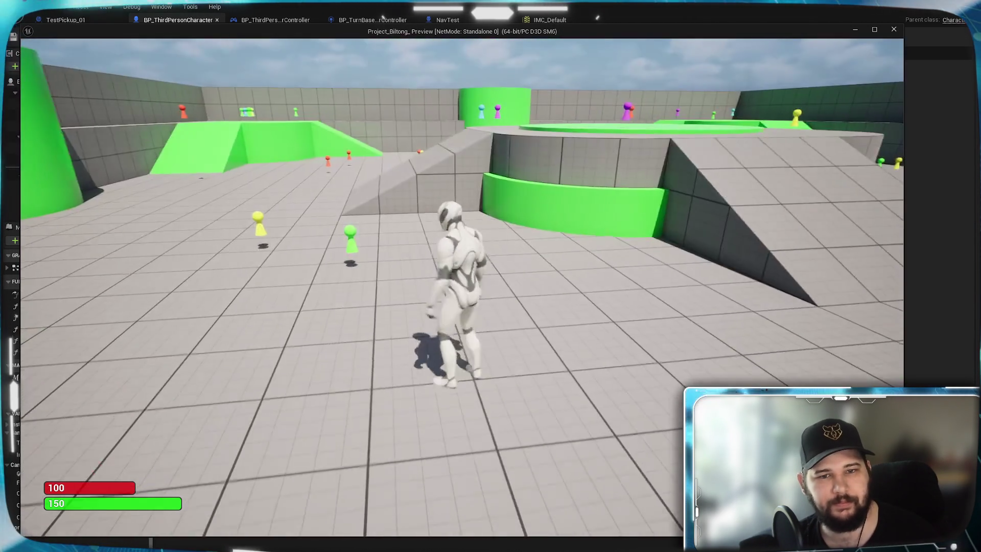
{"action": "key", "text": "a"}
{"action": "key", "text": "w"}
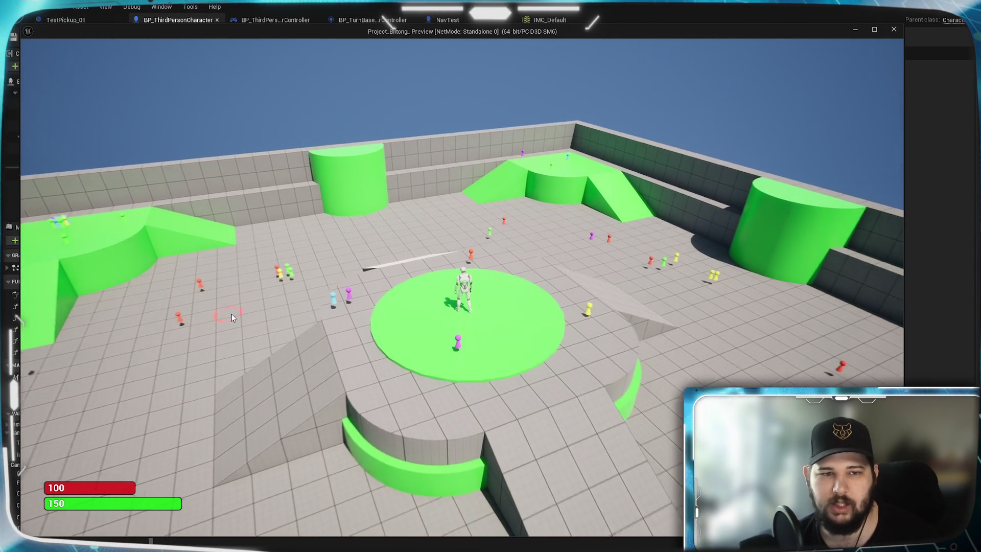
Step: Click-move the character to the pickups, collect them with E, and check the inventory
{"action": "left_click", "coordinate": [293, 307]}
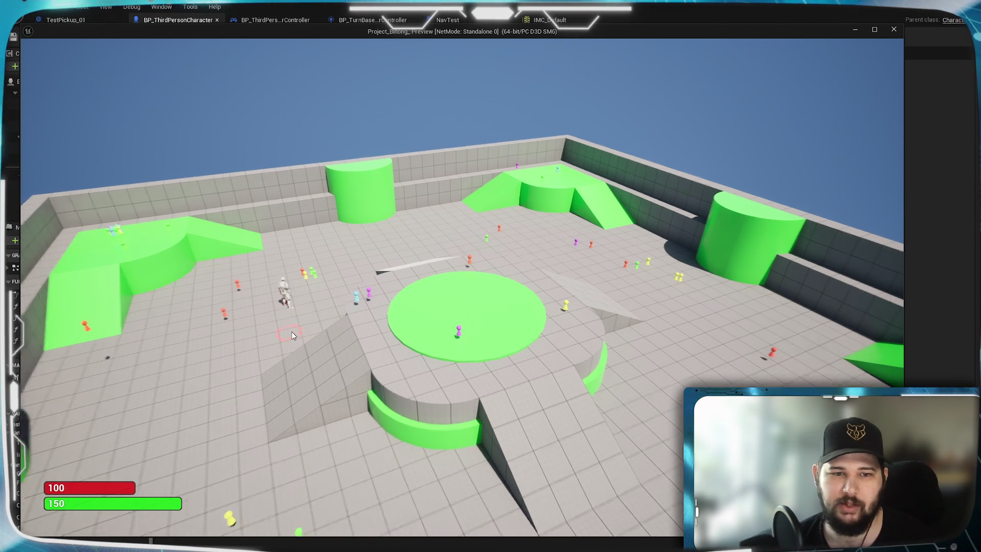
{"action": "scroll", "coordinate": [304, 337], "scroll_direction": "up", "scroll_amount": 5}
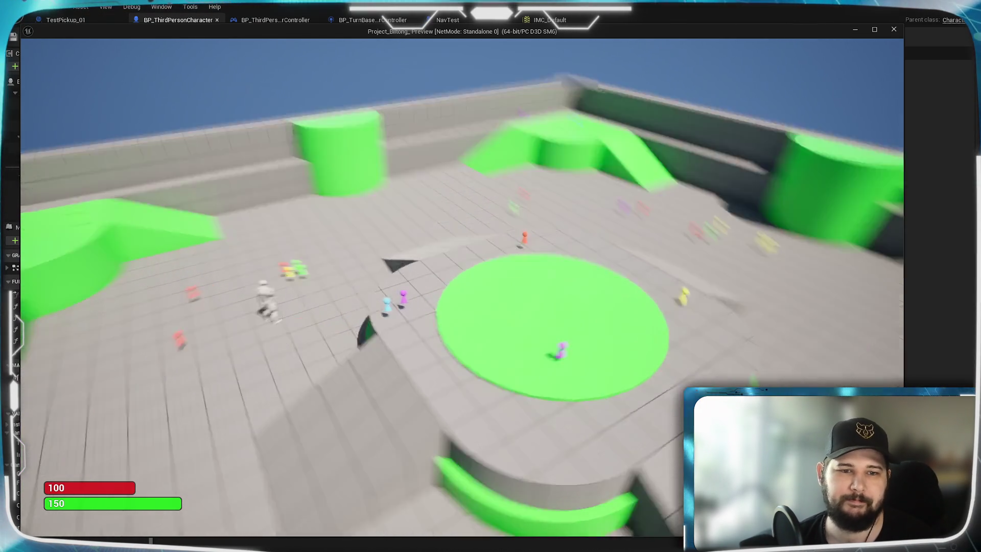
{"action": "scroll", "coordinate": [293, 331], "scroll_direction": "down", "scroll_amount": 5}
{"action": "scroll", "coordinate": [292, 331], "scroll_direction": "up", "scroll_amount": 5}
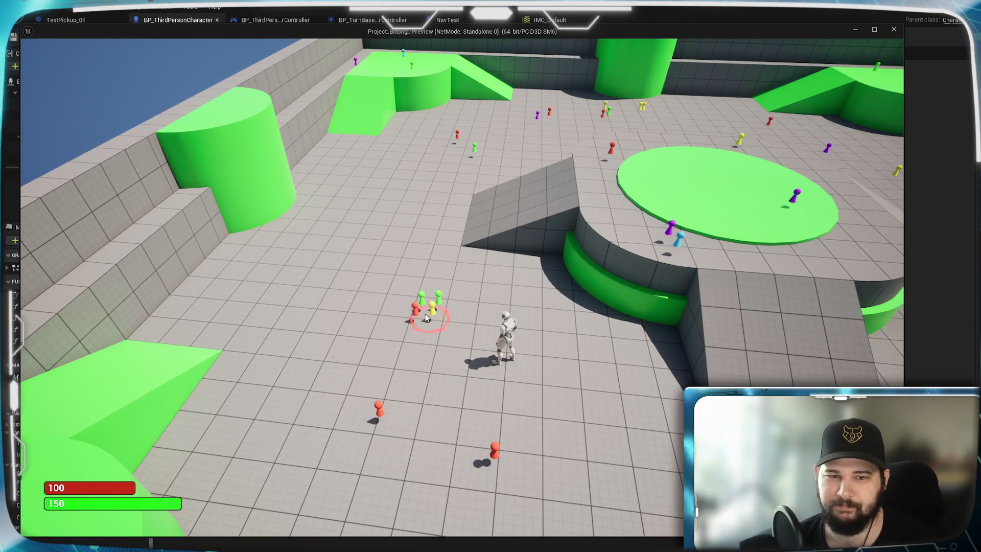
{"action": "left_click", "coordinate": [428, 317]}
{"action": "key", "text": "e"}
{"action": "left_click", "coordinate": [338, 274]}
{"action": "key", "text": "i"}
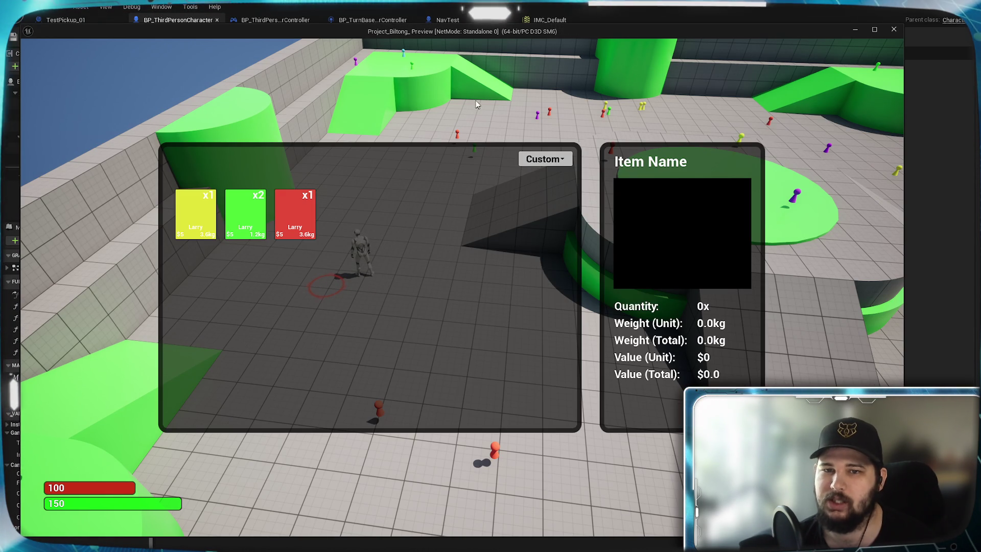
{"action": "key", "text": "i"}
Step: Send the character toward the lower red pawn, adjusting the move target around it
{"action": "left_click", "coordinate": [385, 440]}
{"action": "left_click", "coordinate": [513, 469]}
{"action": "left_click", "coordinate": [496, 453]}
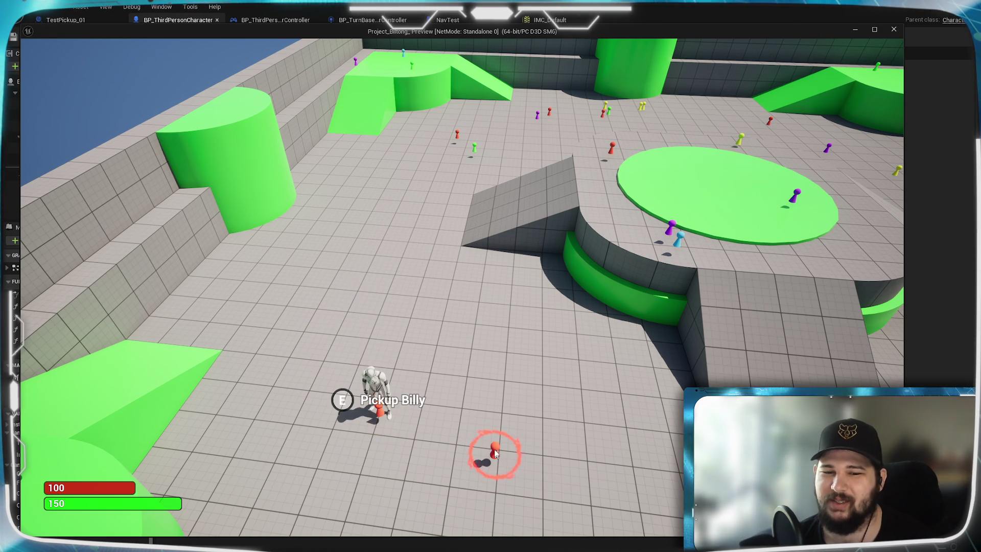
{"action": "left_click", "coordinate": [494, 455]}
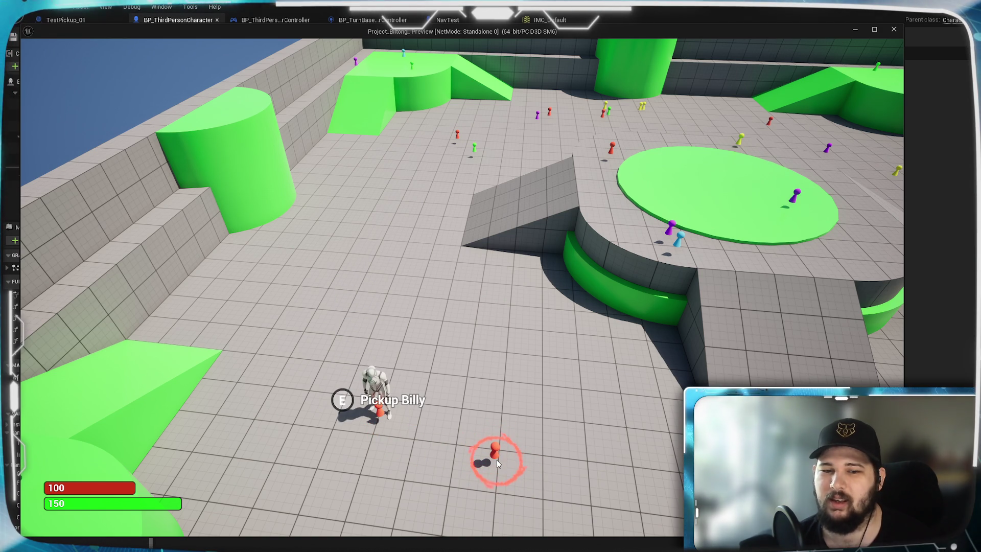
{"action": "left_click", "coordinate": [419, 434]}
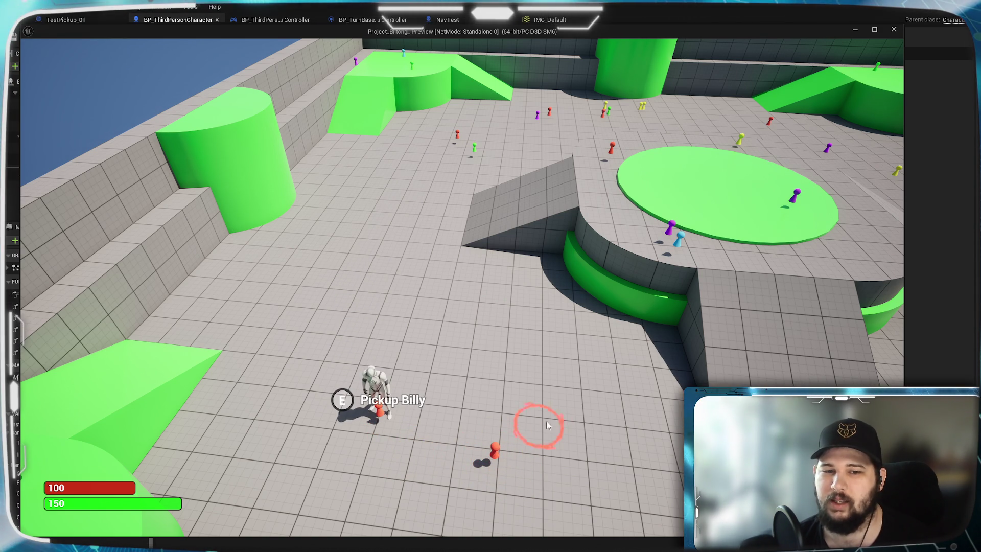
Step: Test more move targets beside the red pawn, check the inventory, then quit with Escape
{"action": "left_click", "coordinate": [477, 350]}
{"action": "left_click", "coordinate": [417, 249]}
{"action": "left_click", "coordinate": [440, 355]}
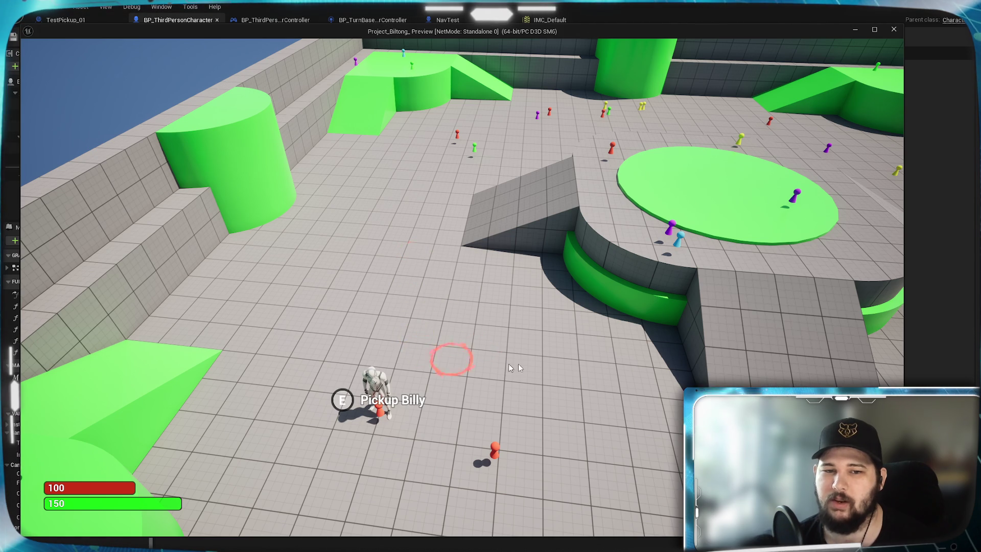
{"action": "left_click", "coordinate": [540, 367]}
{"action": "left_click", "coordinate": [465, 369]}
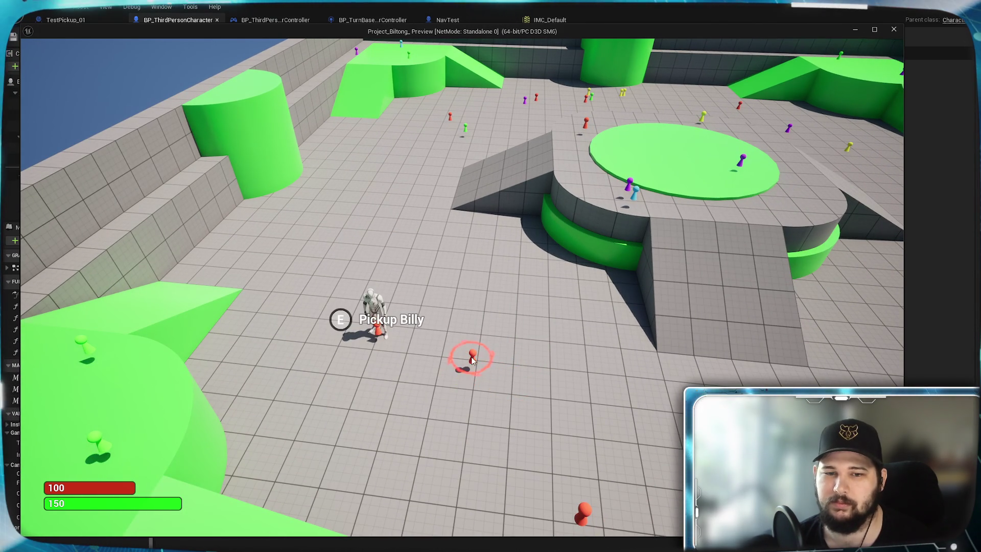
{"action": "key", "text": "i"}
{"action": "key", "text": "i"}
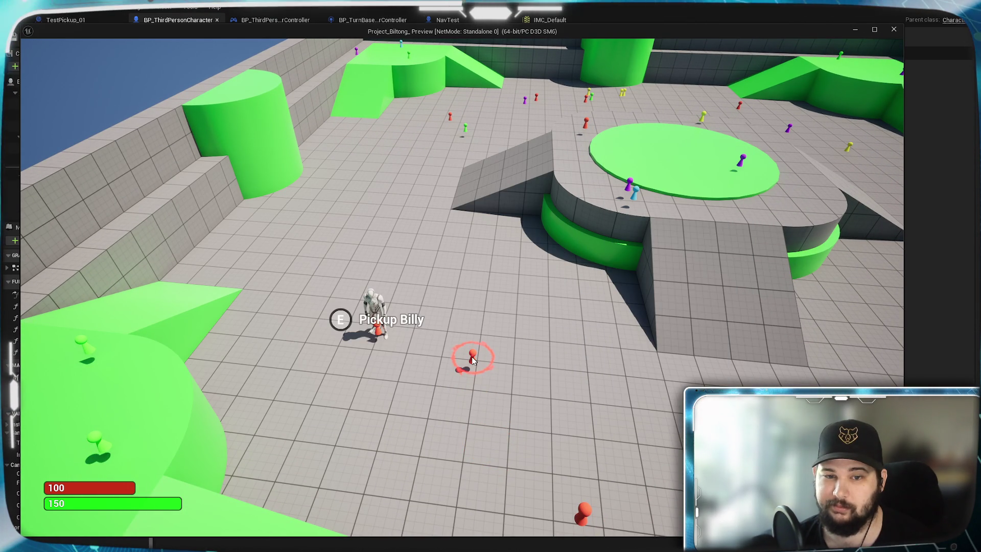
{"action": "left_click", "coordinate": [541, 396]}
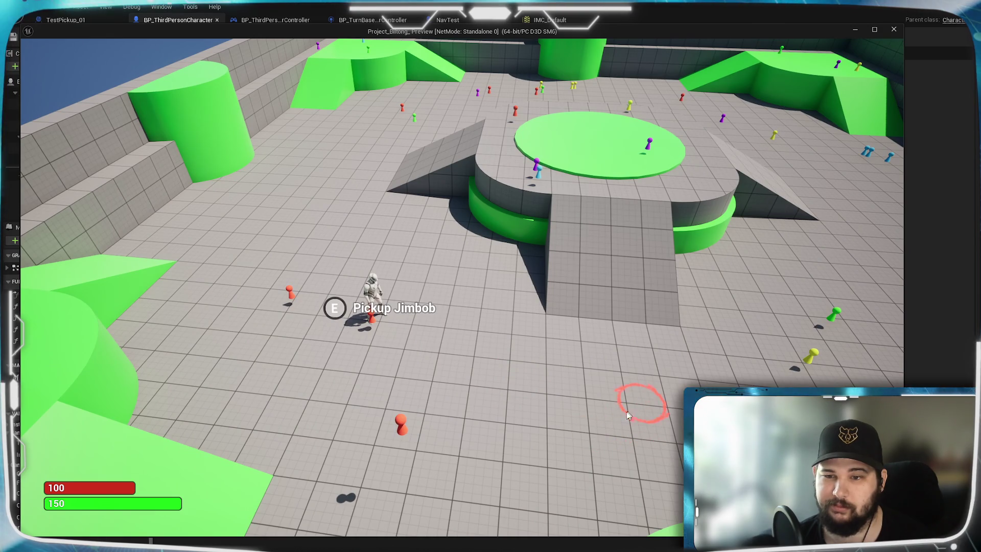
{"action": "key", "text": "Escape"}
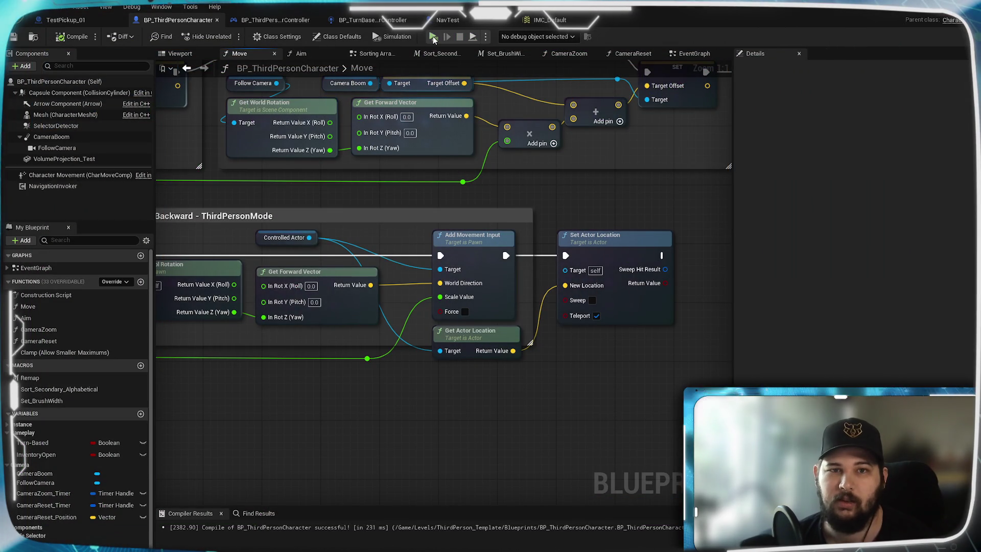
{"action": "left_click", "coordinate": [432, 37]}
{"action": "left_click", "coordinate": [286, 259]}
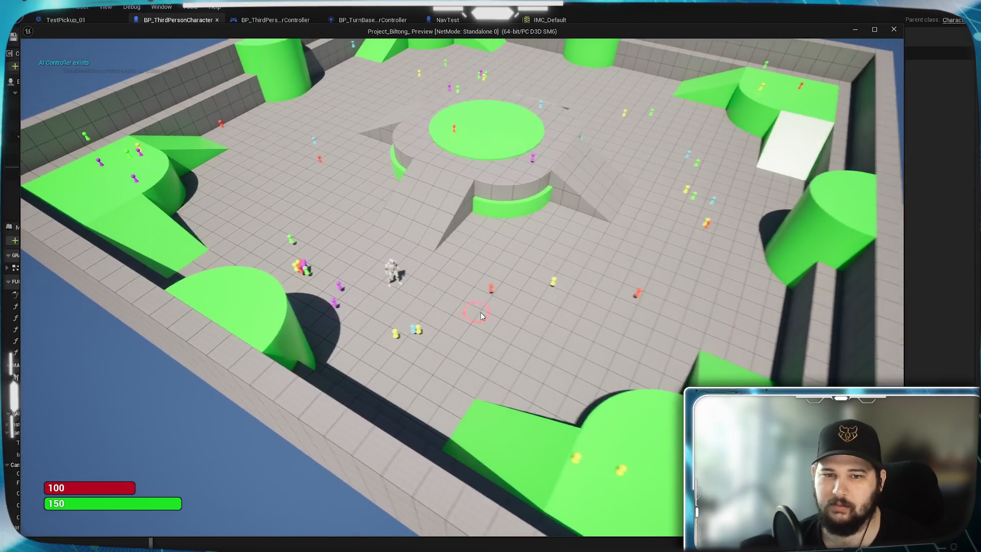
{"action": "scroll", "coordinate": [483, 313], "scroll_direction": "up", "scroll_amount": 5}
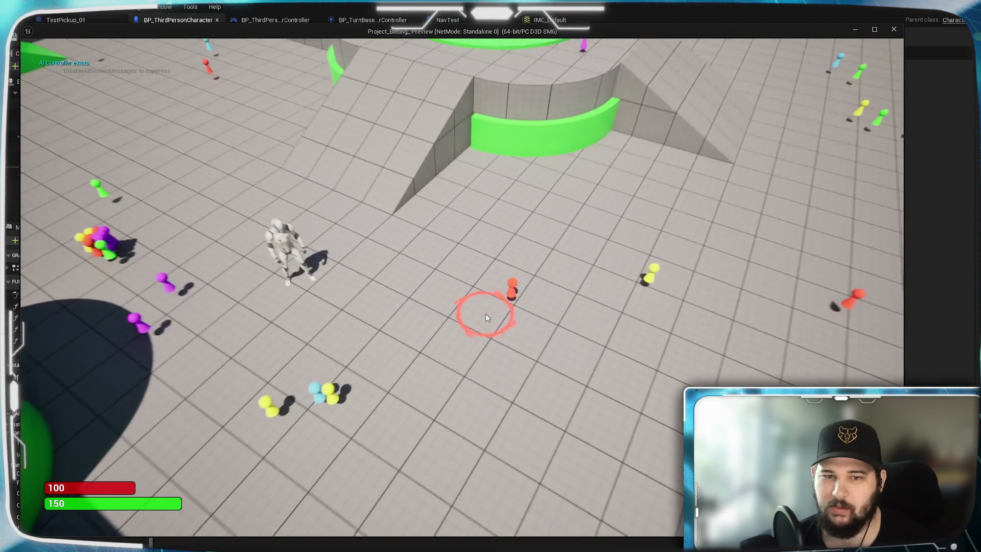
{"action": "scroll", "coordinate": [527, 333], "scroll_direction": "down", "scroll_amount": 3}
{"action": "scroll", "coordinate": [492, 314], "scroll_direction": "up", "scroll_amount": 4}
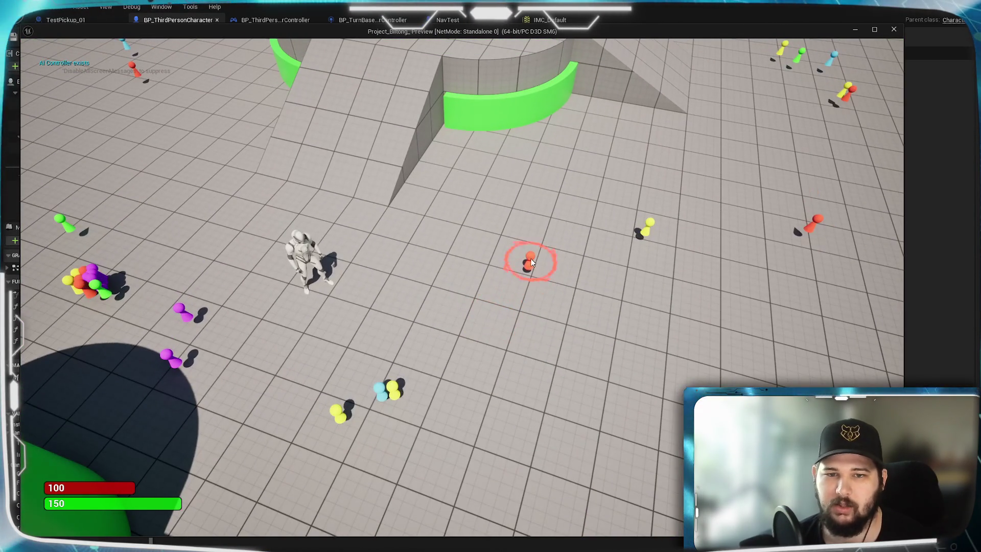
{"action": "left_click", "coordinate": [531, 262]}
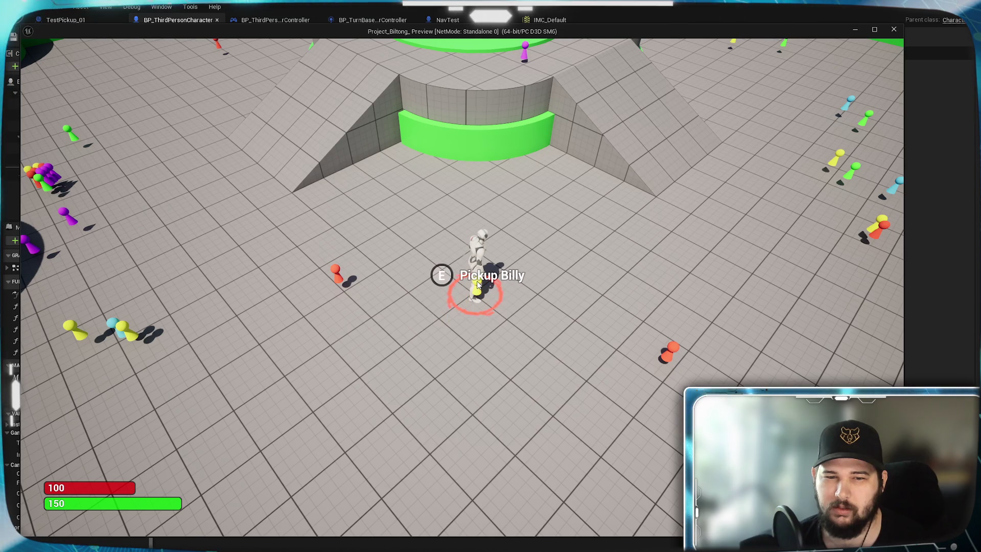
{"action": "left_click", "coordinate": [341, 272]}
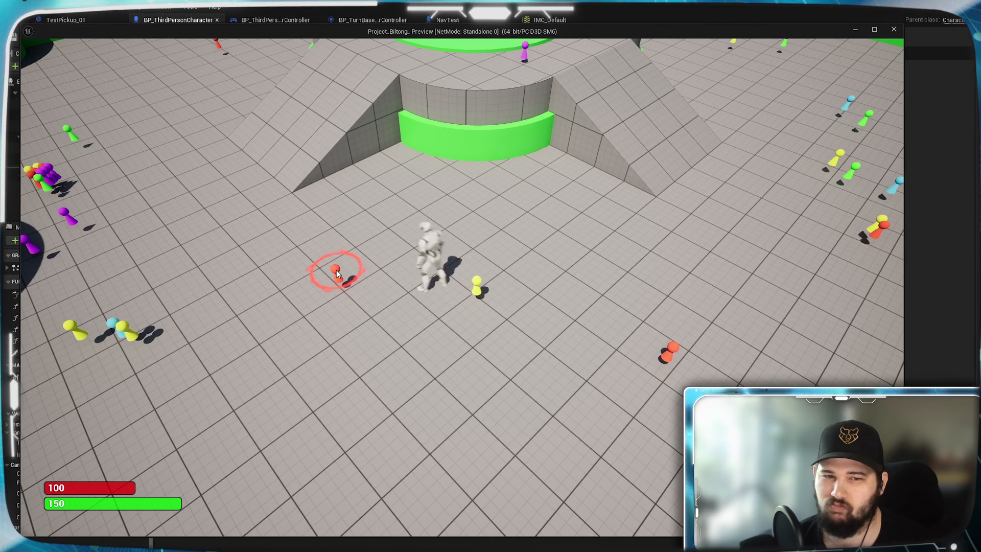
{"action": "left_click", "coordinate": [478, 285]}
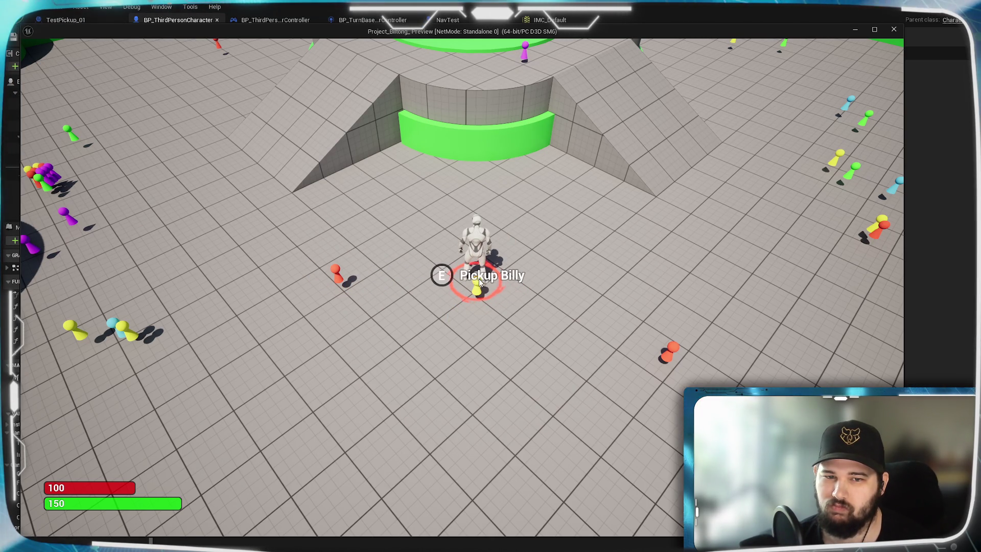
{"action": "left_click", "coordinate": [669, 353]}
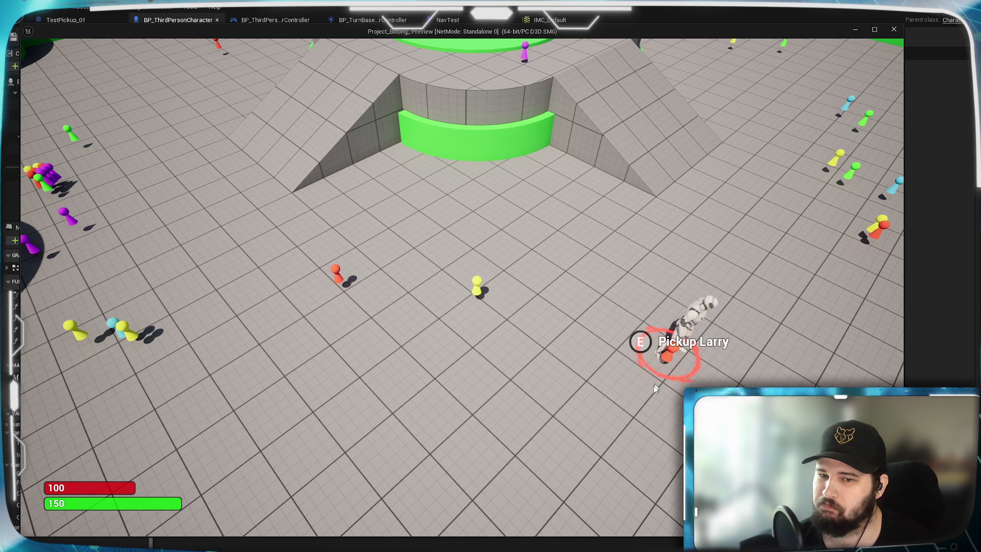
{"action": "left_click", "coordinate": [449, 397]}
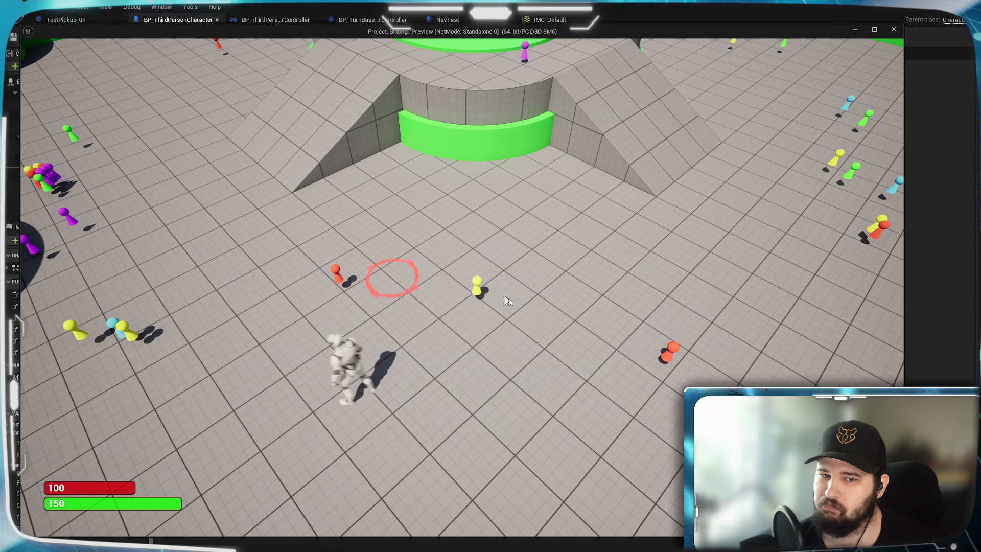
{"action": "left_click", "coordinate": [478, 290]}
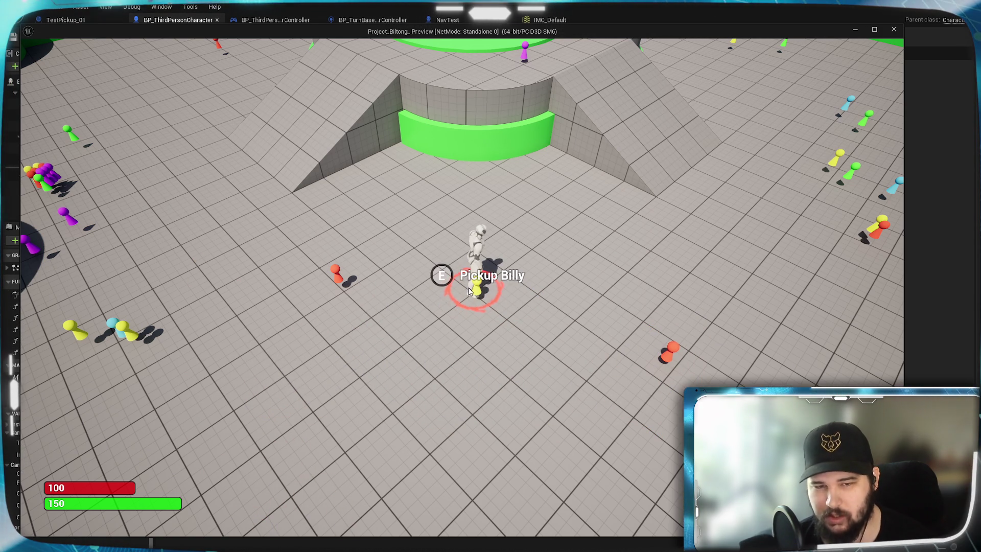
{"action": "left_click", "coordinate": [407, 379]}
{"action": "key", "text": "Escape"}
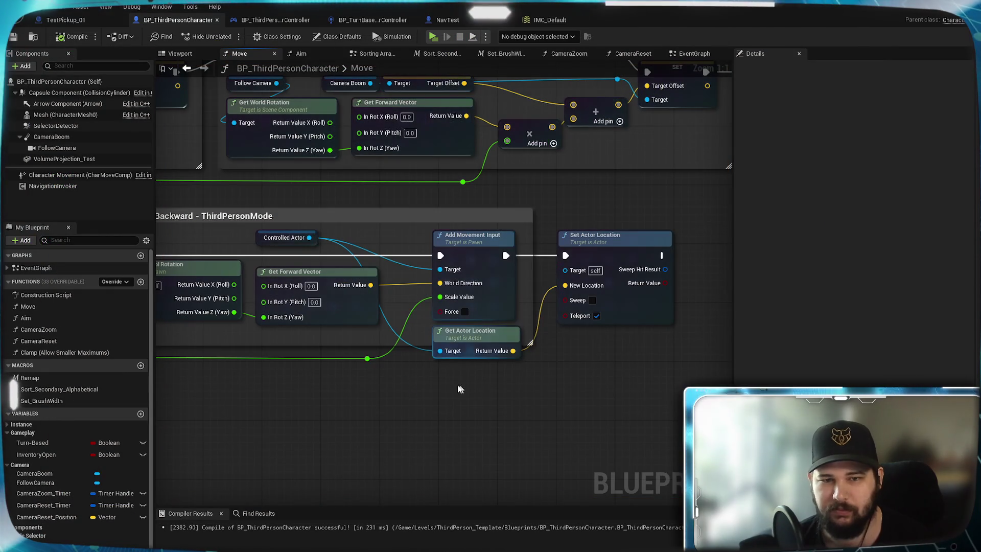
Step: Switch to the EventGraph and pan down to the Pick Up Item - Add to Inventory and Interact boxes
{"action": "scroll", "coordinate": [426, 382], "scroll_direction": "down", "scroll_amount": 8}
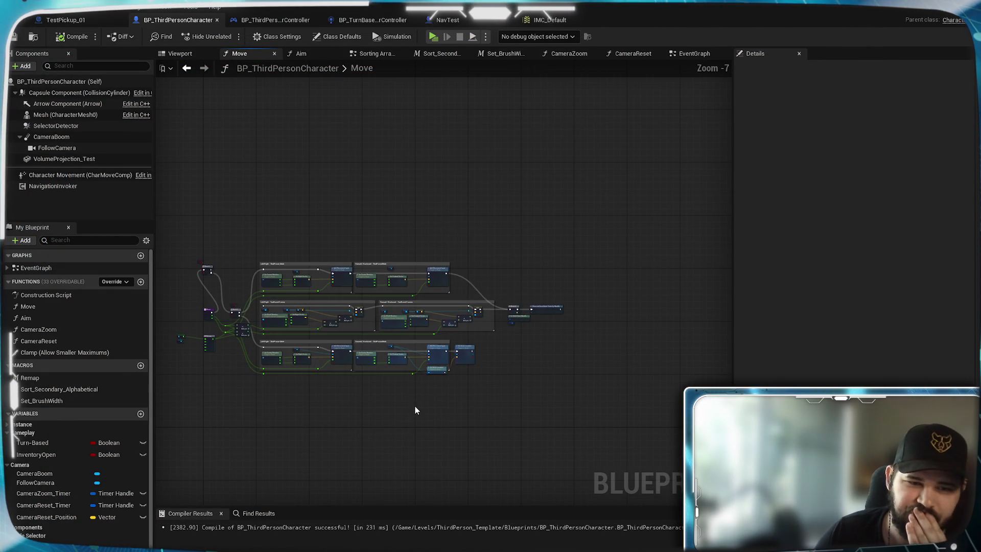
{"action": "scroll", "coordinate": [481, 394], "scroll_direction": "up", "scroll_amount": 3}
{"action": "scroll", "coordinate": [488, 387], "scroll_direction": "up", "scroll_amount": 2}
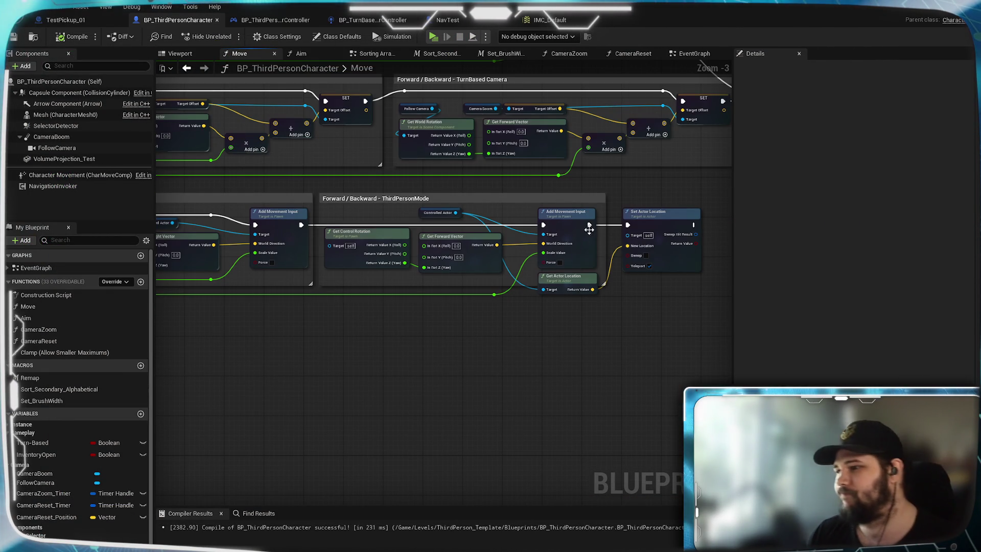
{"action": "left_click", "coordinate": [693, 53]}
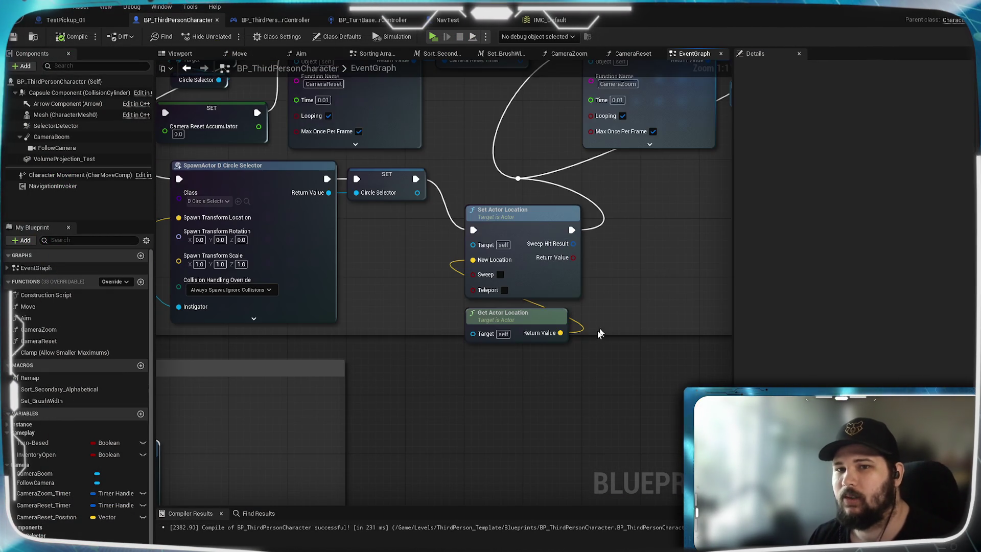
{"action": "scroll", "coordinate": [466, 422], "scroll_direction": "down", "scroll_amount": 4}
{"action": "mouse_move", "coordinate": [466, 422]}
{"action": "left_mouse_down"}
{"action": "mouse_move", "coordinate": [603, 234]}
{"action": "mouse_move", "coordinate": [478, 388]}
{"action": "mouse_move", "coordinate": [422, 291]}
{"action": "mouse_move", "coordinate": [422, 222]}
{"action": "left_mouse_up"}
{"action": "left_click_drag", "start_coordinate": [490, 438], "coordinate": [489, 218]}
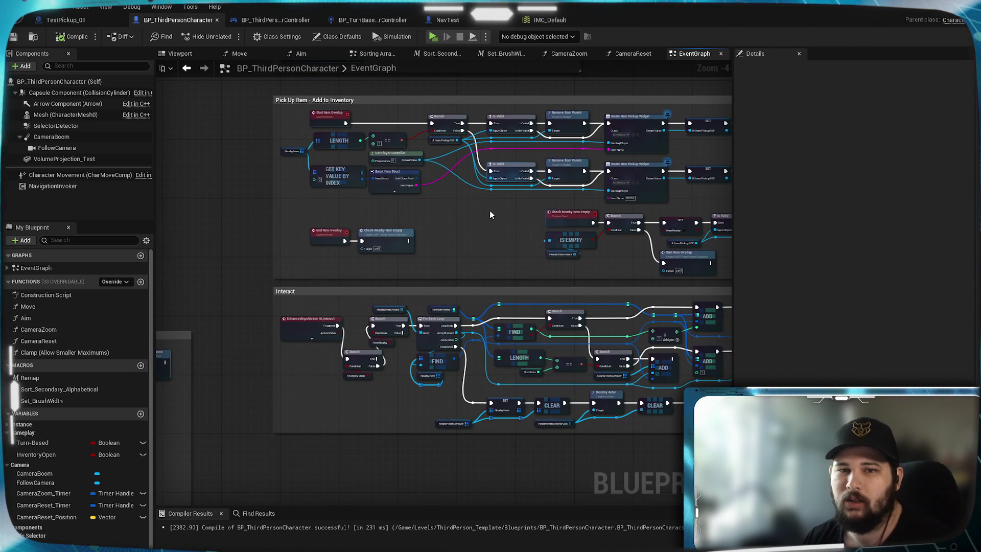
{"action": "mouse_move", "coordinate": [489, 215]}
{"action": "left_mouse_down"}
{"action": "mouse_move", "coordinate": [276, 353]}
{"action": "mouse_move", "coordinate": [642, 256]}
{"action": "mouse_move", "coordinate": [434, 237]}
{"action": "left_mouse_up"}
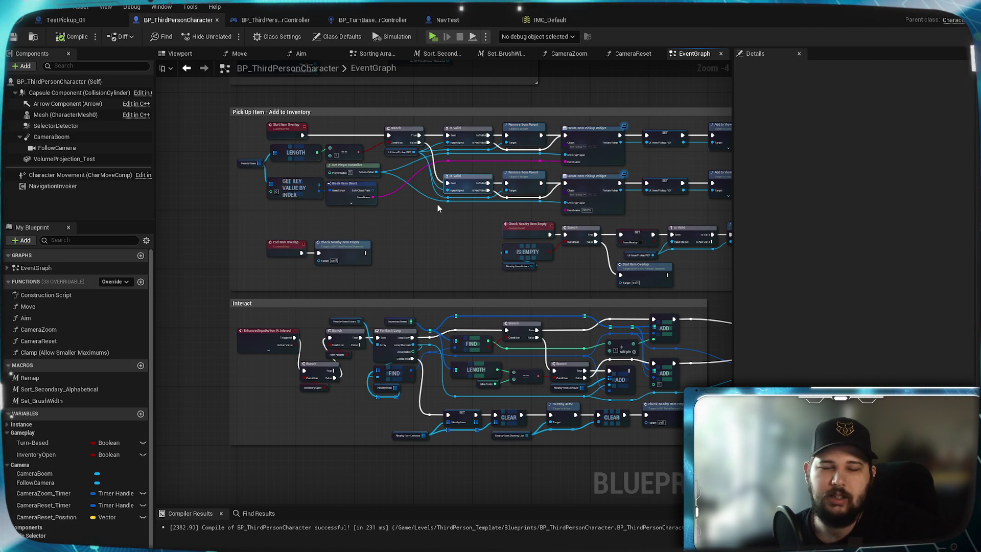
{"action": "scroll", "coordinate": [437, 203], "scroll_direction": "up", "scroll_amount": 1}
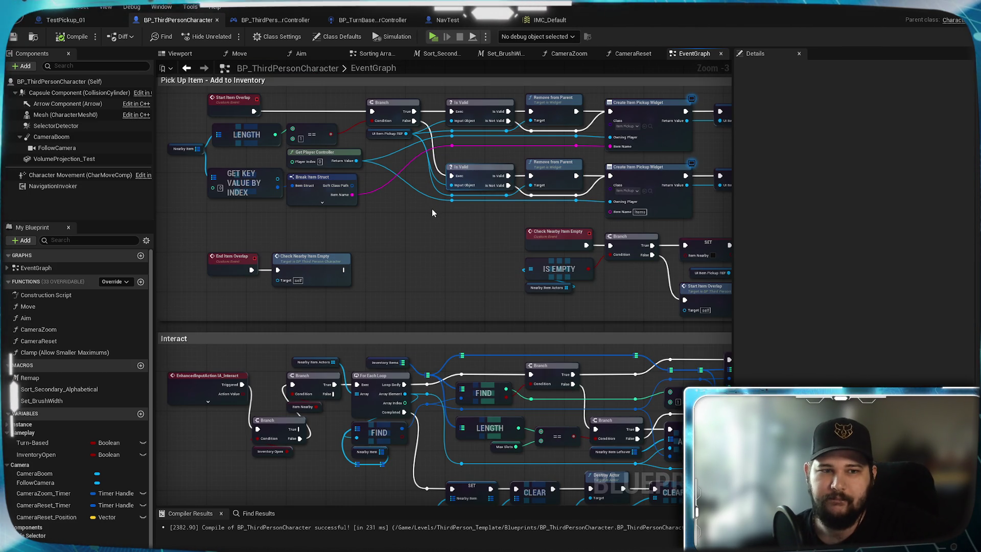
{"action": "mouse_move", "coordinate": [397, 216]}
{"action": "left_mouse_down"}
{"action": "mouse_move", "coordinate": [502, 301]}
{"action": "mouse_move", "coordinate": [416, 241]}
{"action": "left_mouse_up"}
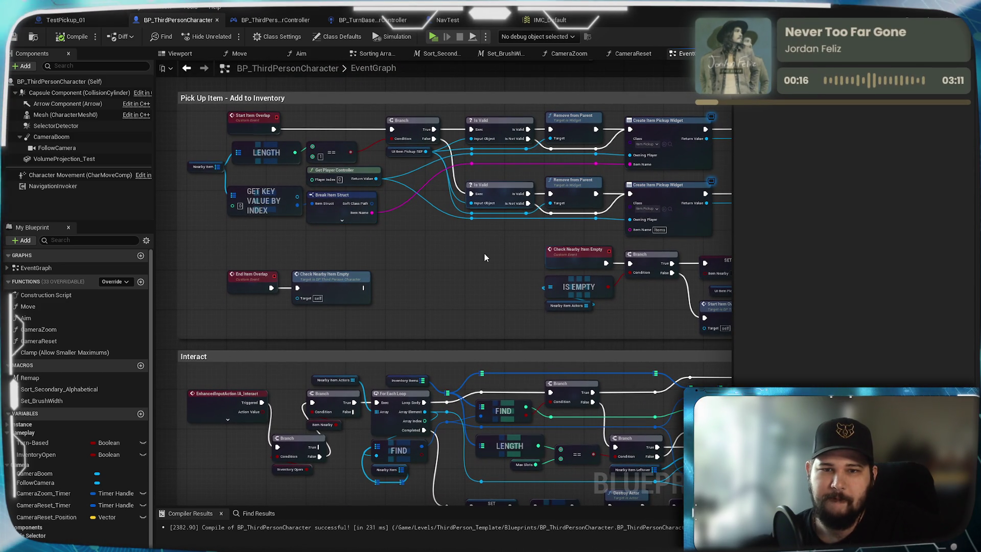
{"action": "mouse_move", "coordinate": [483, 251]}
{"action": "left_mouse_down"}
{"action": "mouse_move", "coordinate": [394, 247]}
{"action": "mouse_move", "coordinate": [159, 280]}
{"action": "mouse_move", "coordinate": [554, 261]}
{"action": "mouse_move", "coordinate": [537, 254]}
{"action": "mouse_move", "coordinate": [473, 125]}
{"action": "left_mouse_up"}
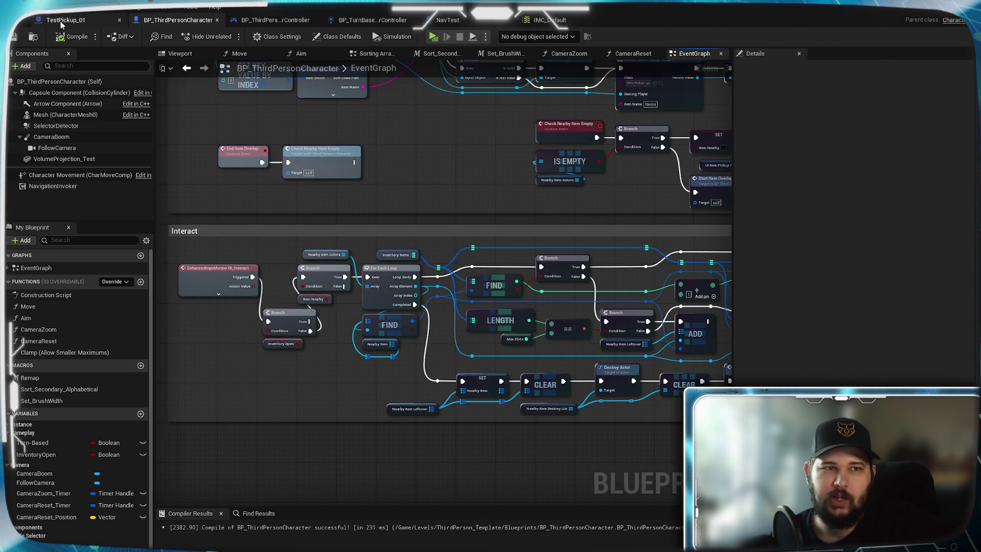
{"action": "left_click", "coordinate": [61, 21]}
{"action": "mouse_move", "coordinate": [477, 196]}
{"action": "left_mouse_down"}
{"action": "mouse_move", "coordinate": [271, 212]}
{"action": "mouse_move", "coordinate": [344, 210]}
{"action": "mouse_move", "coordinate": [276, 328]}
{"action": "mouse_move", "coordinate": [306, 477]}
{"action": "mouse_move", "coordinate": [366, 511]}
{"action": "mouse_move", "coordinate": [357, 501]}
{"action": "mouse_move", "coordinate": [312, 500]}
{"action": "left_mouse_up"}
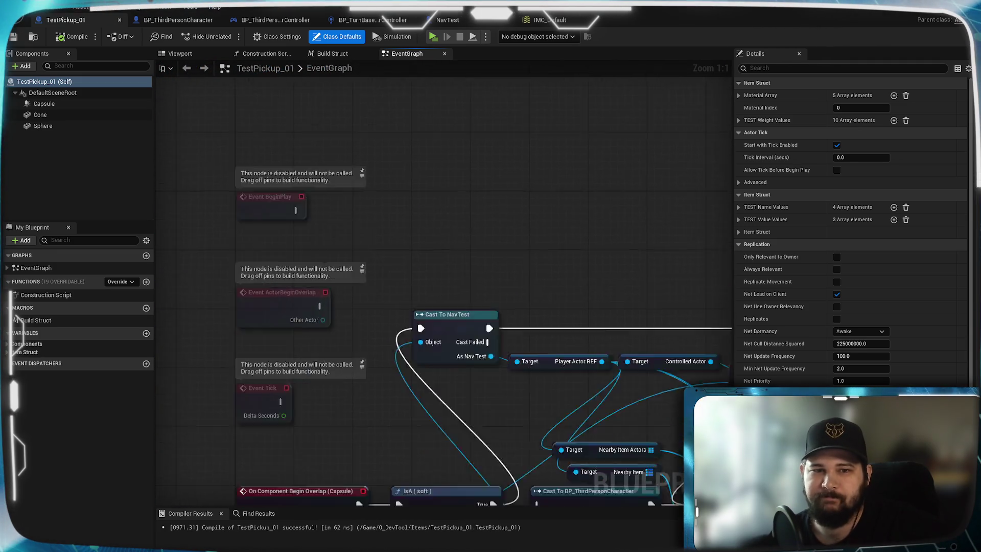
{"action": "left_click_drag", "start_coordinate": [312, 306], "coordinate": [327, 491]}
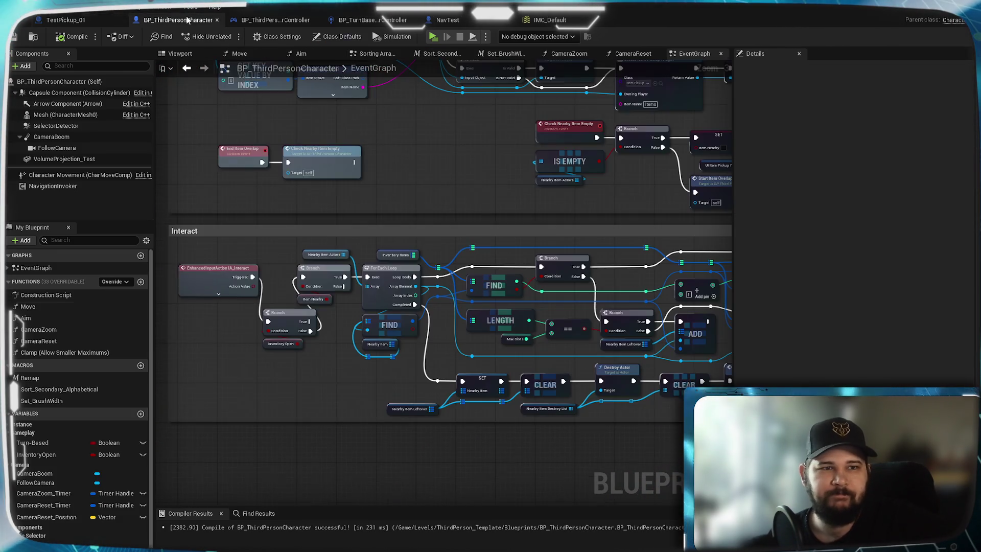
{"action": "left_click", "coordinate": [178, 20]}
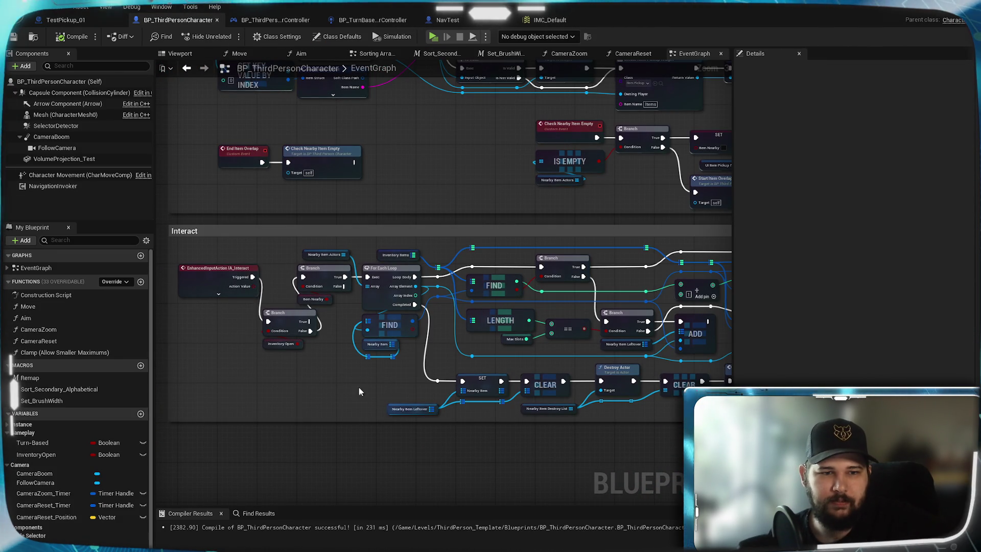
{"action": "scroll", "coordinate": [278, 371], "scroll_direction": "up", "scroll_amount": 1}
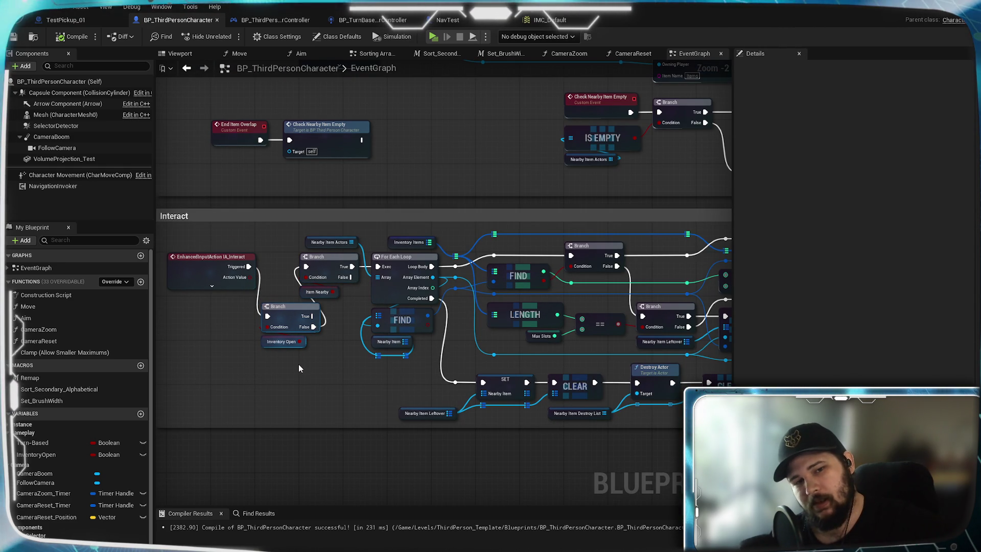
{"action": "left_click_drag", "start_coordinate": [298, 364], "coordinate": [0, 358]}
{"action": "mouse_move", "coordinate": [205, 153]}
{"action": "left_mouse_down"}
{"action": "mouse_move", "coordinate": [306, 179]}
{"action": "mouse_move", "coordinate": [353, 284]}
{"action": "mouse_move", "coordinate": [355, 275]}
{"action": "mouse_move", "coordinate": [486, 354]}
{"action": "mouse_move", "coordinate": [357, 380]}
{"action": "mouse_move", "coordinate": [353, 390]}
{"action": "mouse_move", "coordinate": [324, 351]}
{"action": "mouse_move", "coordinate": [221, 324]}
{"action": "mouse_move", "coordinate": [114, 375]}
{"action": "mouse_move", "coordinate": [409, 375]}
{"action": "mouse_move", "coordinate": [462, 385]}
{"action": "left_mouse_up"}
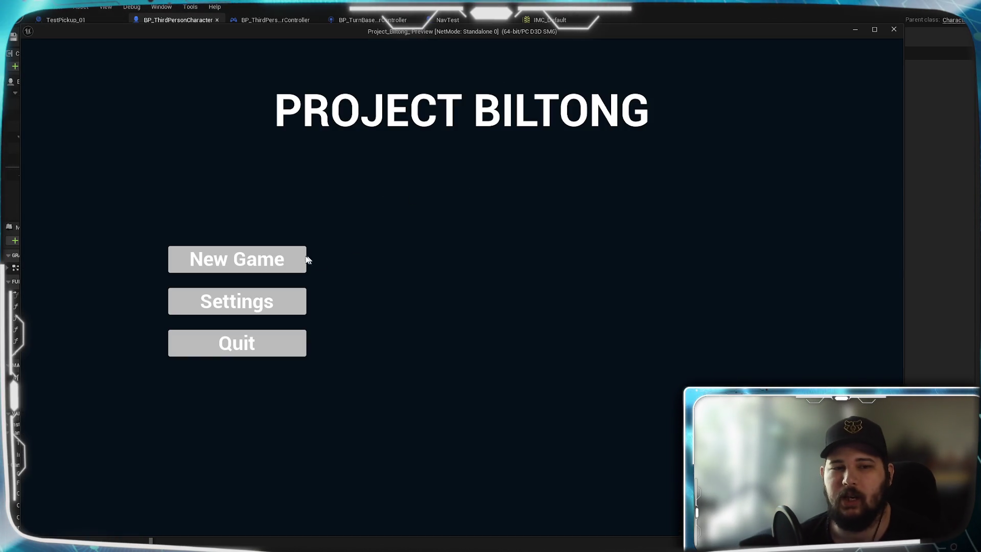
{"action": "left_click", "coordinate": [305, 259]}
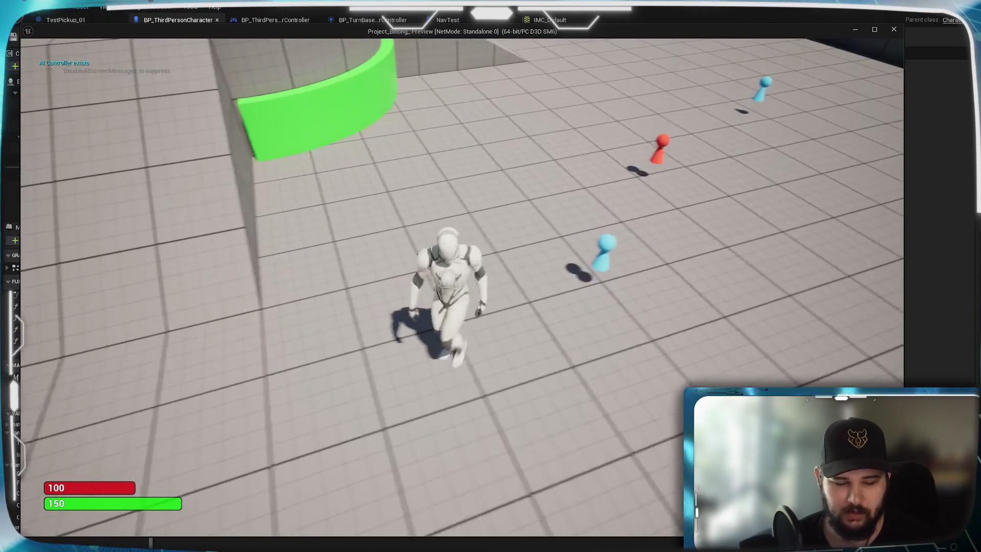
Step: Steer the character across the arena floor by clicking a series of move targets
{"action": "left_click", "coordinate": [338, 363]}
{"action": "scroll", "coordinate": [338, 366], "scroll_direction": "down", "scroll_amount": 5}
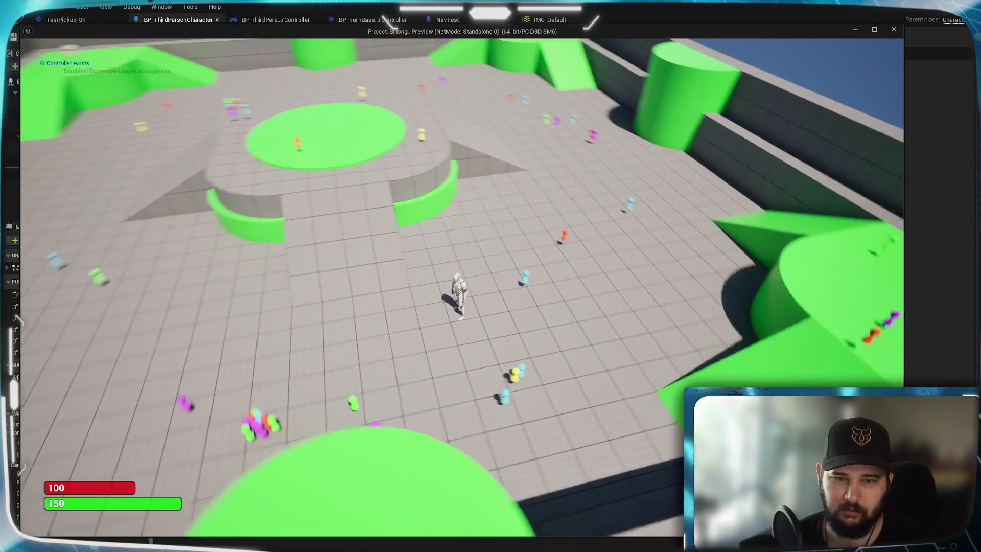
{"action": "left_click", "coordinate": [436, 342]}
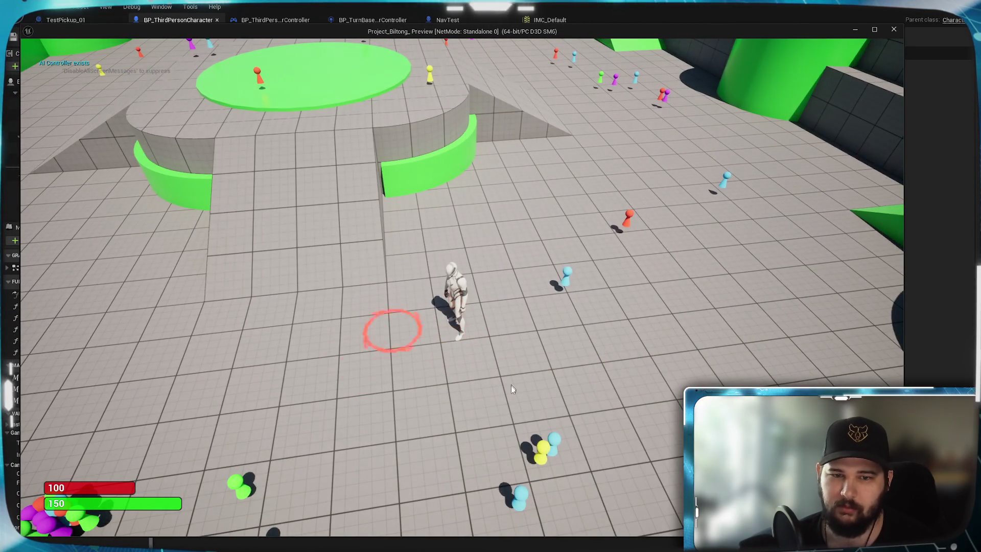
{"action": "left_click", "coordinate": [509, 389]}
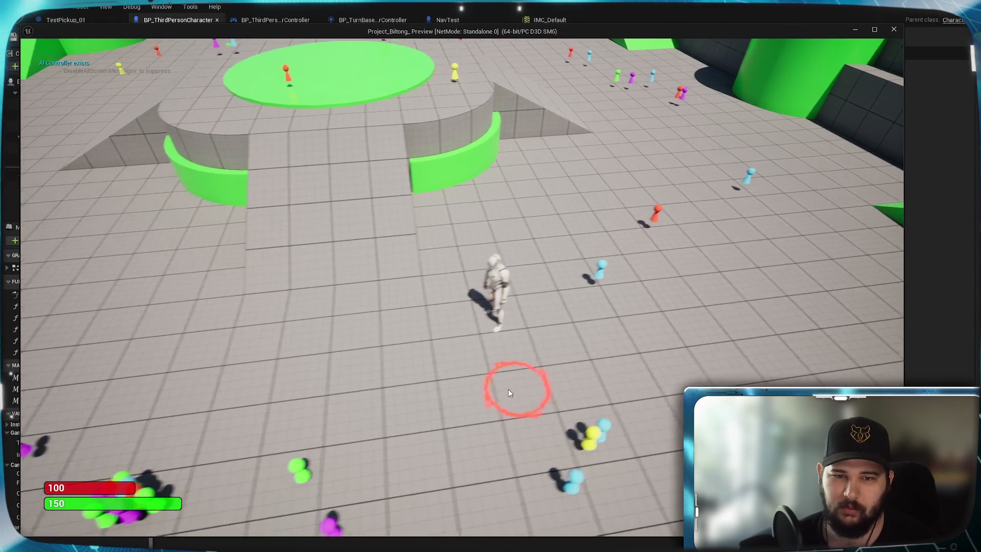
{"action": "left_click", "coordinate": [330, 308]}
{"action": "left_click", "coordinate": [390, 317]}
{"action": "left_click", "coordinate": [449, 349]}
{"action": "left_click", "coordinate": [467, 332]}
Step: Toggle the inventory panel, keep redirecting the character, then end play with Escape
{"action": "key", "text": "i"}
{"action": "key", "text": "i"}
{"action": "left_click", "coordinate": [481, 289]}
{"action": "left_click", "coordinate": [539, 315]}
{"action": "left_click", "coordinate": [511, 334]}
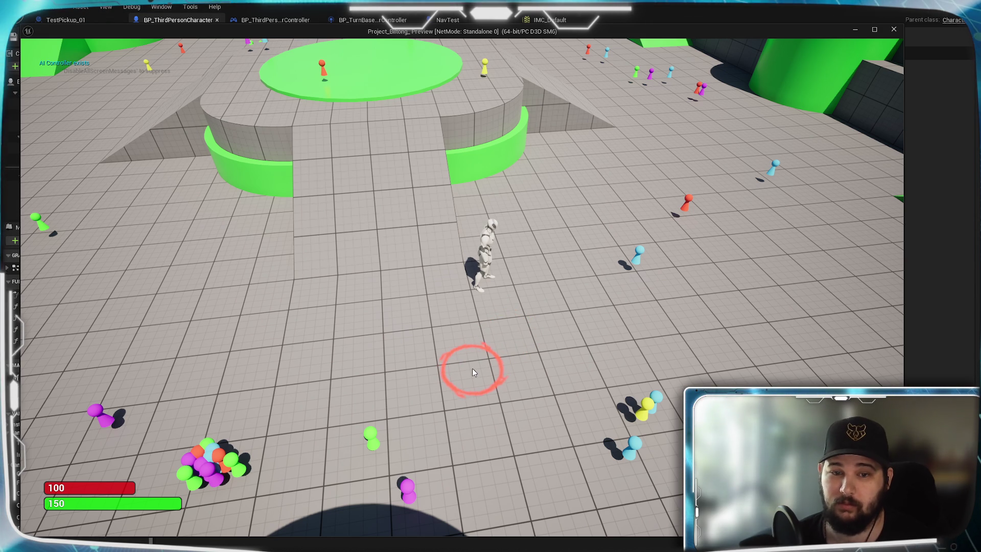
{"action": "left_click", "coordinate": [621, 337]}
{"action": "left_click", "coordinate": [524, 361]}
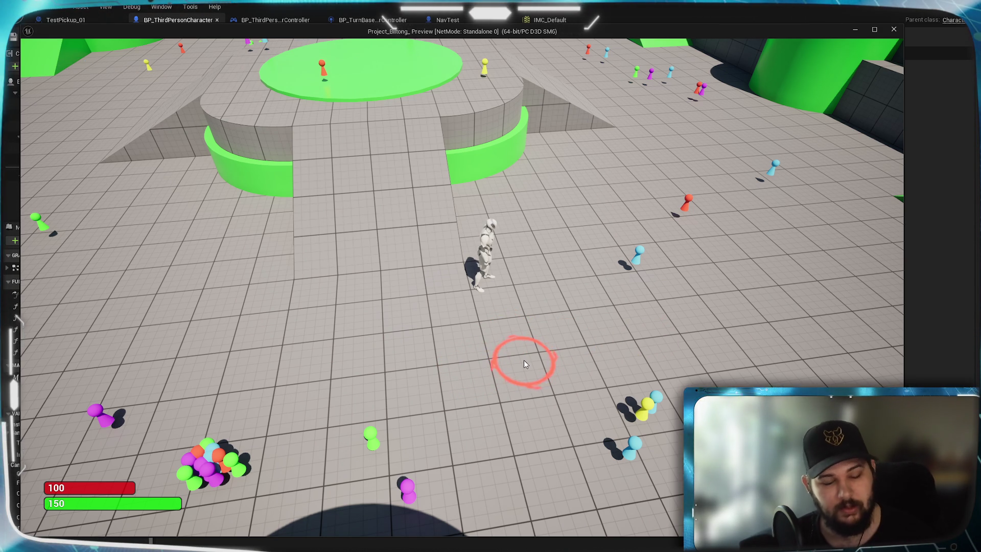
{"action": "key", "text": "Escape"}
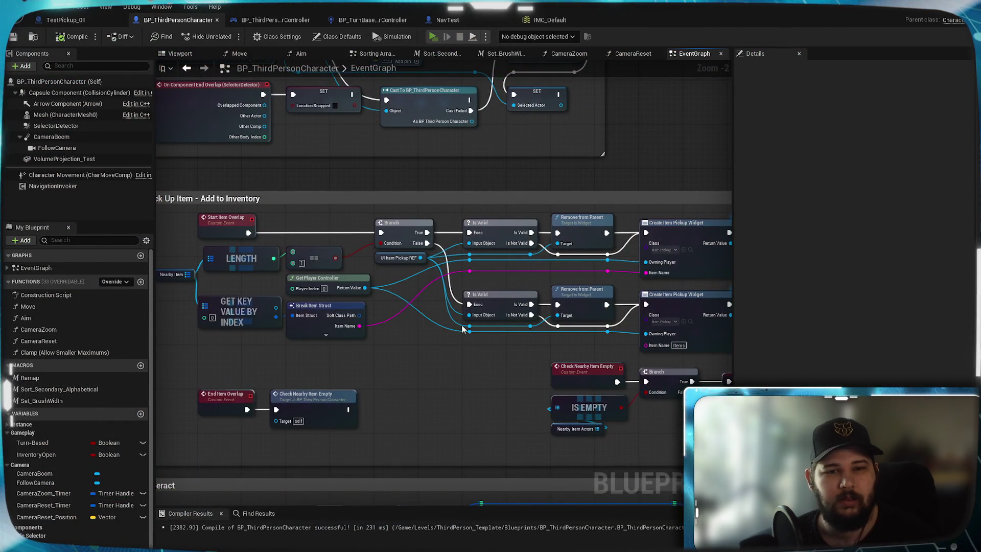
Step: Launch a standalone game with Alt+P, start New Game, and click-move the character left
{"action": "key", "text": "alt+p"}
{"action": "left_click", "coordinate": [236, 258]}
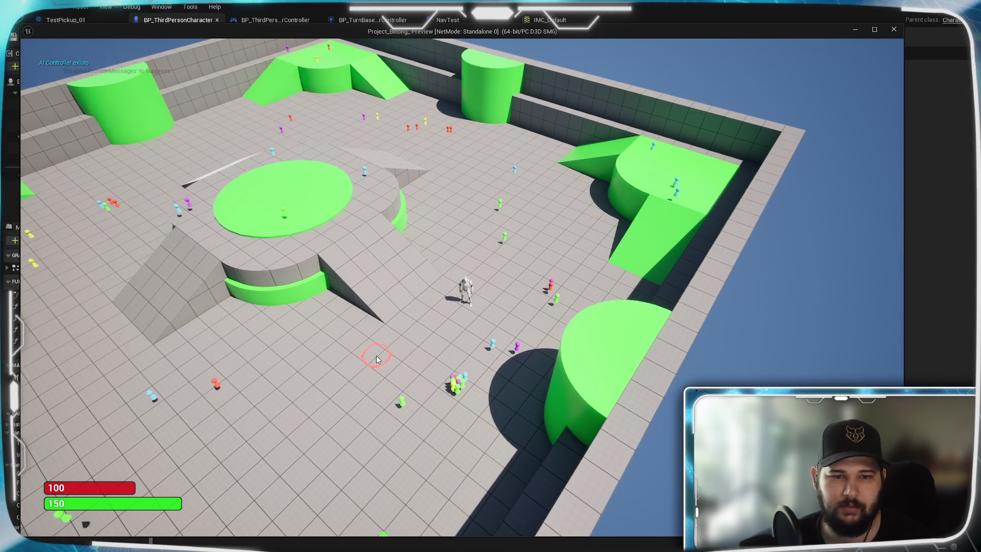
{"action": "left_click", "coordinate": [373, 351]}
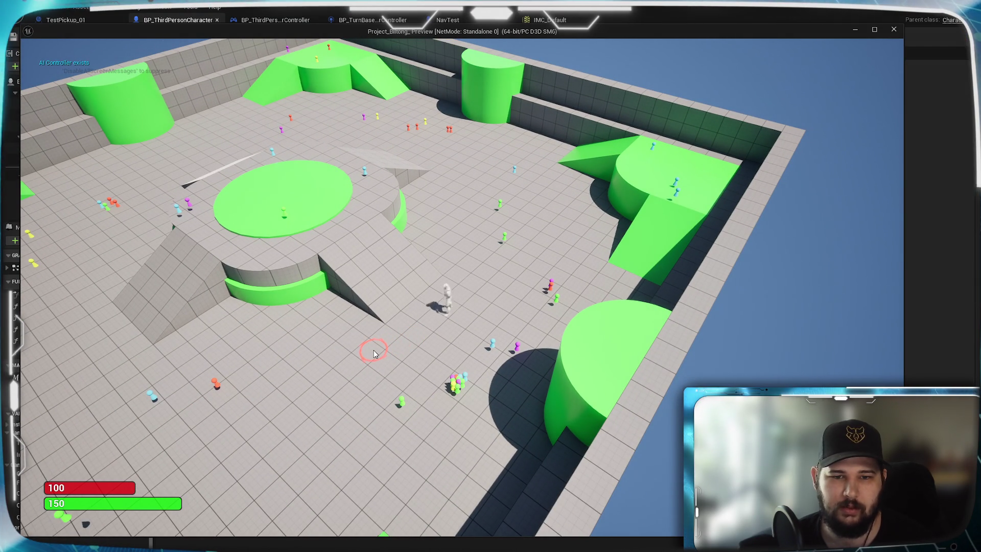
{"action": "left_click", "coordinate": [291, 344]}
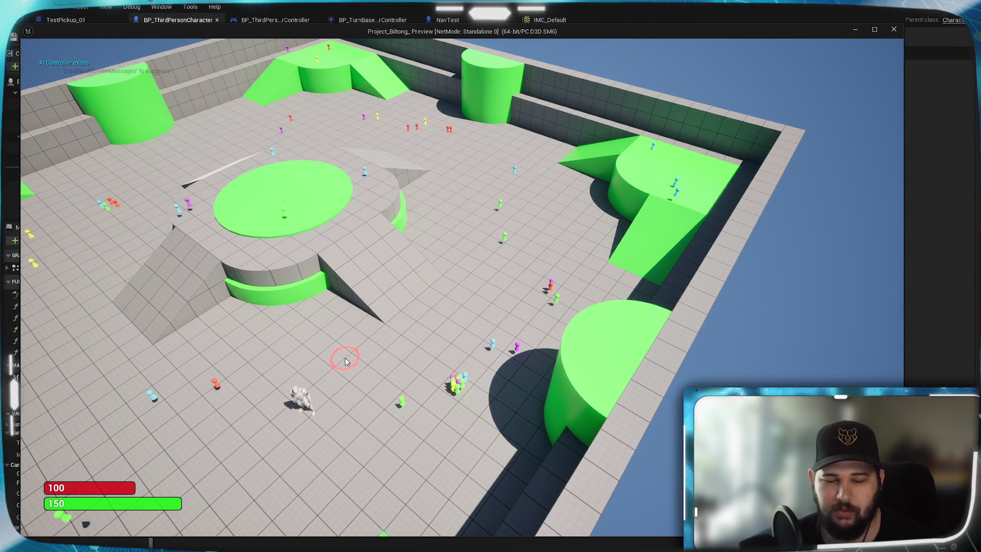
Step: Open and close the inventory with I, then quit the game with Escape
{"action": "key", "text": "i"}
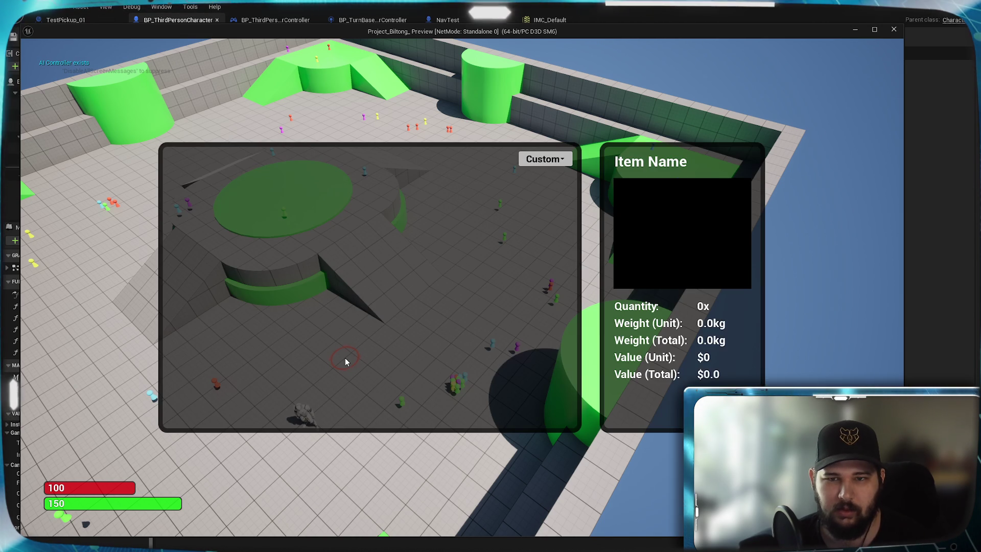
{"action": "key", "text": "i"}
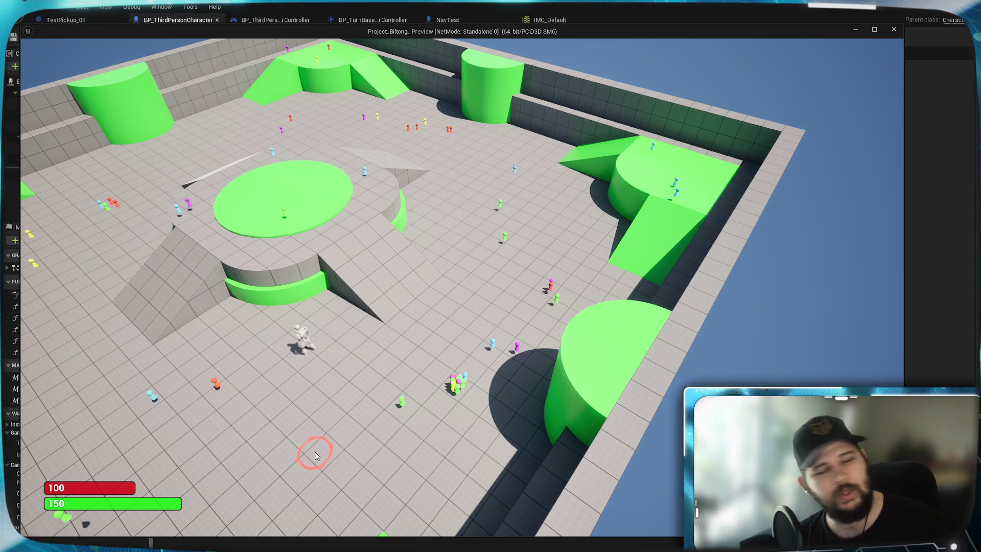
{"action": "key", "text": "Escape"}
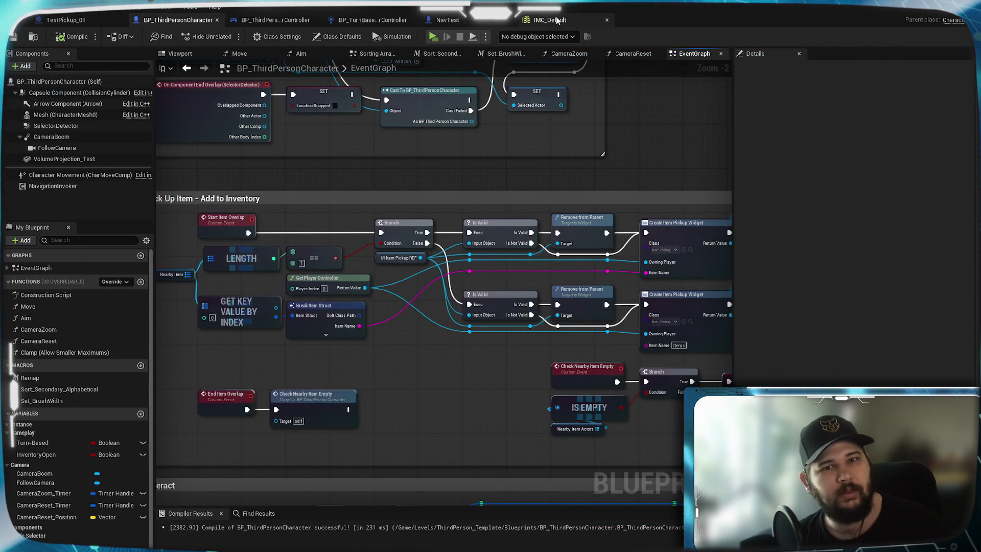
Step: Check IA_TurnBasedSelection's Left Mouse Button mapping in IMC_Default, then open the IA_TurnBasedSelection asset
{"action": "left_click", "coordinate": [550, 20]}
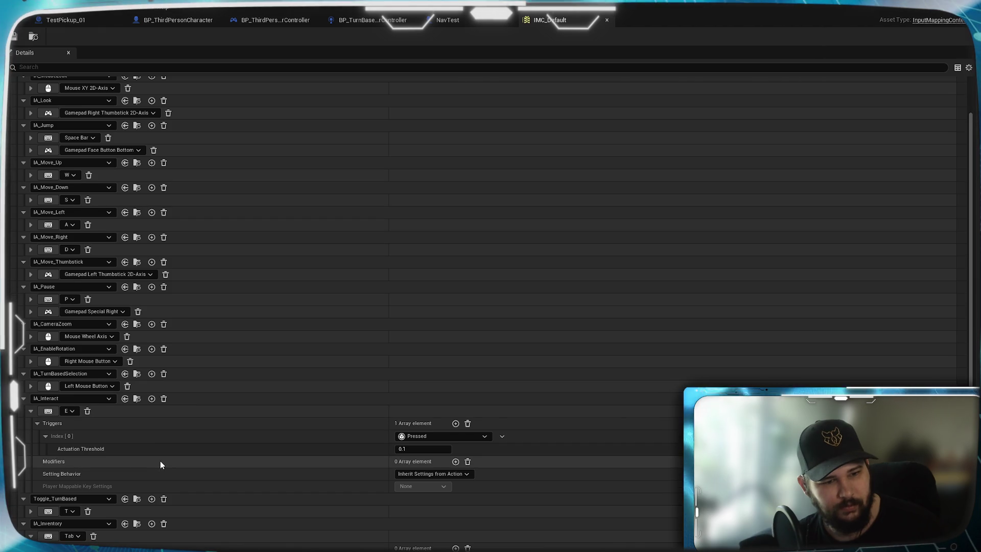
{"action": "scroll", "coordinate": [161, 461], "scroll_direction": "down", "scroll_amount": 2}
{"action": "scroll", "coordinate": [259, 466], "scroll_direction": "up", "scroll_amount": 1}
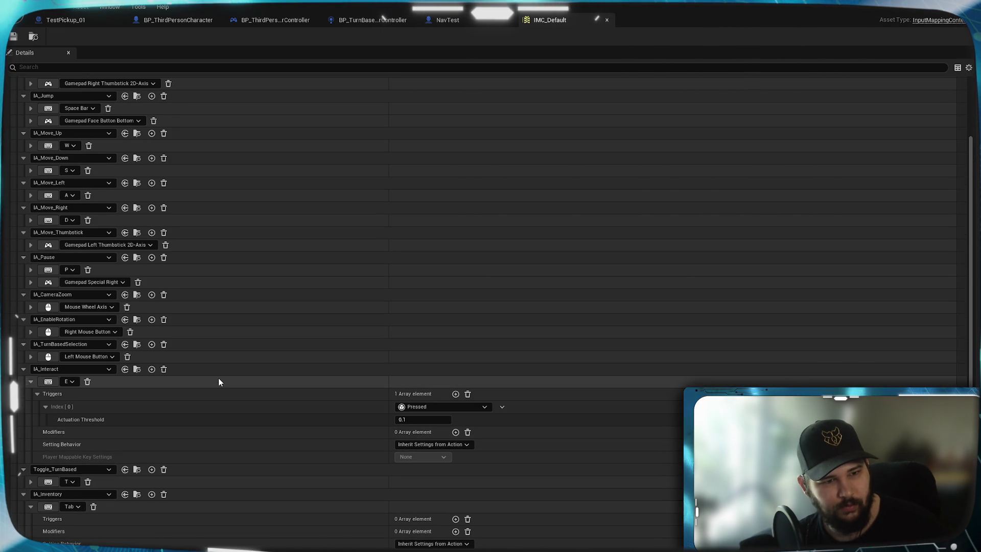
{"action": "left_click", "coordinate": [30, 357]}
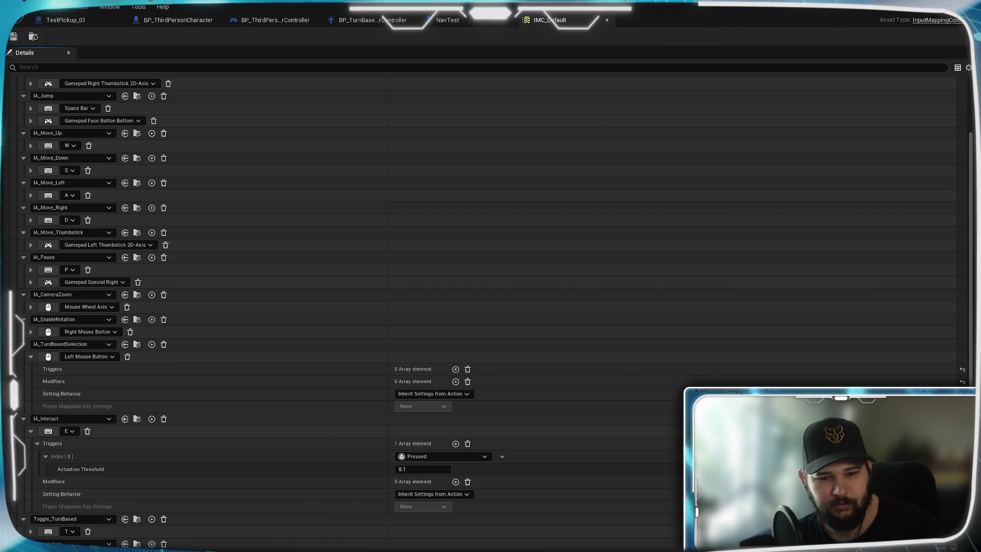
{"action": "key", "text": "alt+Tab"}
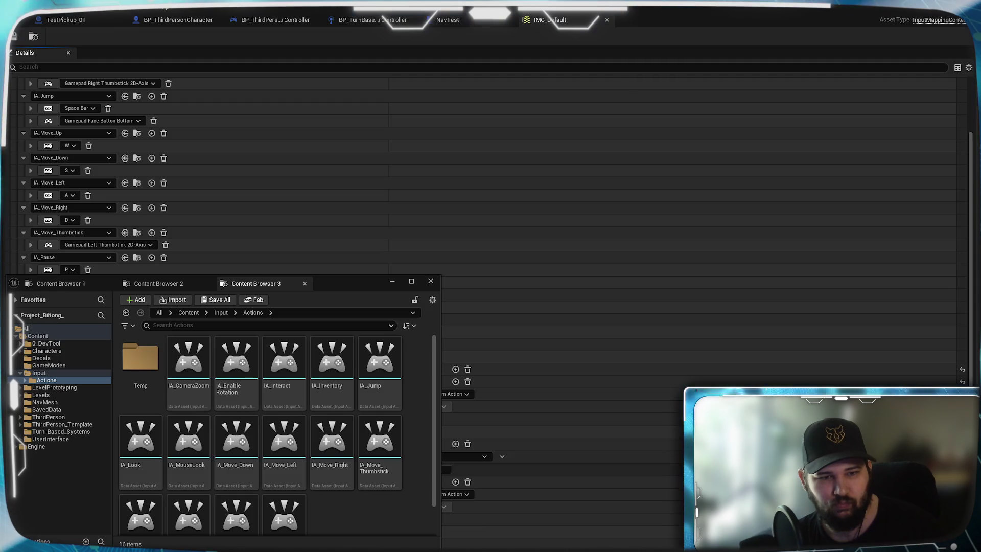
{"action": "double_click", "coordinate": [278, 482]}
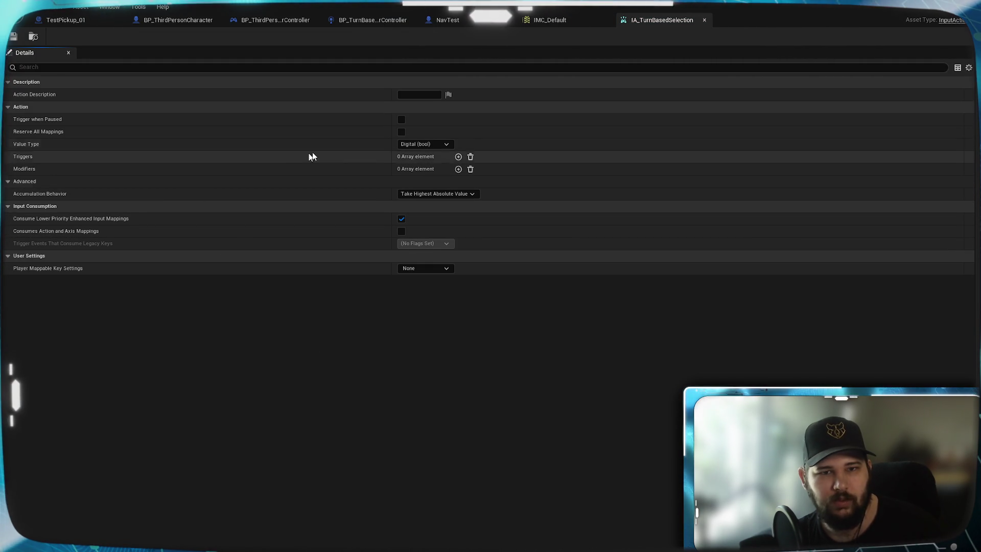
Step: Toggle the Advanced category, then pan BP_ThirdPersonCharacter's EventGraph to the Inventory Open branch
{"action": "left_click", "coordinate": [14, 182]}
{"action": "left_click", "coordinate": [13, 182]}
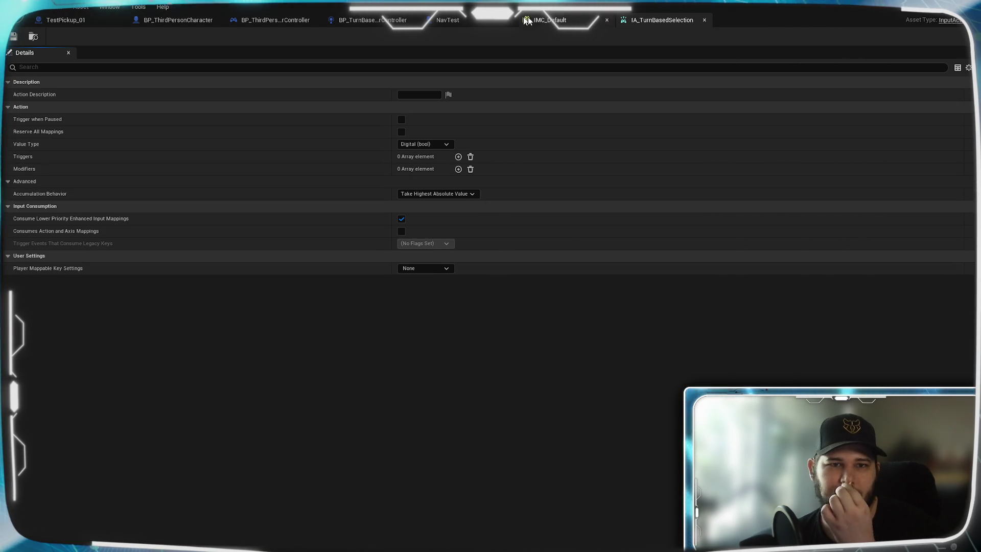
{"action": "left_click", "coordinate": [195, 23]}
{"action": "mouse_move", "coordinate": [253, 176]}
{"action": "left_mouse_down"}
{"action": "mouse_move", "coordinate": [669, 300]}
{"action": "mouse_move", "coordinate": [416, 435]}
{"action": "left_mouse_up"}
{"action": "scroll", "coordinate": [201, 235], "scroll_direction": "down", "scroll_amount": 1}
{"action": "left_click_drag", "start_coordinate": [202, 235], "coordinate": [565, 235]}
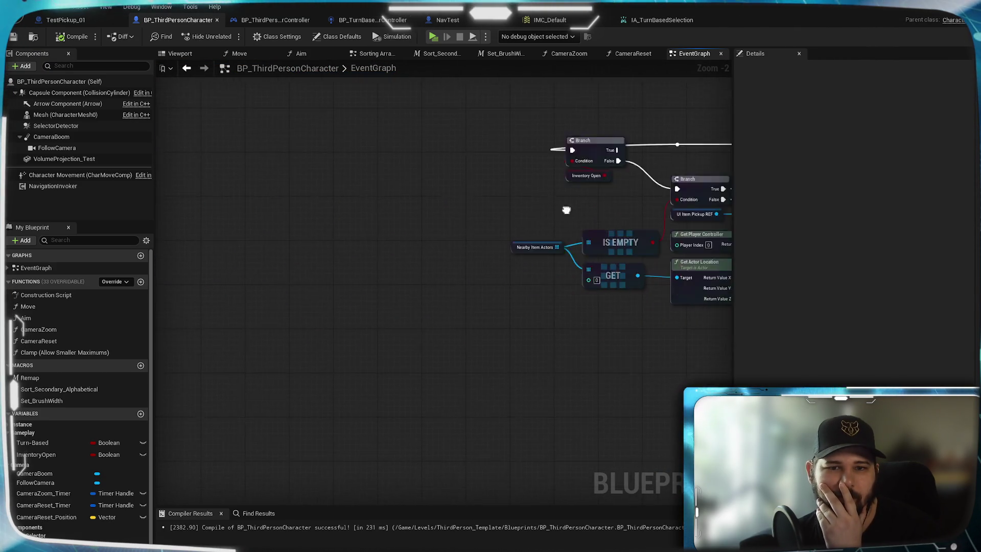
Step: Show all pins on the IA_TurnBasedSelection event by the PAIN nodes, then switch to NavTest
{"action": "scroll", "coordinate": [526, 326], "scroll_direction": "down", "scroll_amount": 4}
{"action": "scroll", "coordinate": [541, 399], "scroll_direction": "up", "scroll_amount": 8}
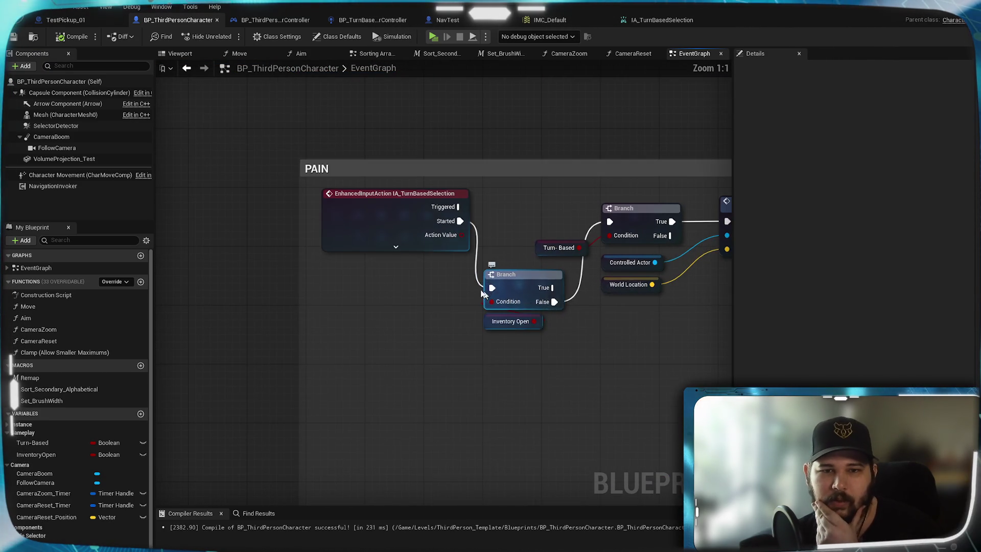
{"action": "left_click", "coordinate": [332, 220]}
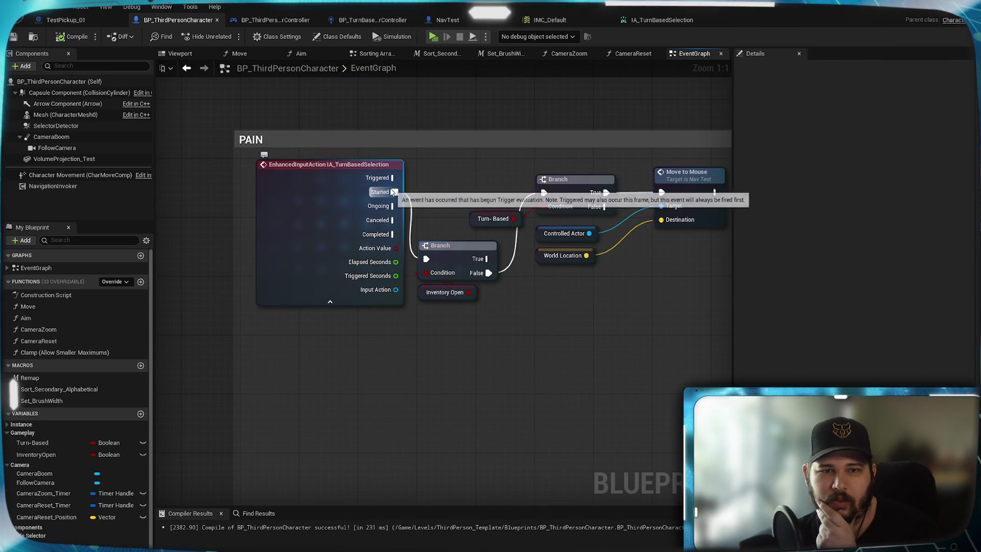
{"action": "left_click_drag", "start_coordinate": [517, 317], "coordinate": [486, 327]}
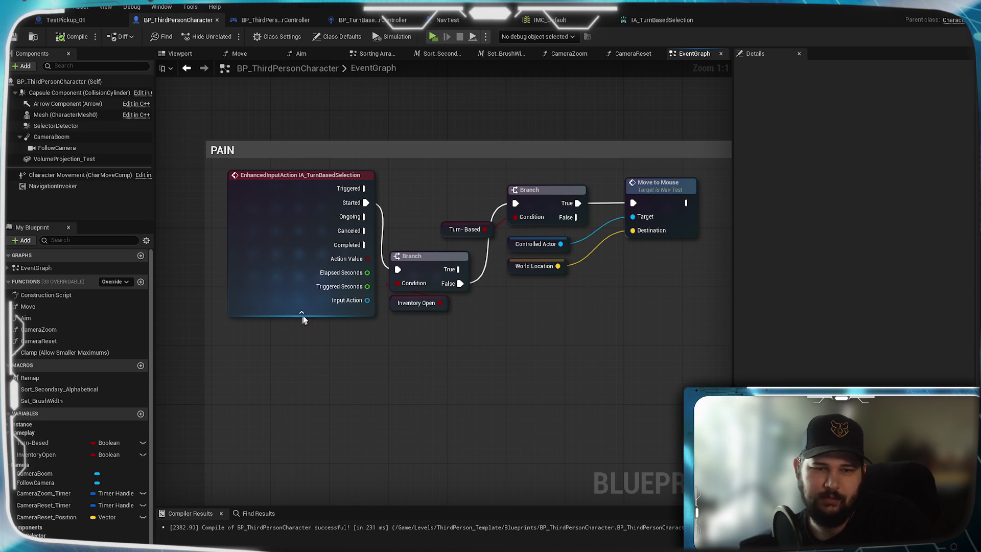
{"action": "scroll", "coordinate": [499, 356], "scroll_direction": "down", "scroll_amount": 1}
{"action": "scroll", "coordinate": [499, 355], "scroll_direction": "up", "scroll_amount": 1}
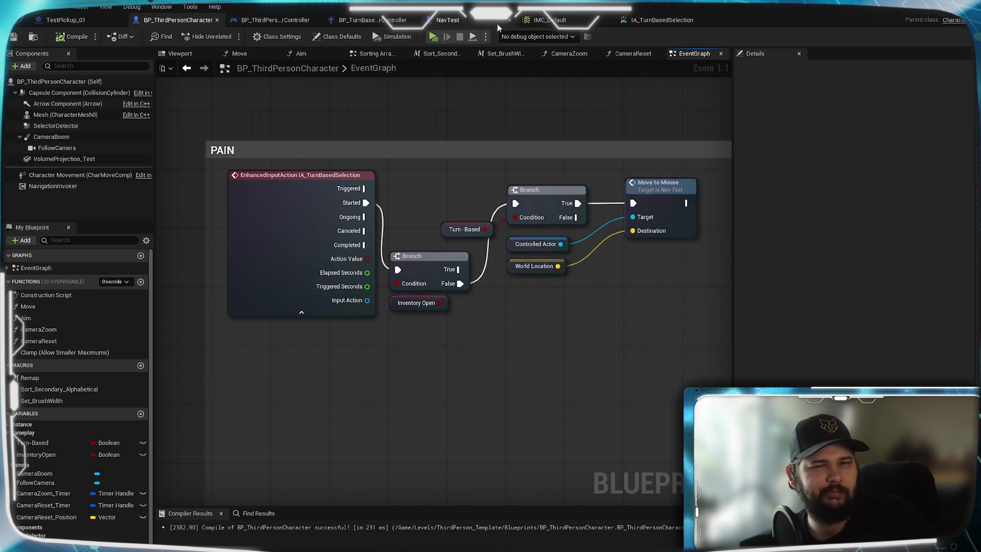
{"action": "left_click", "coordinate": [448, 20]}
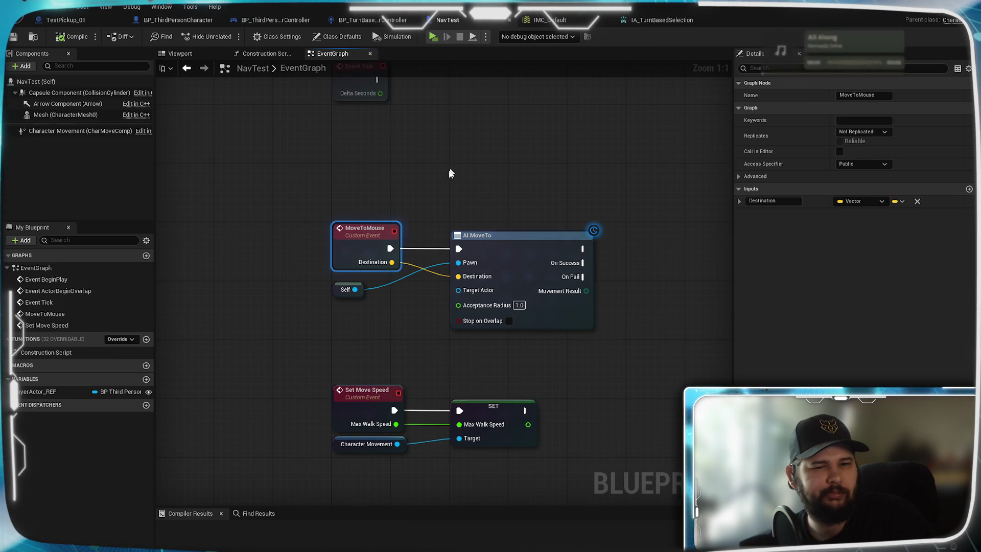
Step: Add a Print String after AI MoveTo, printing Movement Result through Enum to String
{"action": "left_click", "coordinate": [328, 311]}
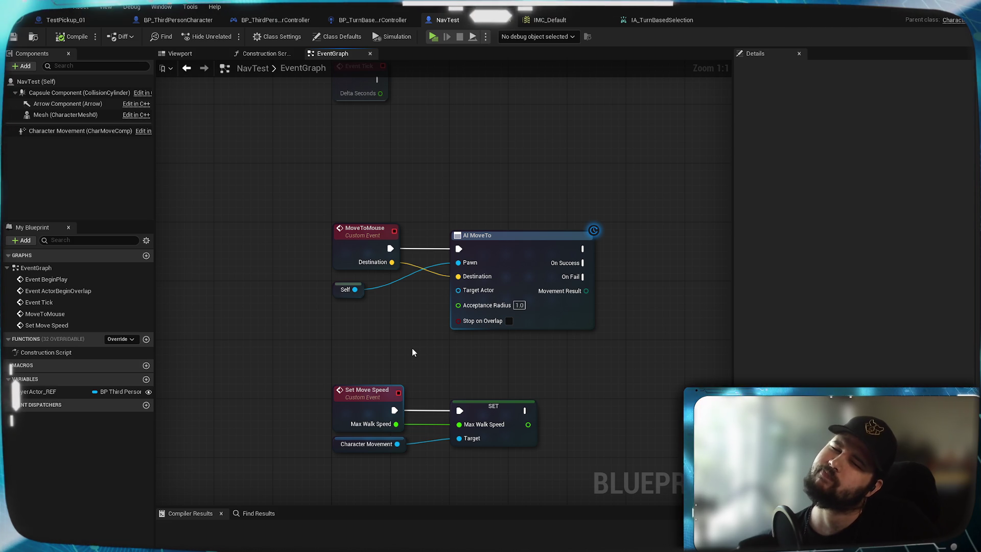
{"action": "mouse_move", "coordinate": [599, 310]}
{"action": "left_mouse_down"}
{"action": "mouse_move", "coordinate": [404, 280]}
{"action": "mouse_move", "coordinate": [526, 286]}
{"action": "mouse_move", "coordinate": [463, 313]}
{"action": "left_mouse_up"}
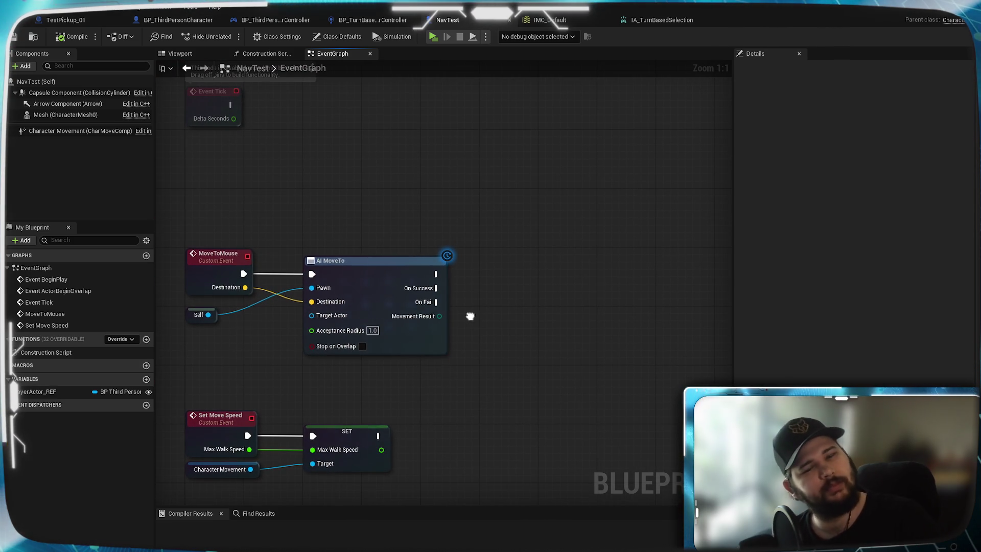
{"action": "left_click_drag", "start_coordinate": [436, 275], "coordinate": [517, 271]}
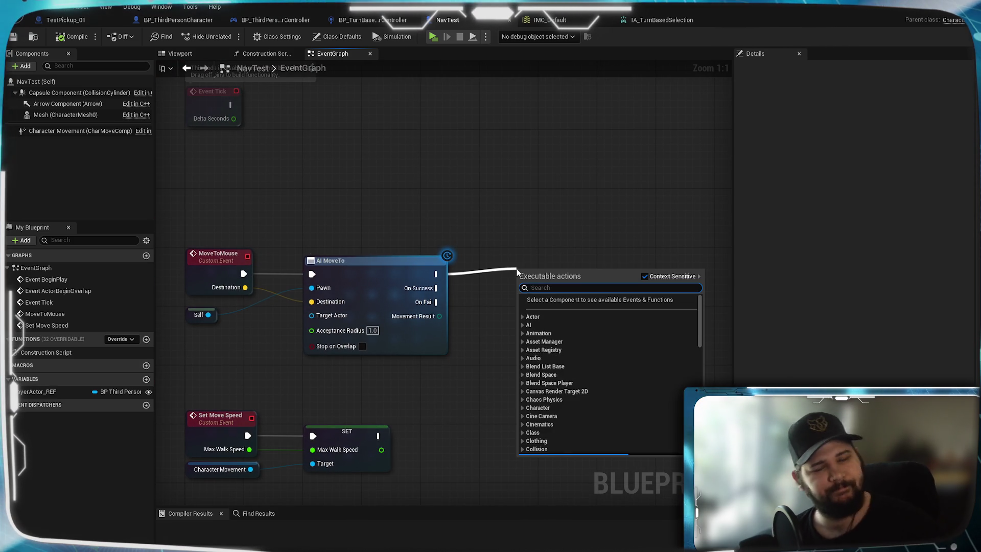
{"action": "type", "text": "prin"}
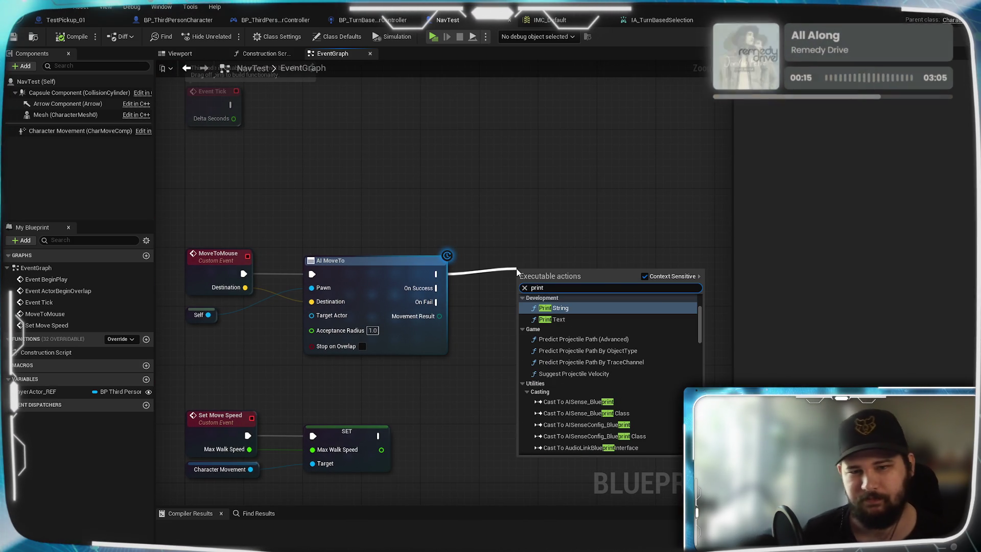
{"action": "type", "text": "t"}
{"action": "left_click", "coordinate": [572, 307]}
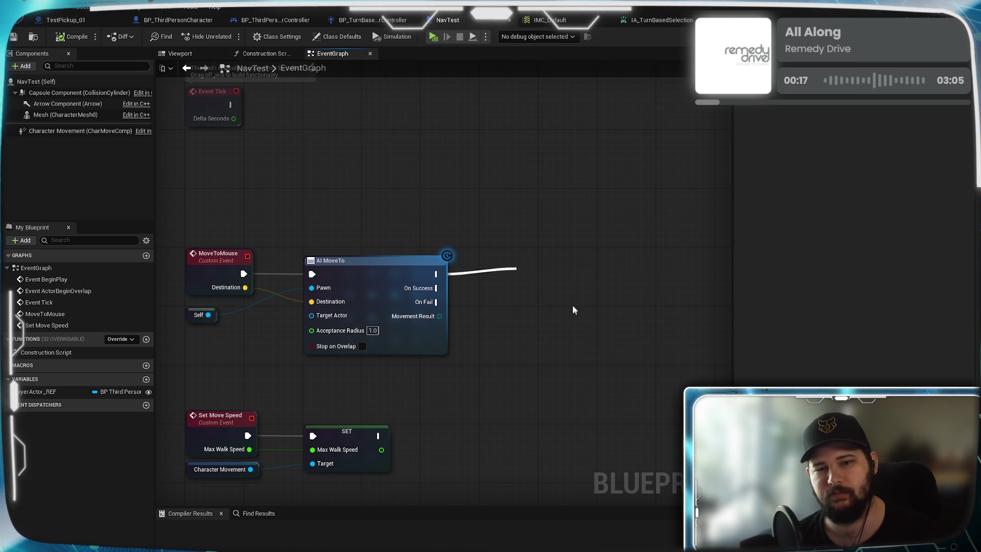
{"action": "mouse_move", "coordinate": [440, 316]}
{"action": "left_mouse_down"}
{"action": "mouse_move", "coordinate": [522, 340]}
{"action": "mouse_move", "coordinate": [527, 299]}
{"action": "left_mouse_up"}
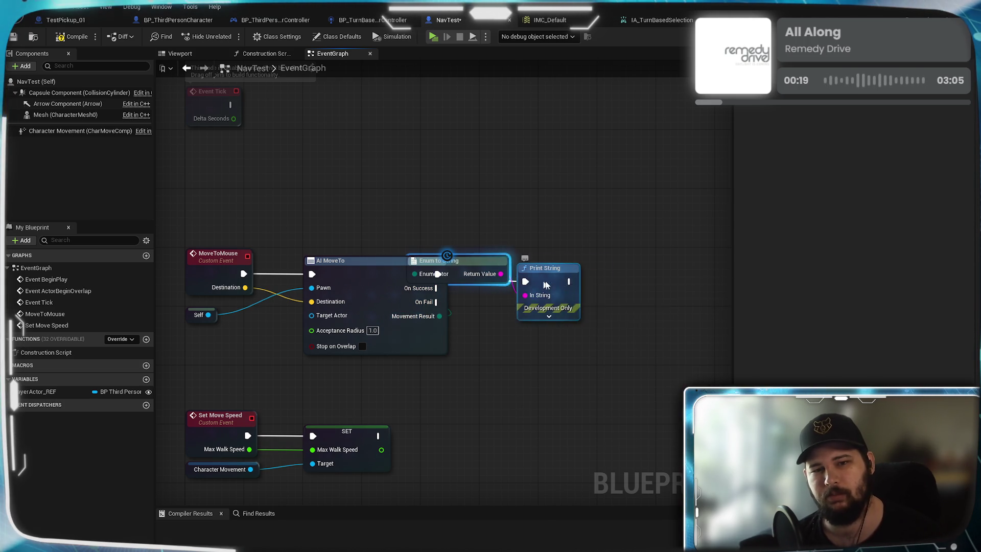
{"action": "left_click_drag", "start_coordinate": [547, 267], "coordinate": [628, 253]}
{"action": "left_click_drag", "start_coordinate": [503, 278], "coordinate": [513, 307]}
{"action": "left_click", "coordinate": [514, 351]}
Step: Compile NavTest with F7 and start a New Game in the standalone window
{"action": "key", "text": "F7"}
{"action": "left_click", "coordinate": [433, 36]}
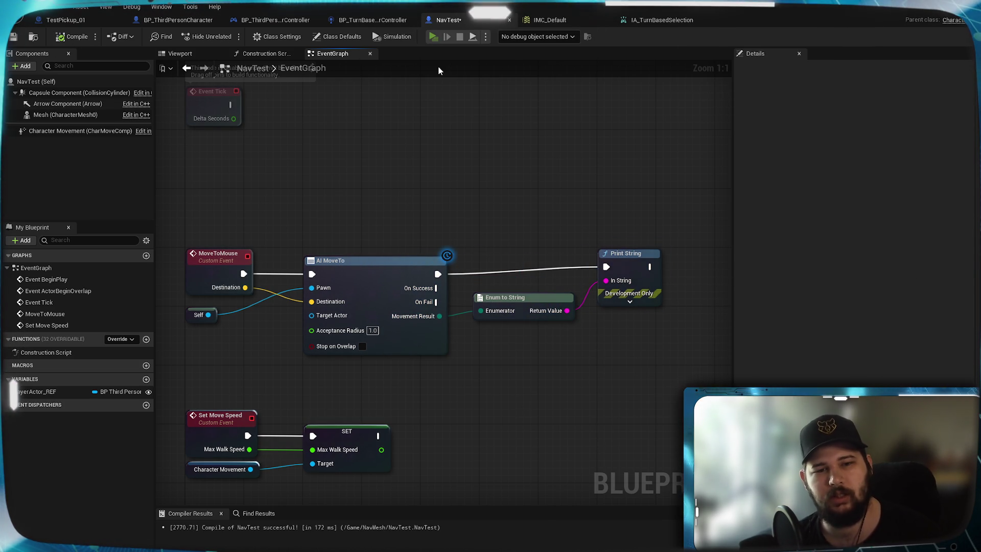
{"action": "left_click", "coordinate": [236, 258]}
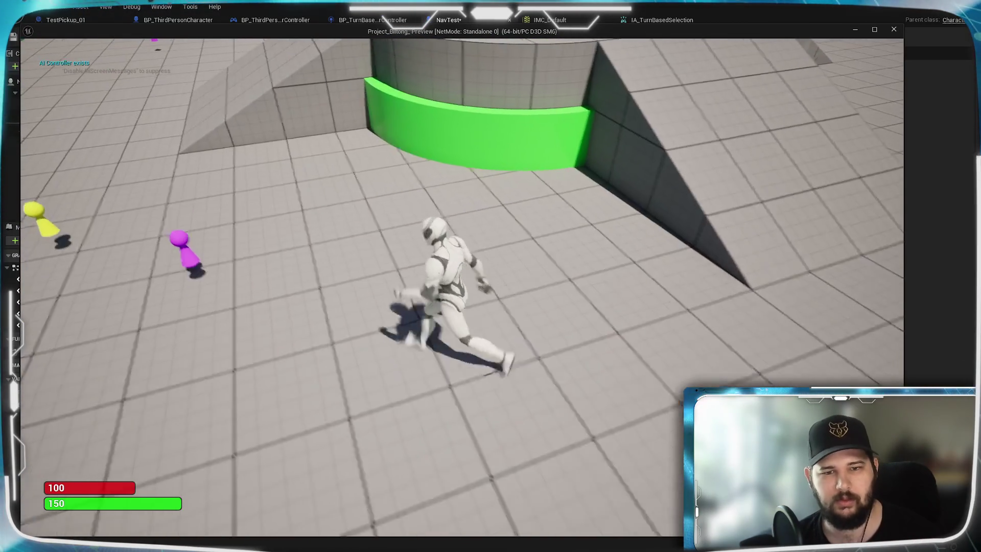
Step: Send the mannequin to several floor spots left and right to test click-to-move
{"action": "scroll", "coordinate": [434, 374], "scroll_direction": "down", "scroll_amount": 5}
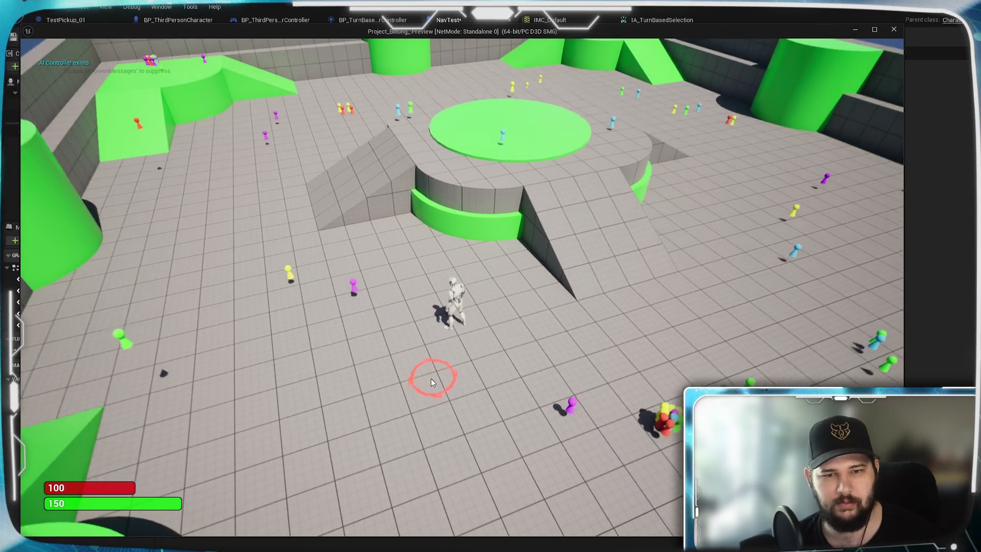
{"action": "scroll", "coordinate": [434, 406], "scroll_direction": "up", "scroll_amount": 5}
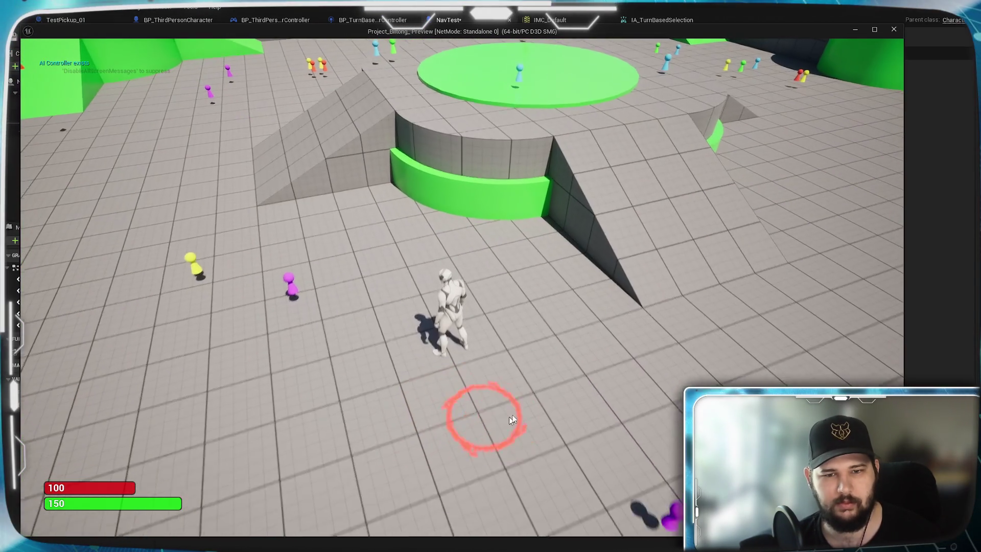
{"action": "scroll", "coordinate": [509, 416], "scroll_direction": "down", "scroll_amount": 3}
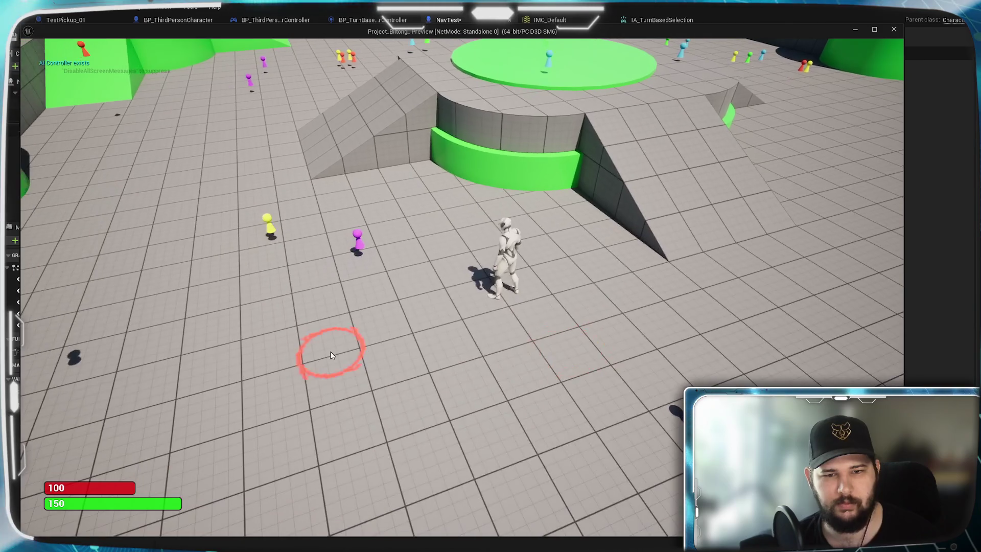
{"action": "left_click", "coordinate": [330, 351]}
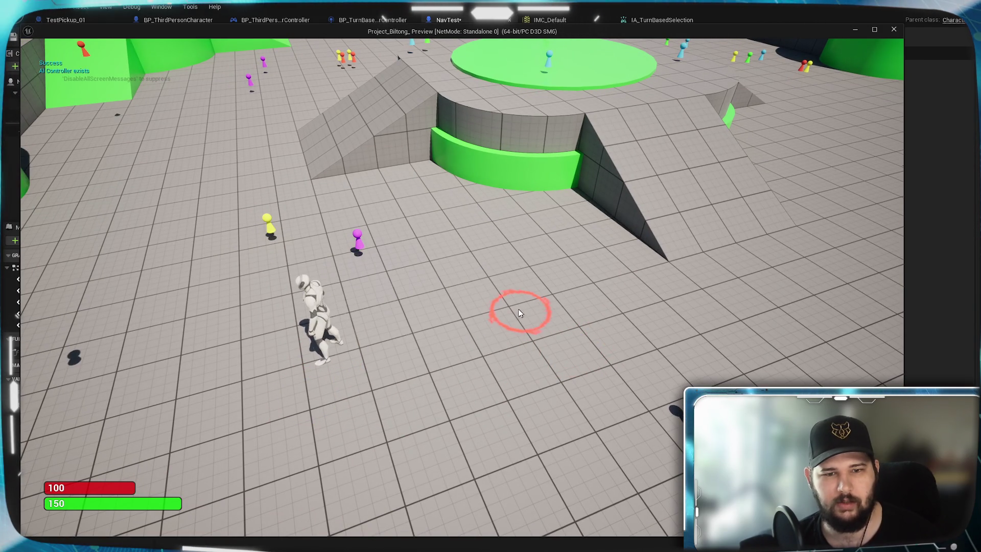
{"action": "left_click", "coordinate": [518, 313]}
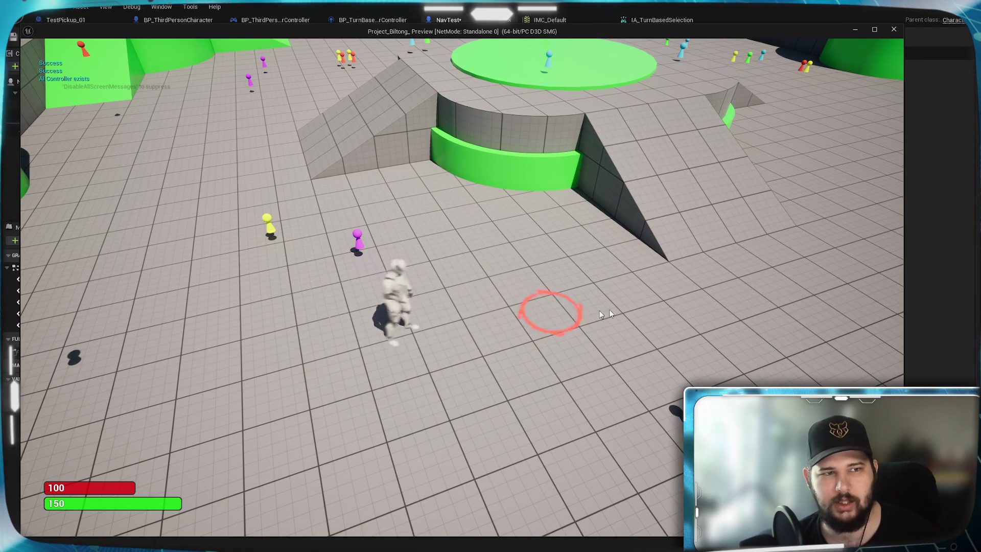
{"action": "left_click", "coordinate": [644, 319]}
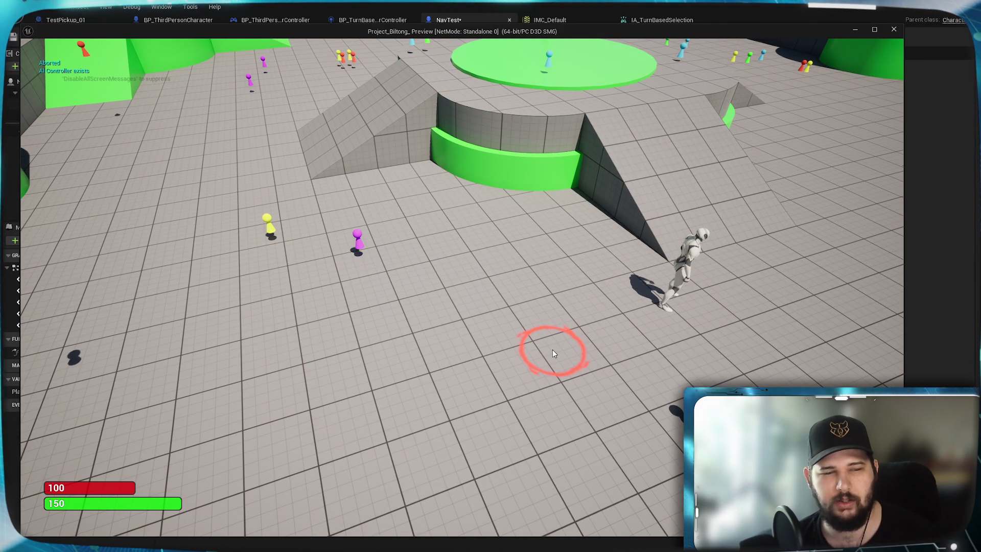
{"action": "left_click", "coordinate": [488, 321]}
{"action": "left_click", "coordinate": [305, 365]}
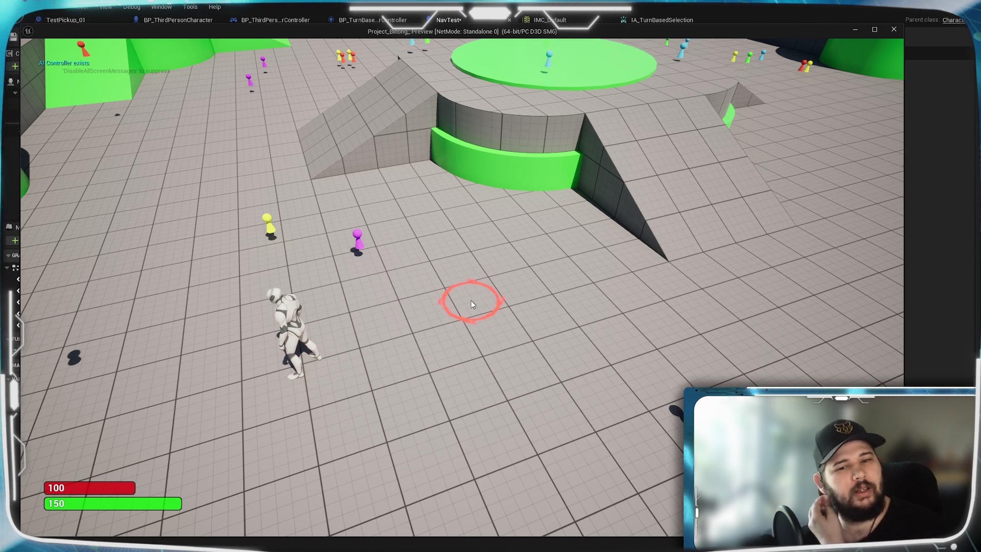
Step: Move the mannequin to more spots and re-centre the camera on it with Q
{"action": "left_click", "coordinate": [465, 275]}
{"action": "left_click", "coordinate": [631, 298]}
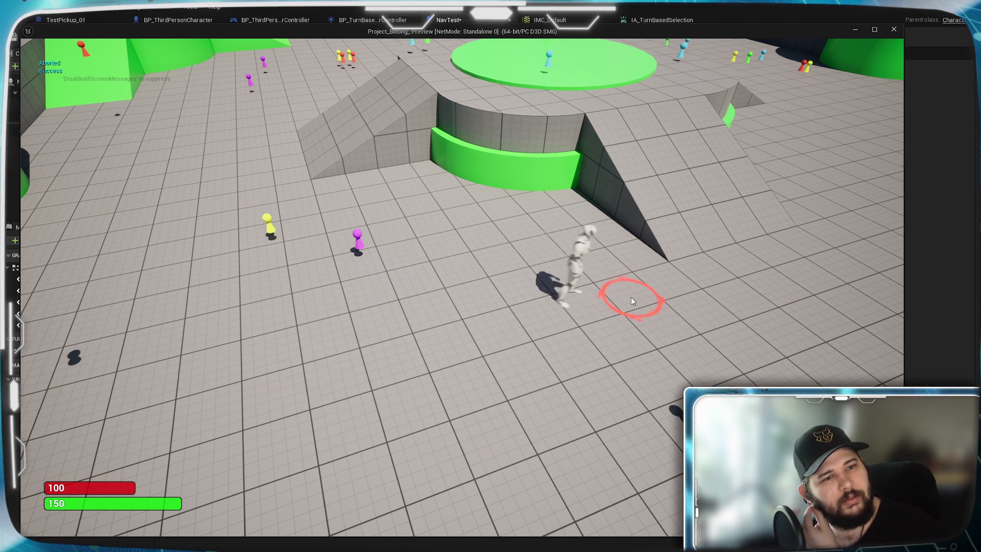
{"action": "scroll", "coordinate": [583, 302], "scroll_direction": "up", "scroll_amount": 3}
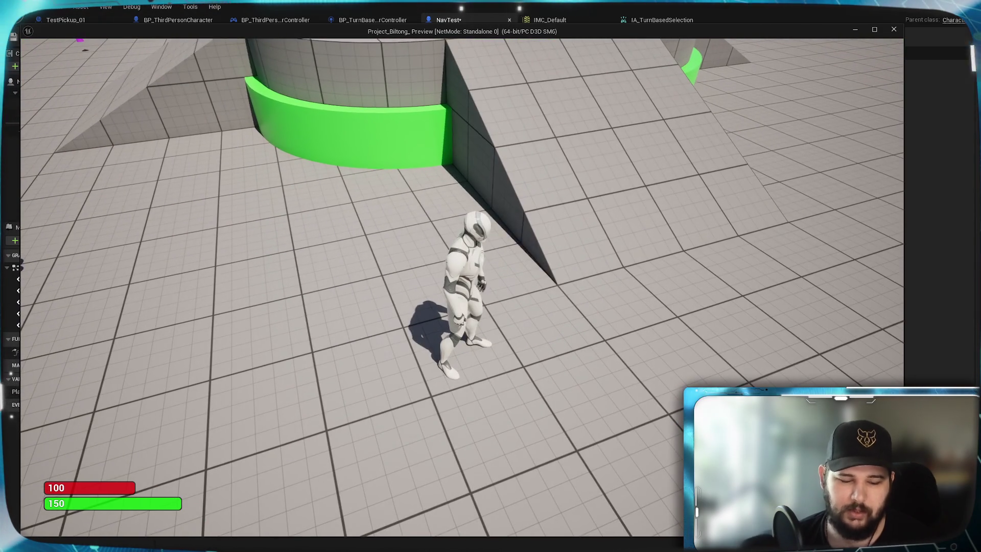
{"action": "key", "text": "q"}
{"action": "scroll", "coordinate": [366, 365], "scroll_direction": "down", "scroll_amount": 5}
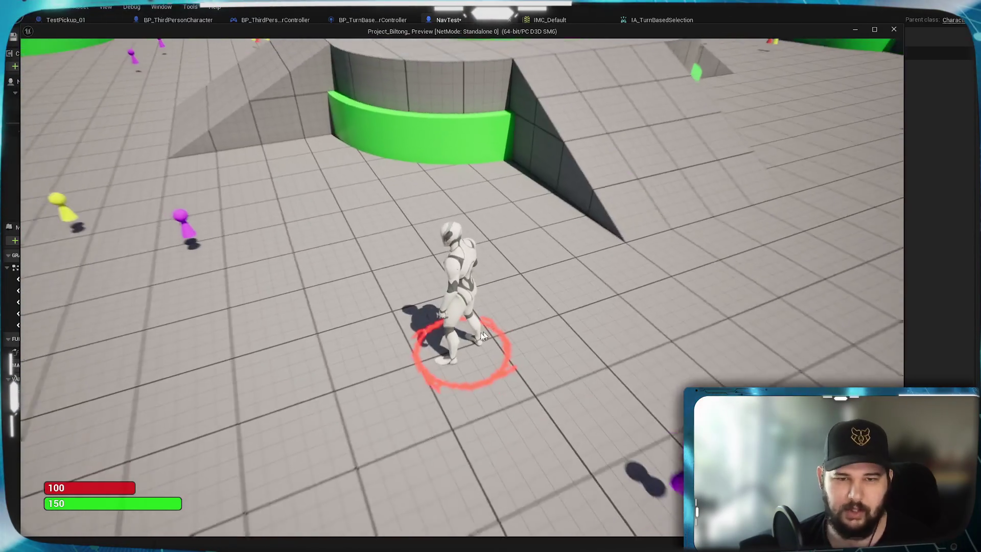
{"action": "scroll", "coordinate": [412, 347], "scroll_direction": "down", "scroll_amount": 3}
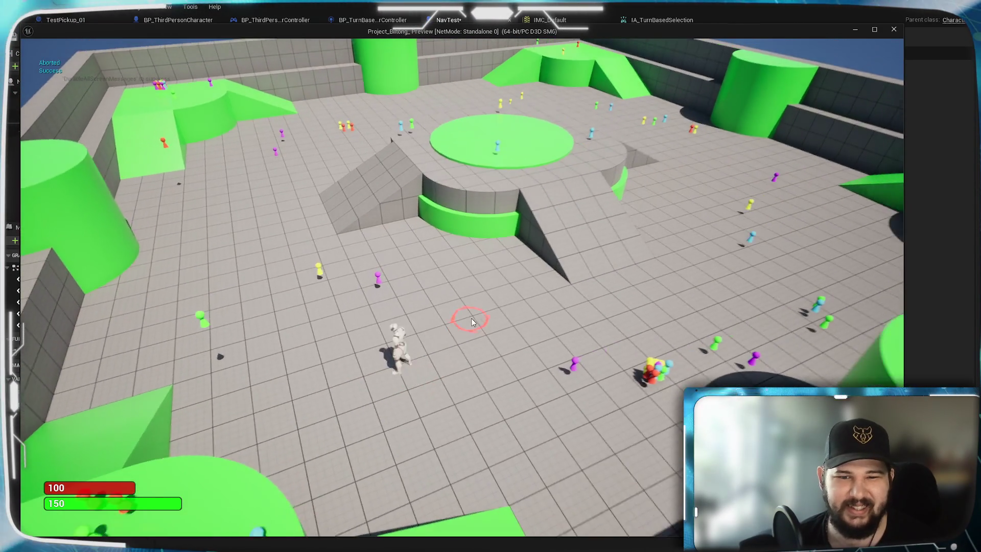
{"action": "scroll", "coordinate": [468, 339], "scroll_direction": "up", "scroll_amount": 5}
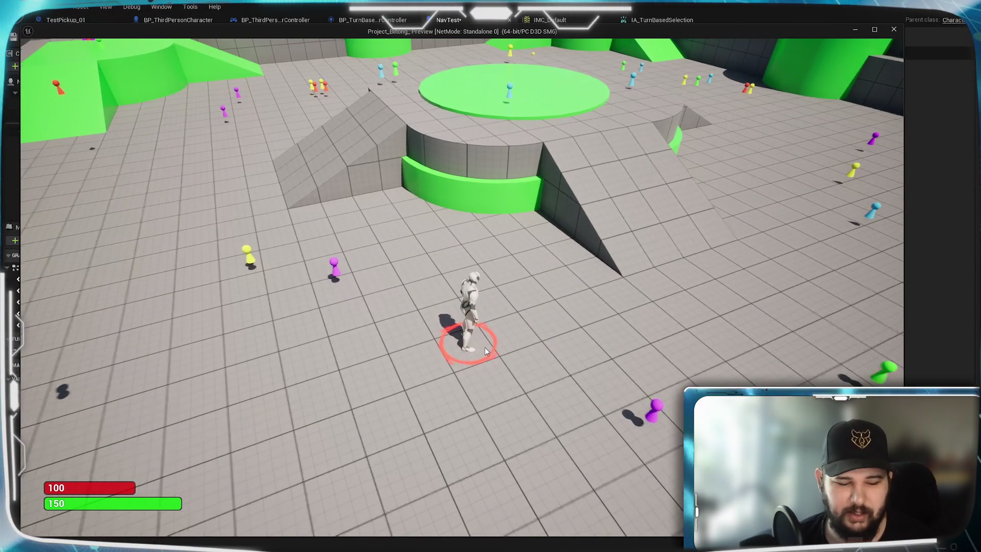
Step: Open the inventory, walk the mannequin to further floor spots, then stop play with Escape
{"action": "key", "text": "i"}
{"action": "key", "text": "i"}
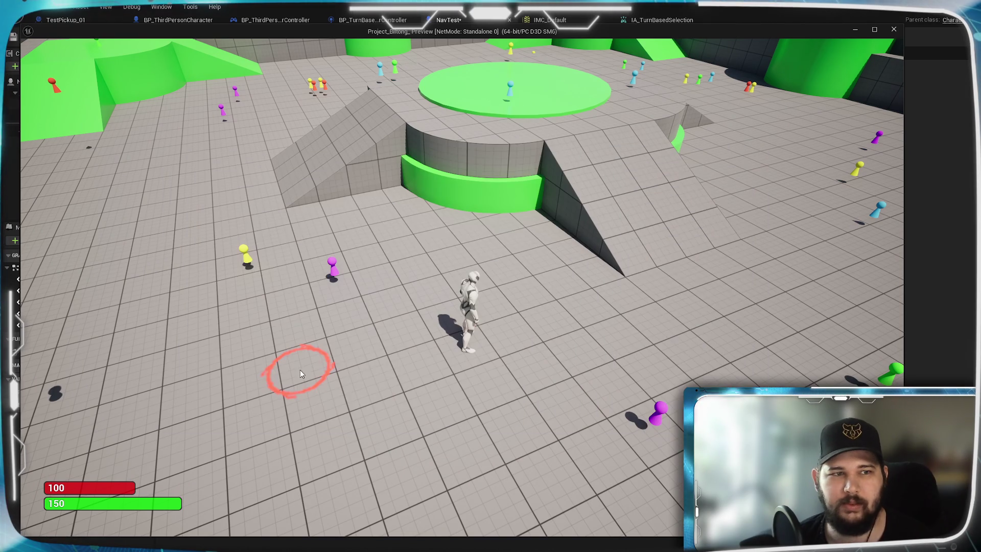
{"action": "left_click", "coordinate": [283, 356]}
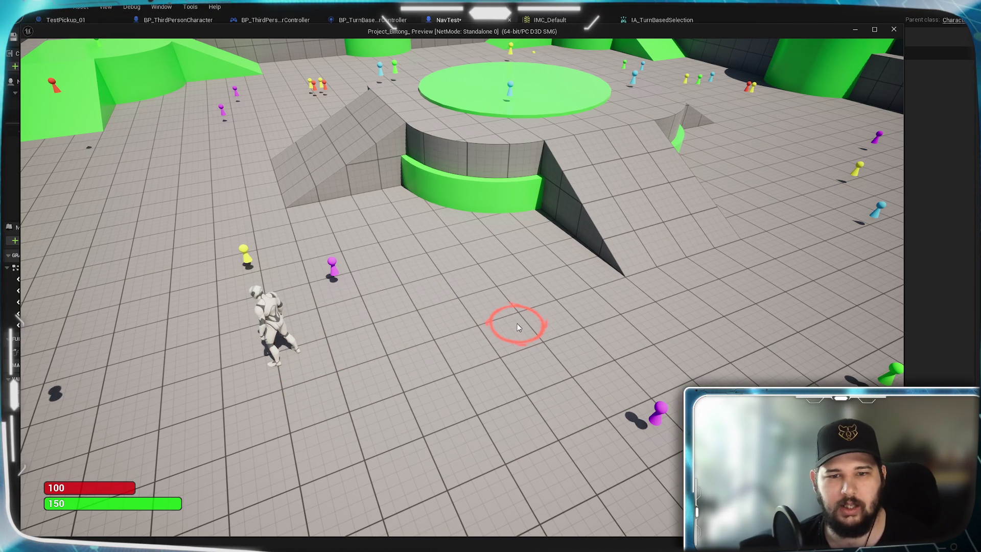
{"action": "left_click", "coordinate": [475, 315]}
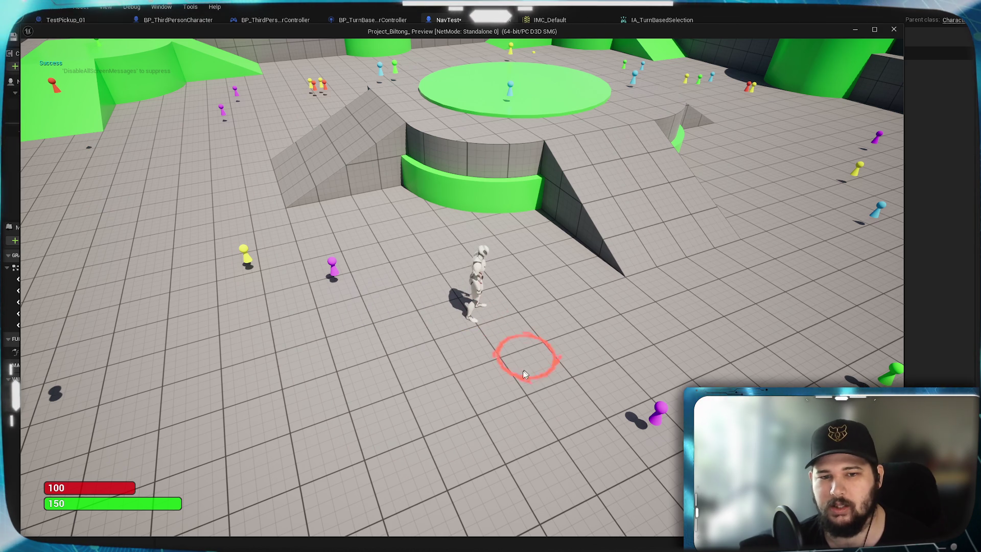
{"action": "left_click", "coordinate": [293, 404]}
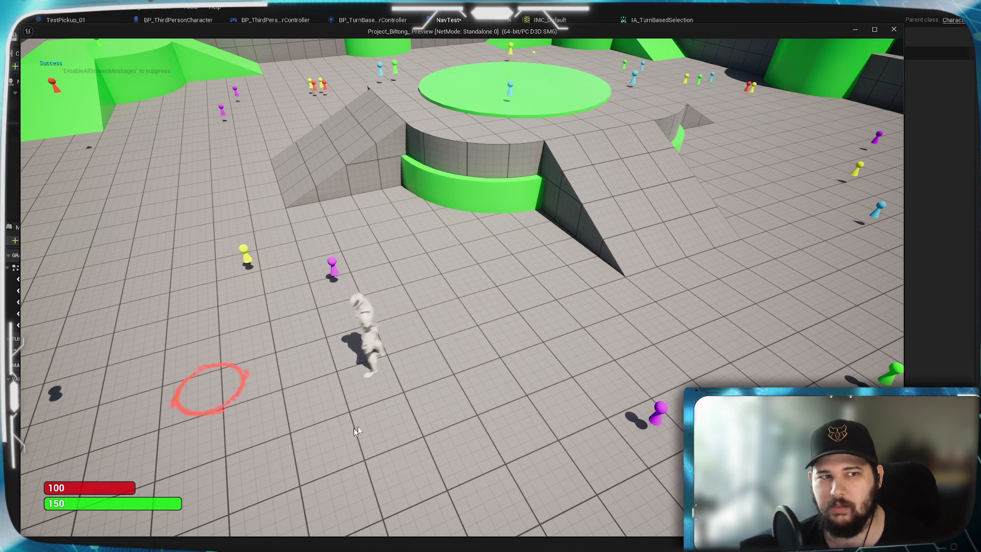
{"action": "left_click", "coordinate": [430, 272]}
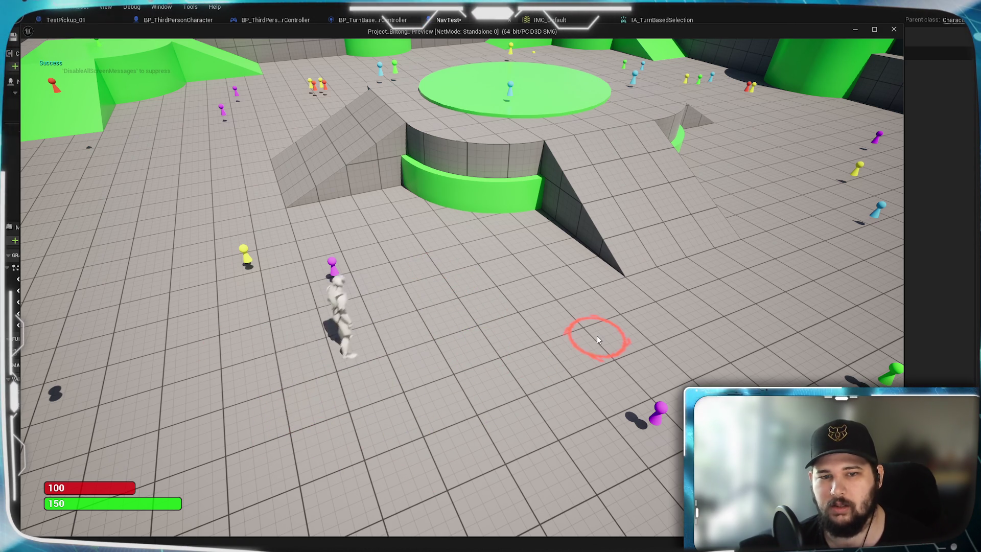
{"action": "left_click", "coordinate": [596, 338]}
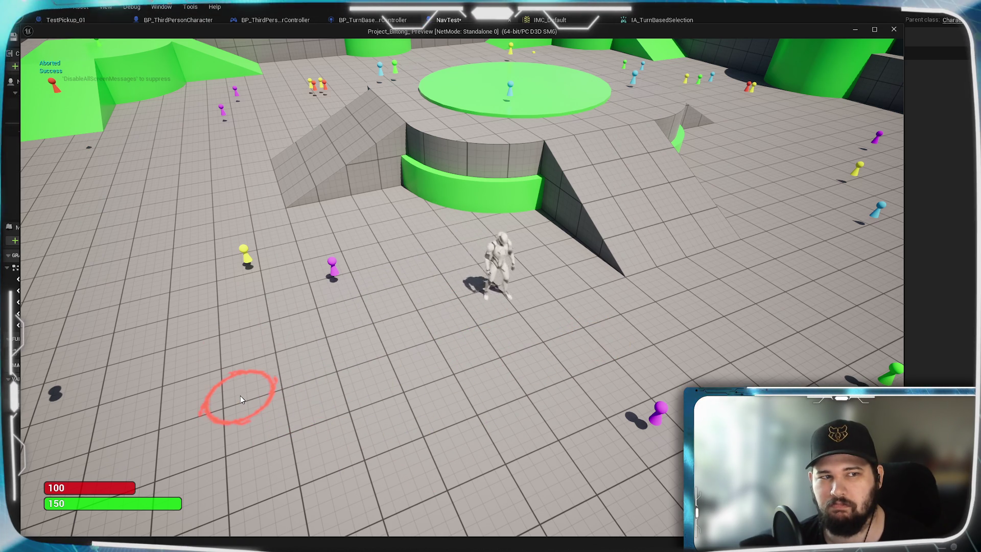
{"action": "left_click", "coordinate": [240, 395]}
{"action": "key", "text": "Escape"}
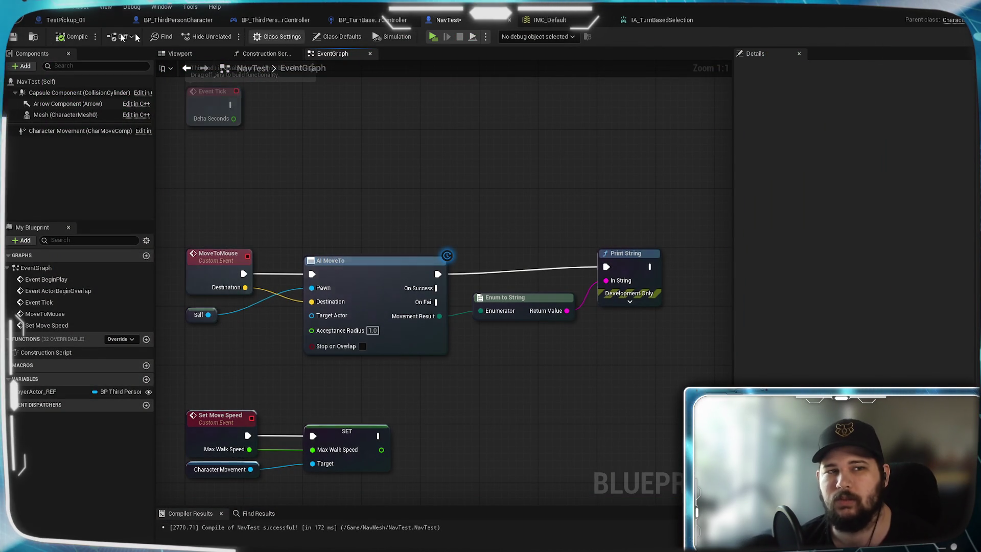
Step: In BP_ThirdPersonCharacter, wire a Print String reading 'Mouse clicked' to IA_TurnBasedSelection's Started pin
{"action": "left_click", "coordinate": [171, 20]}
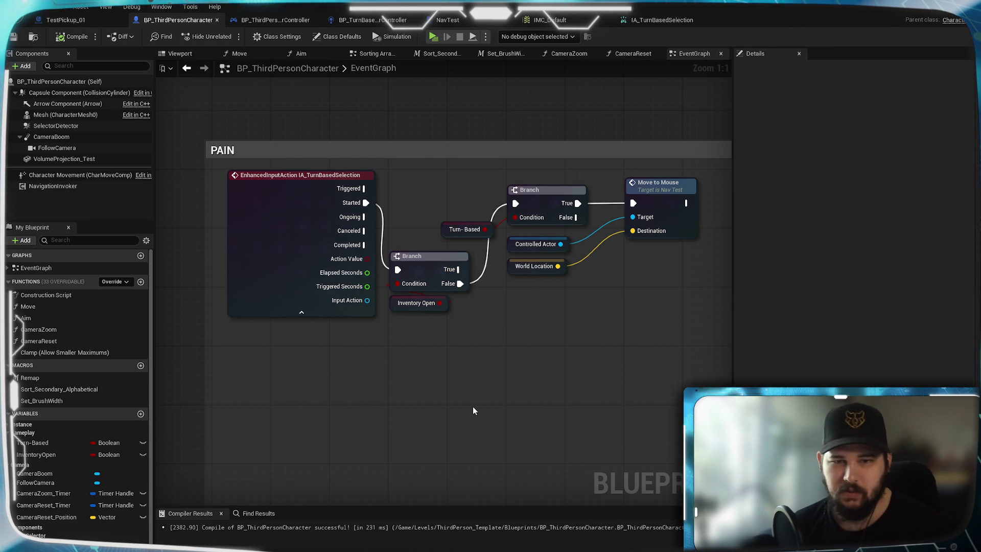
{"action": "left_click_drag", "start_coordinate": [473, 412], "coordinate": [433, 375]}
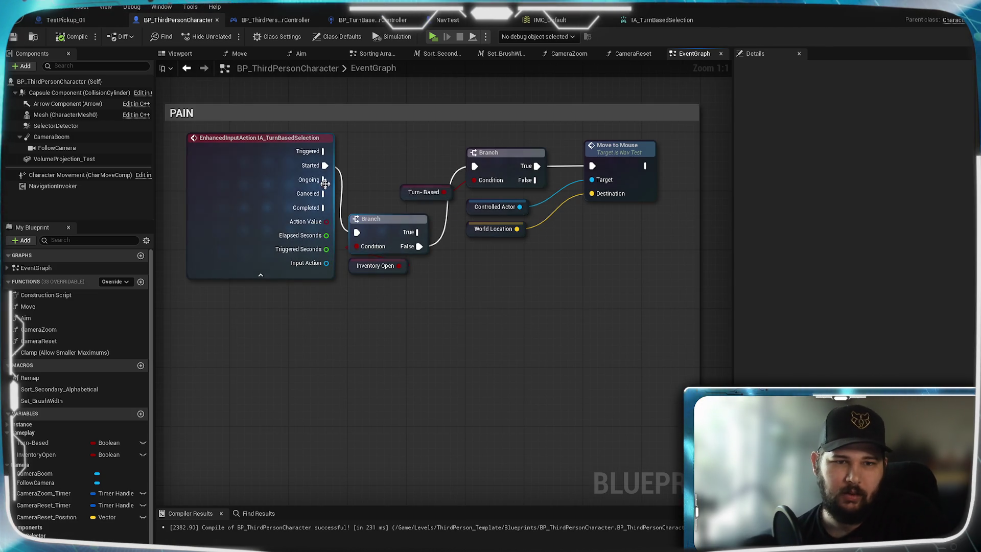
{"action": "left_click_drag", "start_coordinate": [505, 292], "coordinate": [566, 279]}
{"action": "mouse_move", "coordinate": [387, 152]}
{"action": "left_mouse_down"}
{"action": "mouse_move", "coordinate": [424, 253]}
{"action": "mouse_move", "coordinate": [405, 352]}
{"action": "left_mouse_up"}
{"action": "type", "text": "print"}
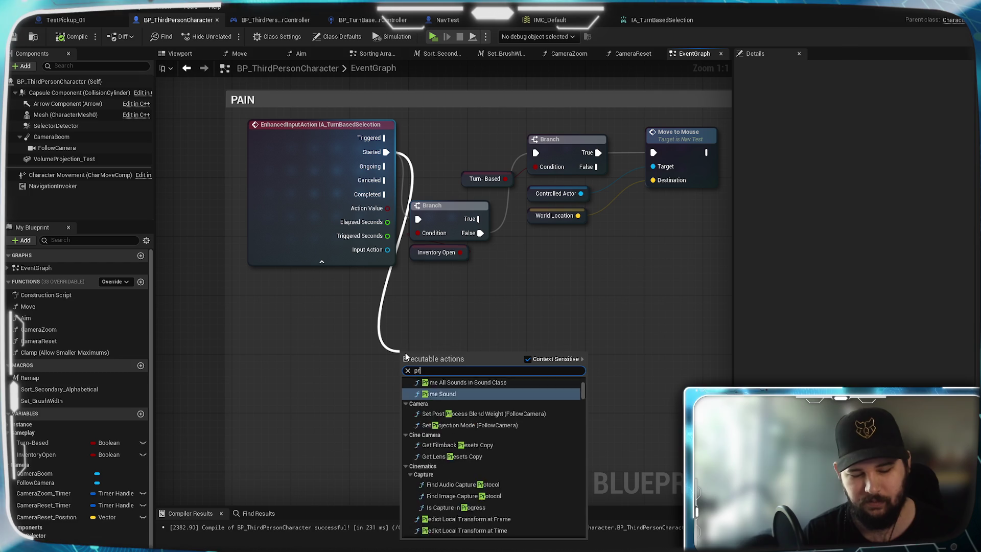
{"action": "key", "text": "Return"}
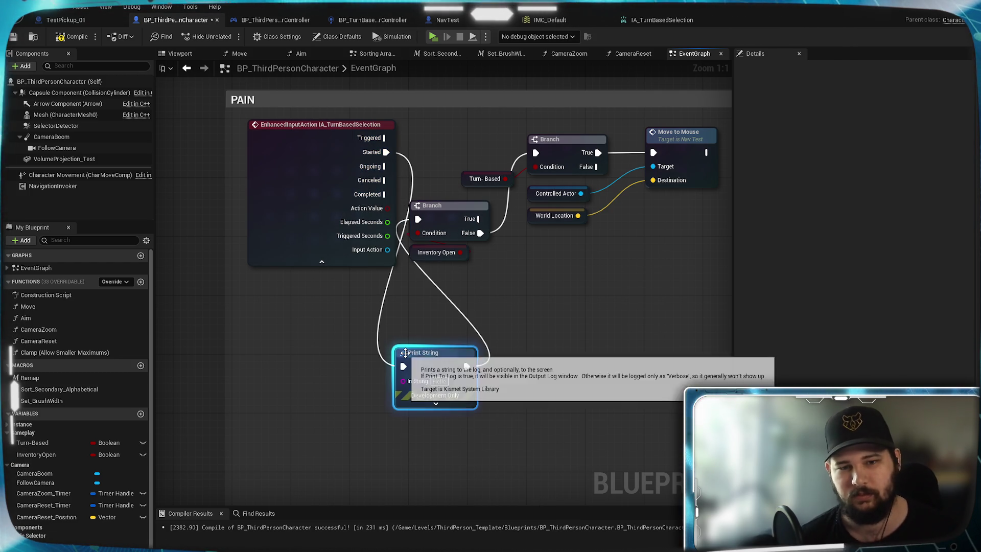
{"action": "type", "text": "Mouse clicked"}
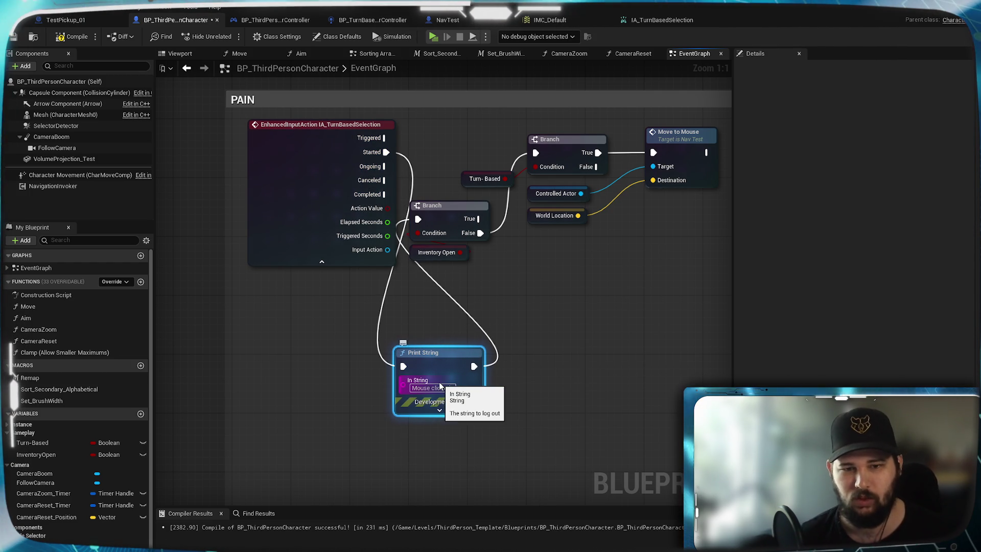
{"action": "left_click", "coordinate": [569, 333]}
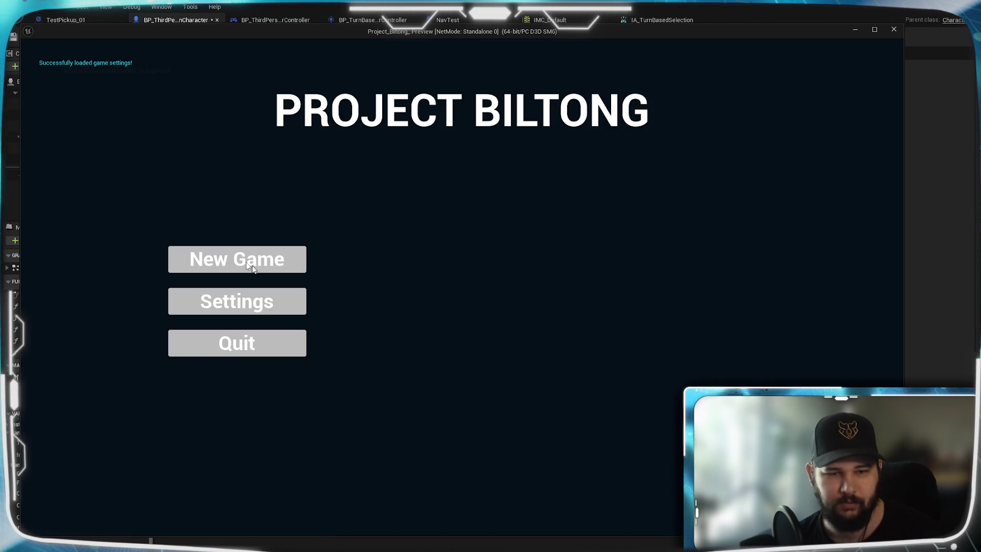
Step: Start a New Game, walk around, toggle the inventory and click the floor to print Mouse clicked, then exit
{"action": "left_click", "coordinate": [302, 261]}
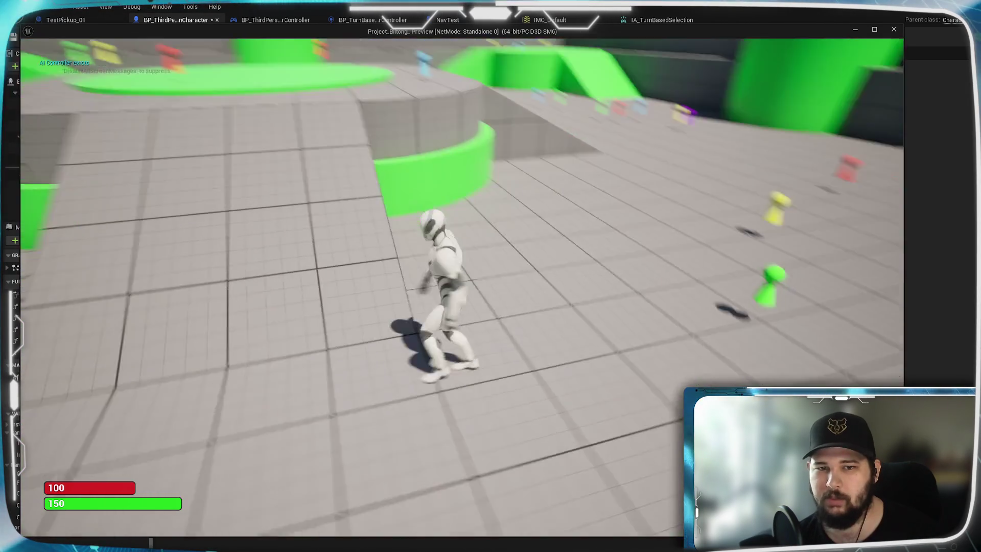
{"action": "key", "text": "w"}
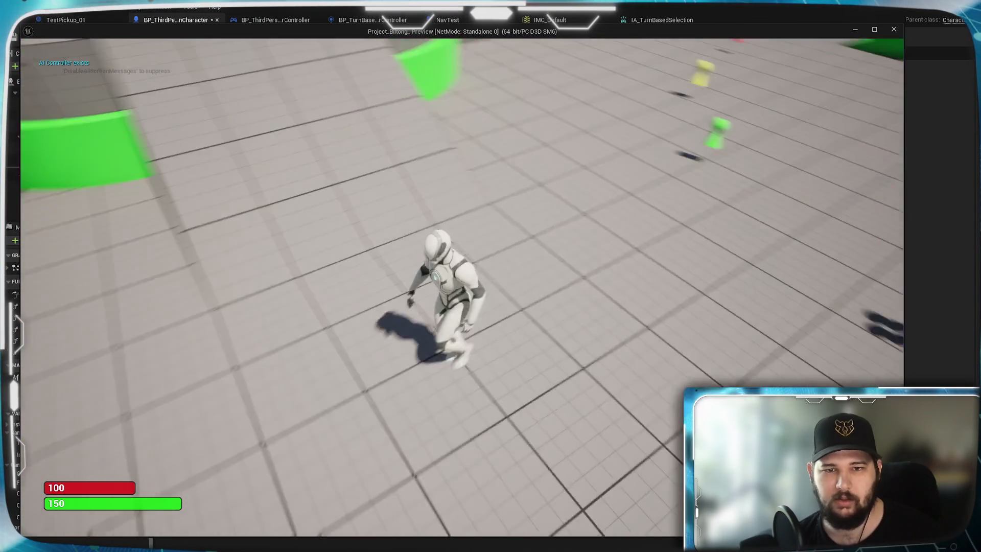
{"action": "key", "text": "w"}
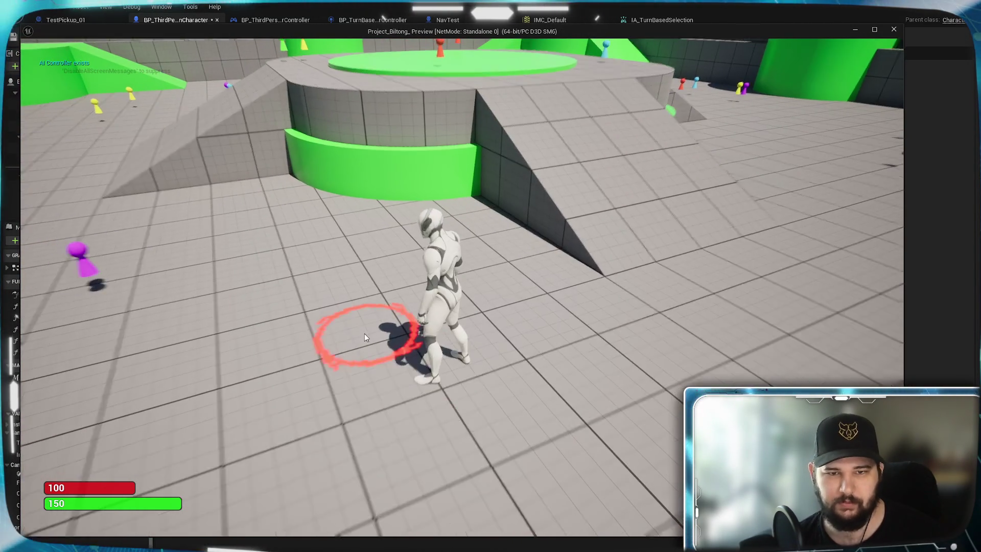
{"action": "scroll", "coordinate": [486, 366], "scroll_direction": "down", "scroll_amount": 3}
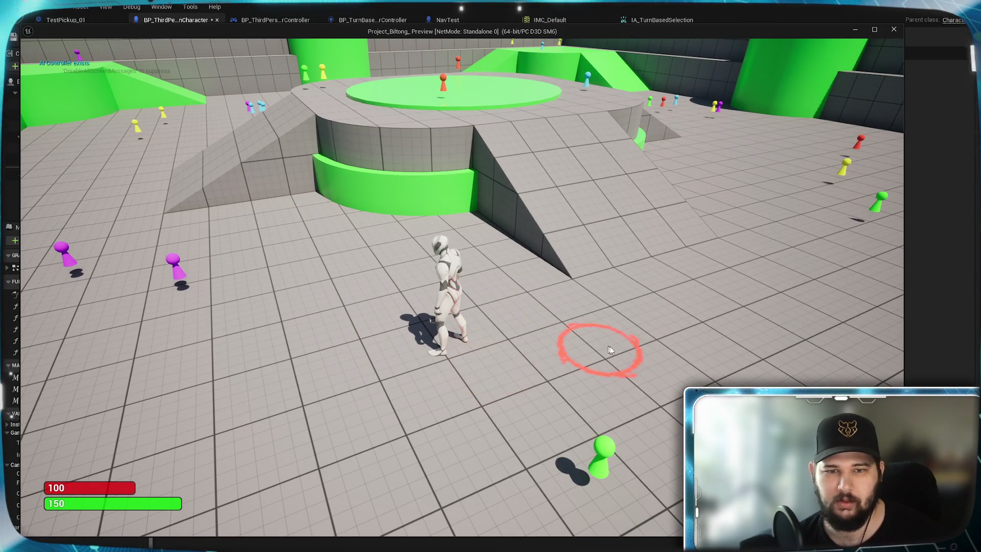
{"action": "key", "text": "i"}
{"action": "key", "text": "i"}
{"action": "left_click", "coordinate": [639, 326]}
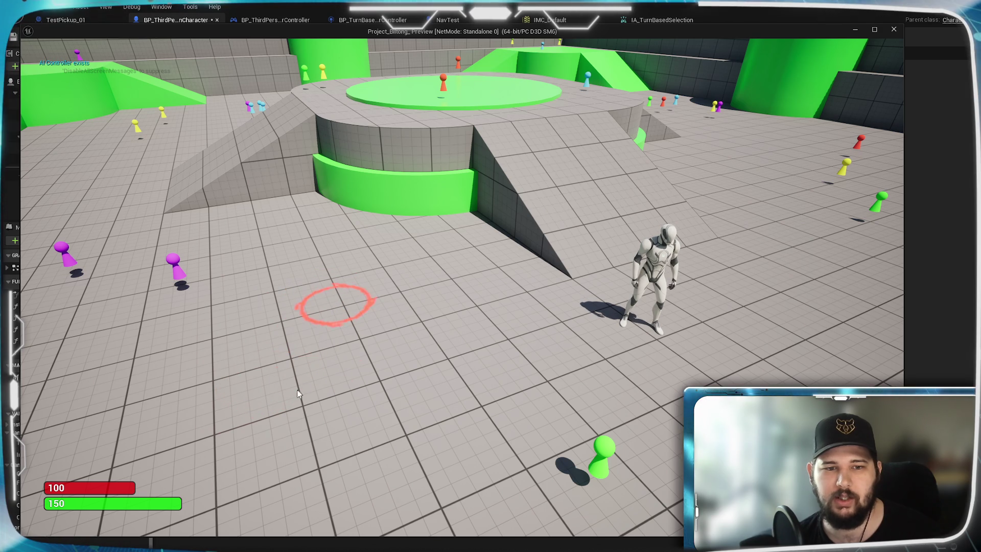
{"action": "left_click", "coordinate": [332, 370]}
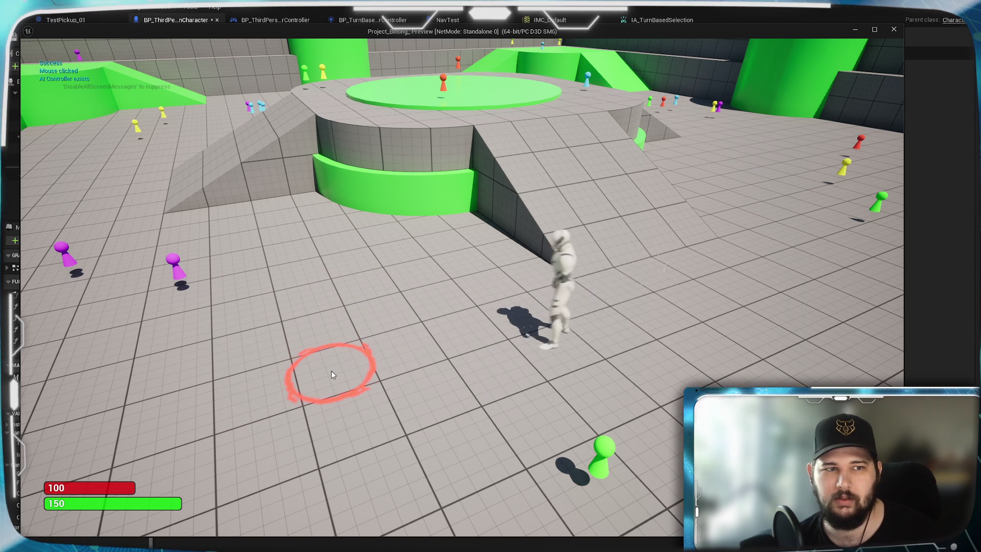
{"action": "key", "text": "Escape"}
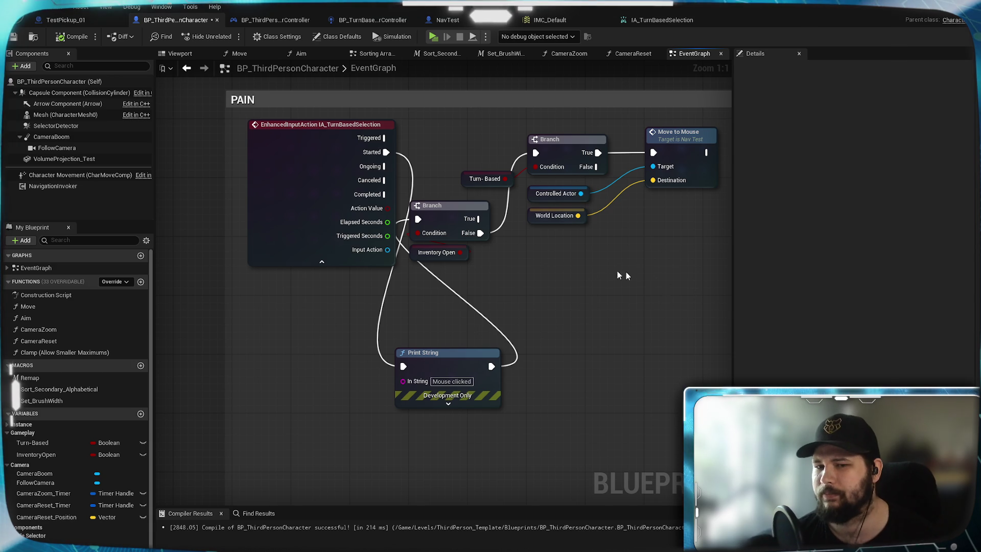
{"action": "scroll", "coordinate": [581, 268], "scroll_direction": "down", "scroll_amount": 10}
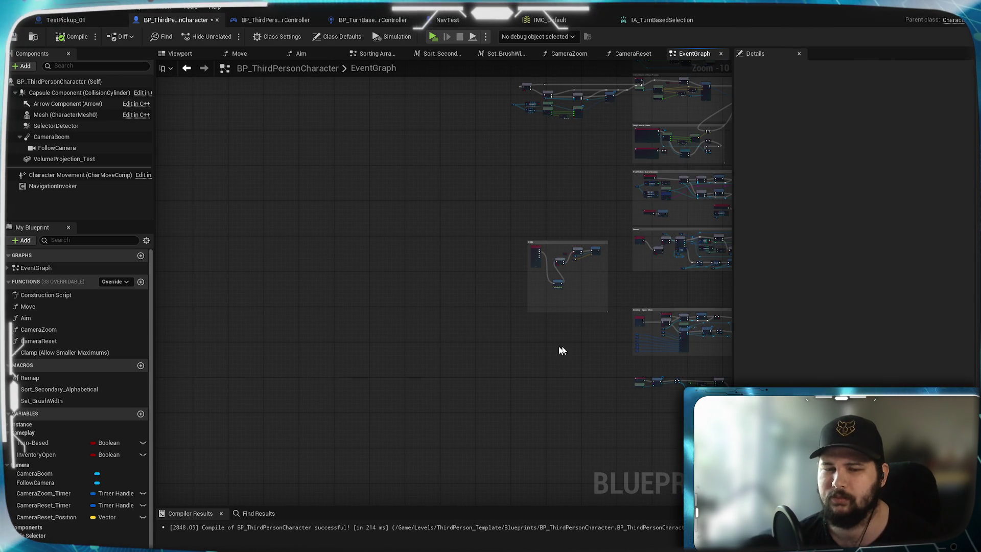
{"action": "scroll", "coordinate": [428, 286], "scroll_direction": "up", "scroll_amount": 8}
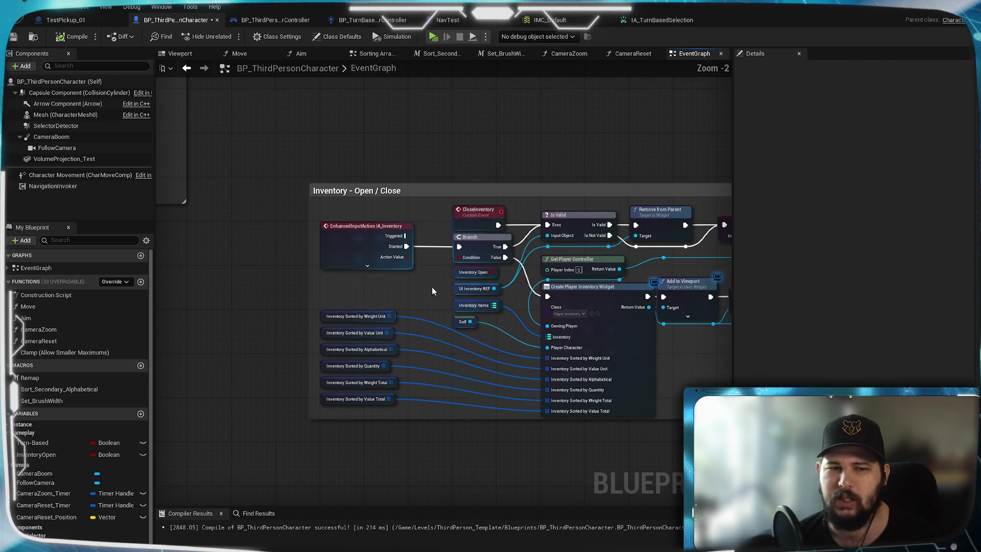
{"action": "mouse_move", "coordinate": [571, 181]}
{"action": "left_mouse_down"}
{"action": "mouse_move", "coordinate": [322, 162]}
{"action": "mouse_move", "coordinate": [479, 177]}
{"action": "left_mouse_up"}
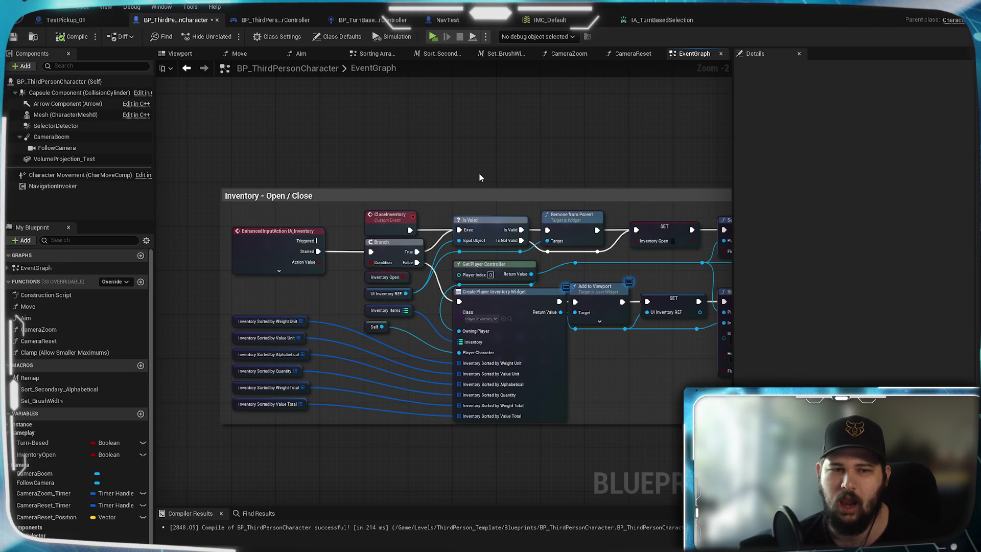
{"action": "mouse_move", "coordinate": [480, 177]}
{"action": "left_mouse_down"}
{"action": "mouse_move", "coordinate": [266, 177]}
{"action": "mouse_move", "coordinate": [628, 180]}
{"action": "left_mouse_up"}
{"action": "left_click", "coordinate": [412, 218]}
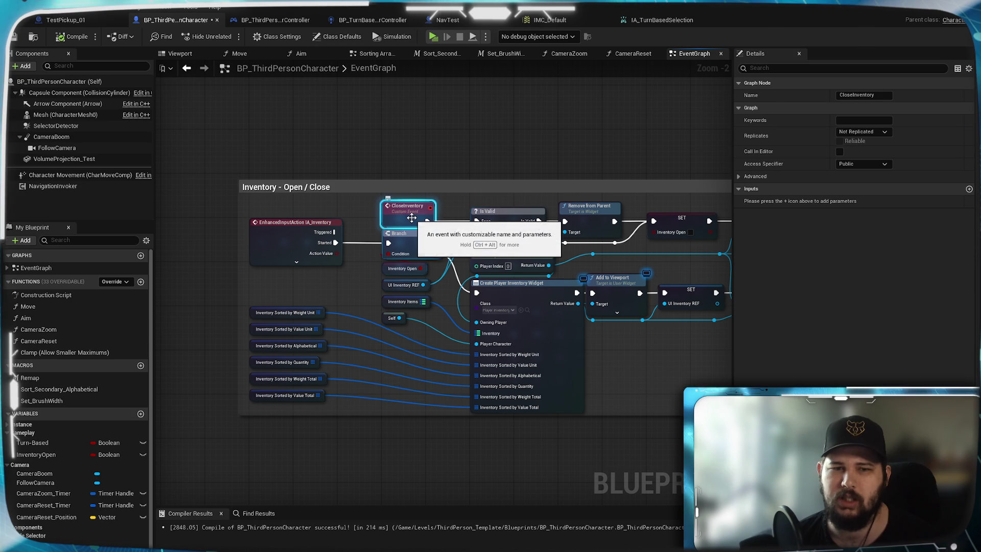
{"action": "mouse_move", "coordinate": [645, 241]}
{"action": "left_mouse_down"}
{"action": "mouse_move", "coordinate": [210, 209]}
{"action": "mouse_move", "coordinate": [640, 255]}
{"action": "left_mouse_up"}
{"action": "right_click", "coordinate": [398, 233]}
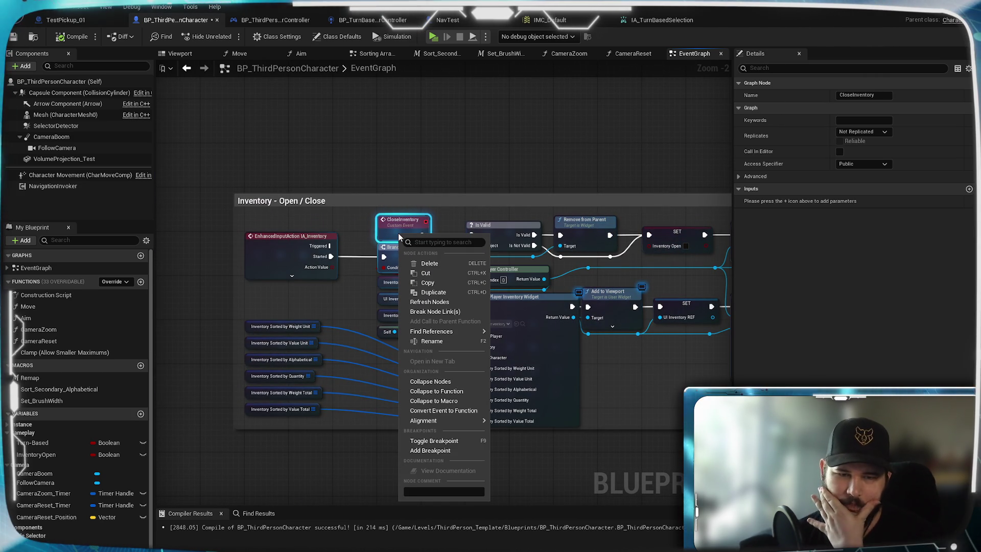
{"action": "mouse_move", "coordinate": [452, 332]}
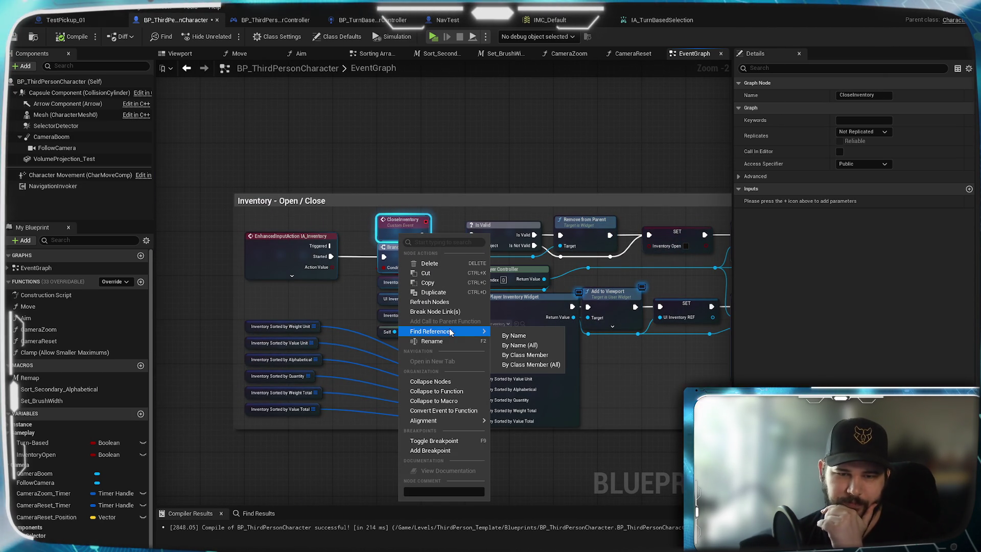
{"action": "left_click", "coordinate": [535, 346]}
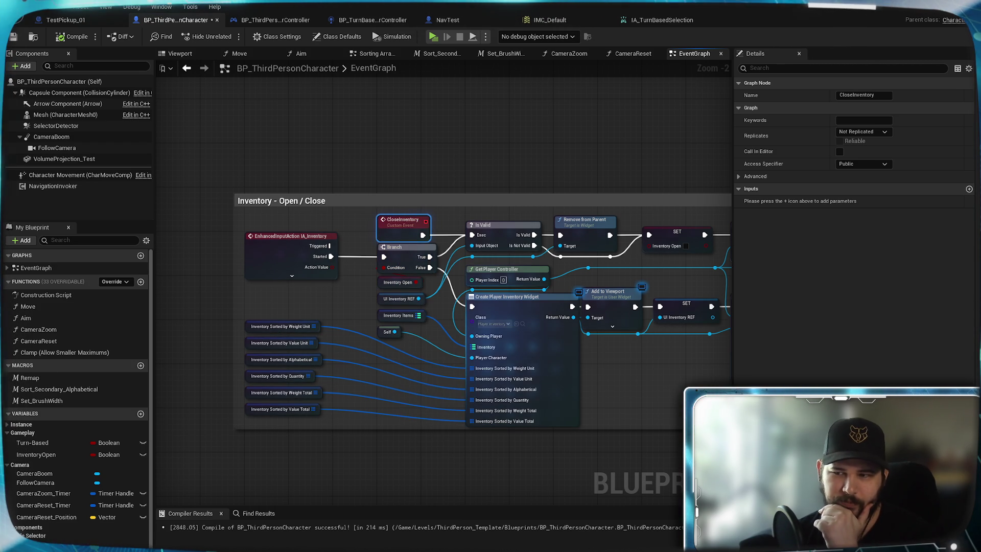
{"action": "scroll", "coordinate": [401, 232], "scroll_direction": "up", "scroll_amount": 2}
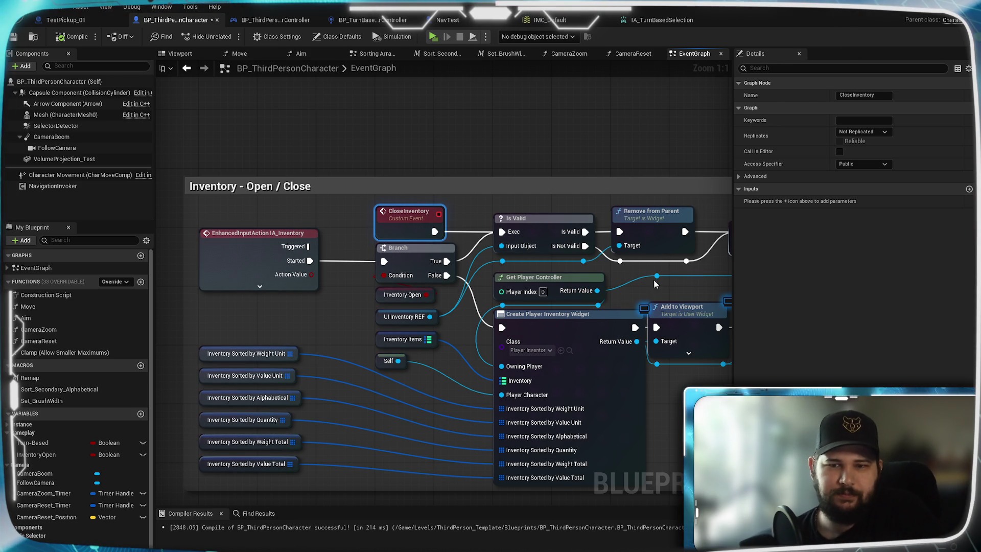
{"action": "mouse_move", "coordinate": [664, 290]}
{"action": "left_mouse_down"}
{"action": "mouse_move", "coordinate": [470, 284]}
{"action": "mouse_move", "coordinate": [436, 293]}
{"action": "left_mouse_up"}
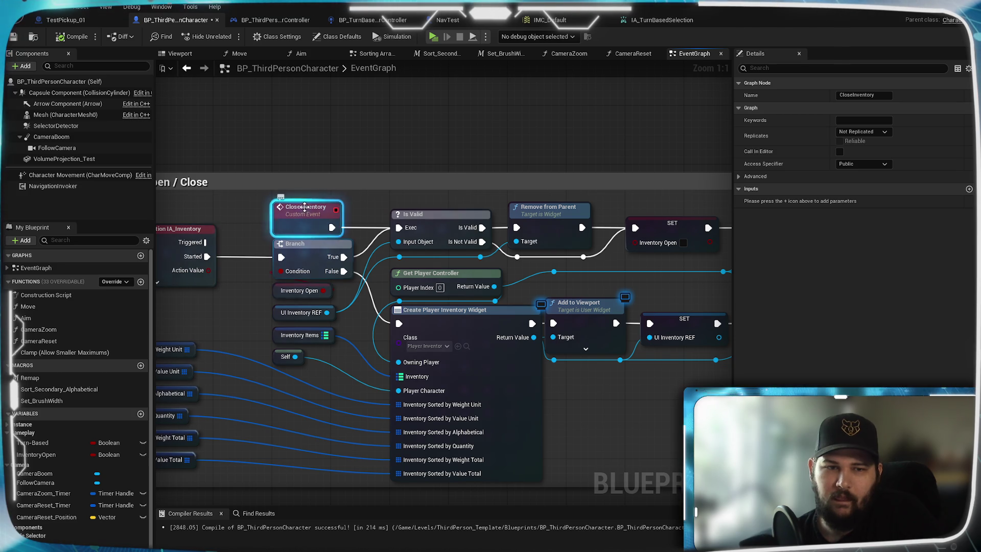
{"action": "left_click", "coordinate": [314, 224], "text": "ctrl"}
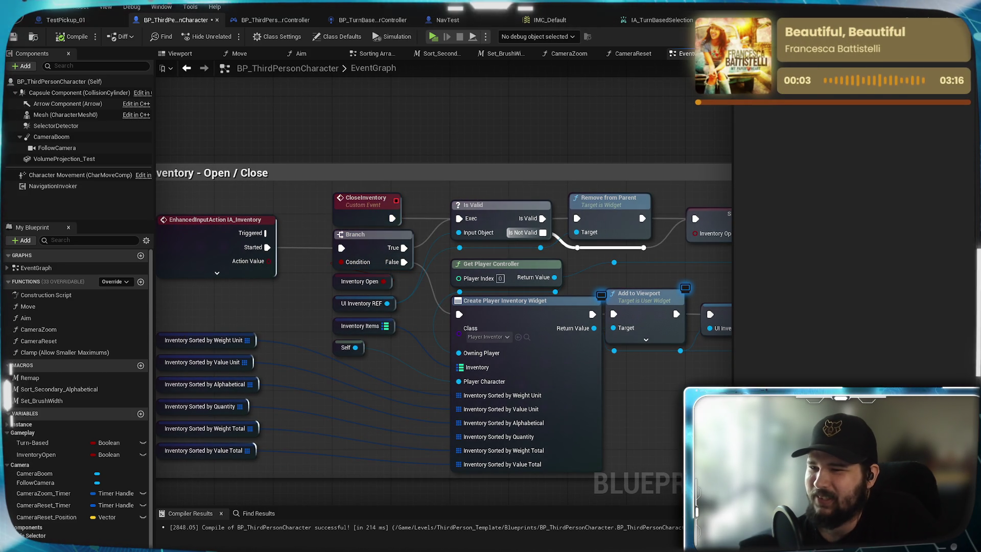
{"action": "left_click", "coordinate": [365, 202]}
{"action": "mouse_move", "coordinate": [308, 216]}
{"action": "left_mouse_down"}
{"action": "mouse_move", "coordinate": [482, 207]}
{"action": "mouse_move", "coordinate": [385, 167]}
{"action": "mouse_move", "coordinate": [68, 178]}
{"action": "mouse_move", "coordinate": [65, 165]}
{"action": "mouse_move", "coordinate": [373, 191]}
{"action": "left_mouse_up"}
{"action": "left_click", "coordinate": [368, 187]}
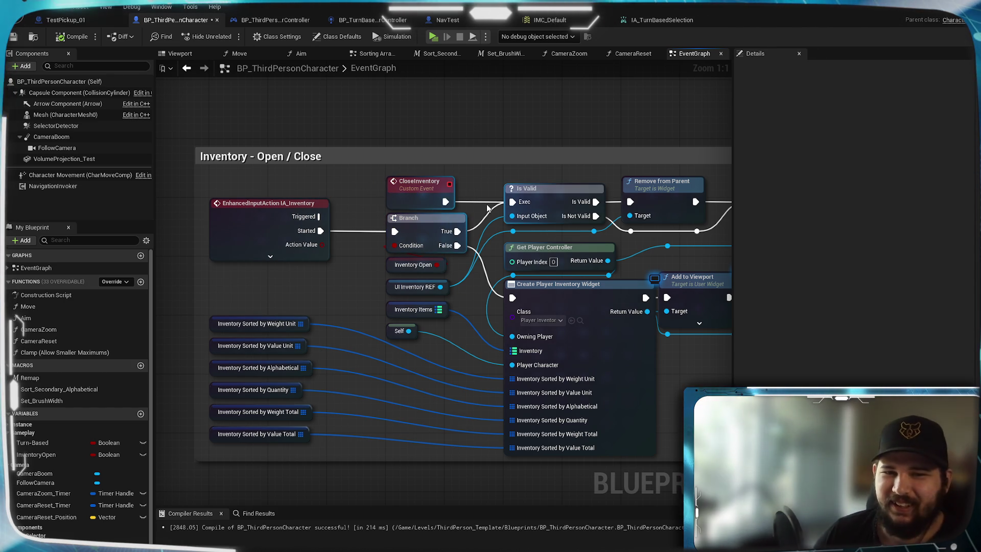
{"action": "left_click_drag", "start_coordinate": [644, 247], "coordinate": [612, 244]}
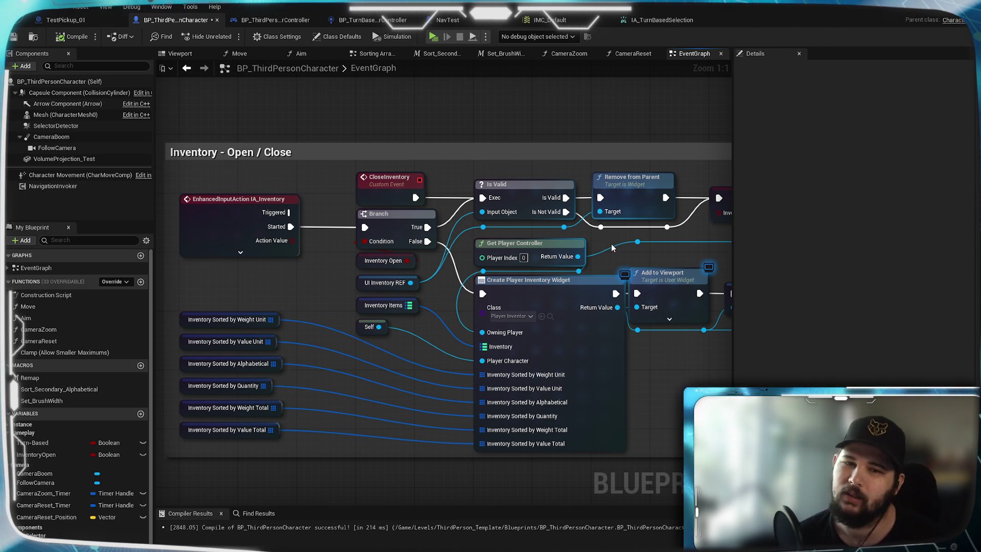
{"action": "mouse_move", "coordinate": [612, 246]}
{"action": "left_mouse_down"}
{"action": "mouse_move", "coordinate": [517, 264]}
{"action": "mouse_move", "coordinate": [402, 235]}
{"action": "left_mouse_up"}
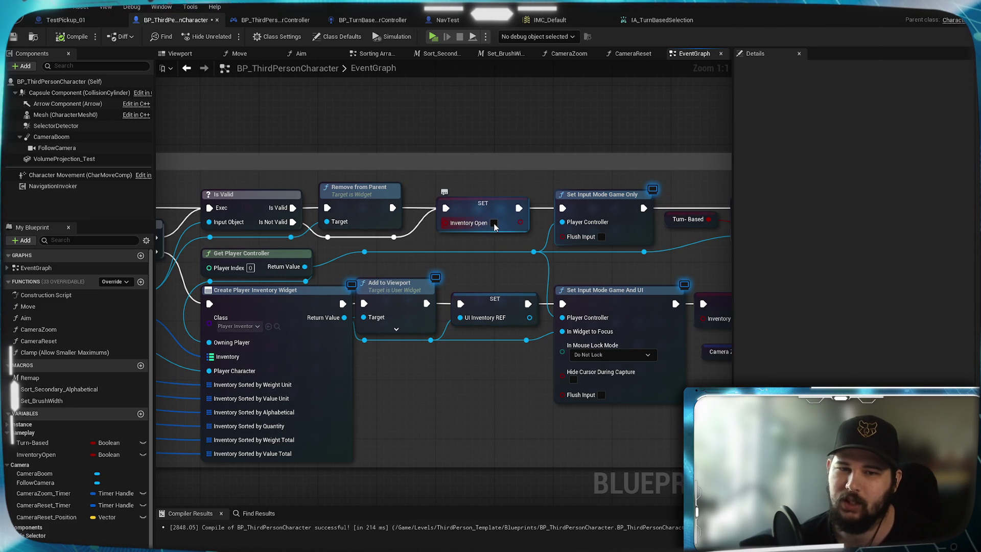
{"action": "mouse_move", "coordinate": [501, 239]}
{"action": "left_mouse_down"}
{"action": "mouse_move", "coordinate": [526, 241]}
{"action": "mouse_move", "coordinate": [402, 242]}
{"action": "left_mouse_up"}
{"action": "left_click_drag", "start_coordinate": [472, 263], "coordinate": [382, 255]}
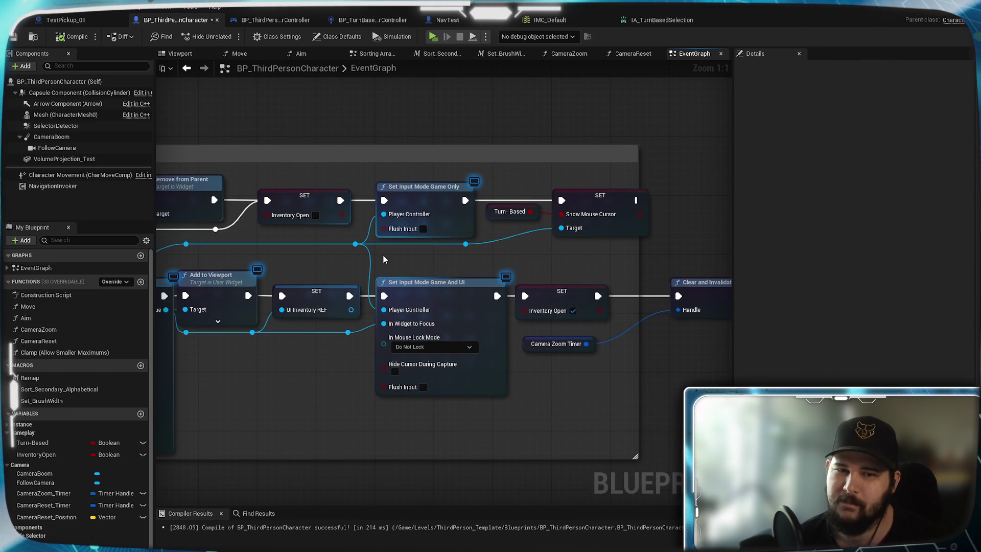
{"action": "mouse_move", "coordinate": [424, 202]}
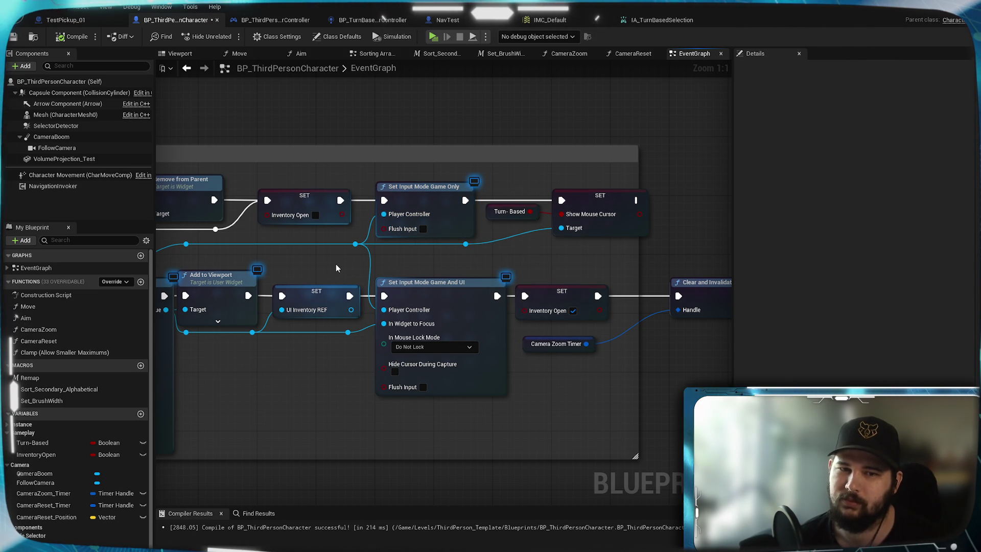
{"action": "scroll", "coordinate": [335, 264], "scroll_direction": "down", "scroll_amount": 3}
{"action": "mouse_move", "coordinate": [347, 146]}
{"action": "left_mouse_down"}
{"action": "mouse_move", "coordinate": [426, 336]}
{"action": "mouse_move", "coordinate": [403, 249]}
{"action": "left_mouse_up"}
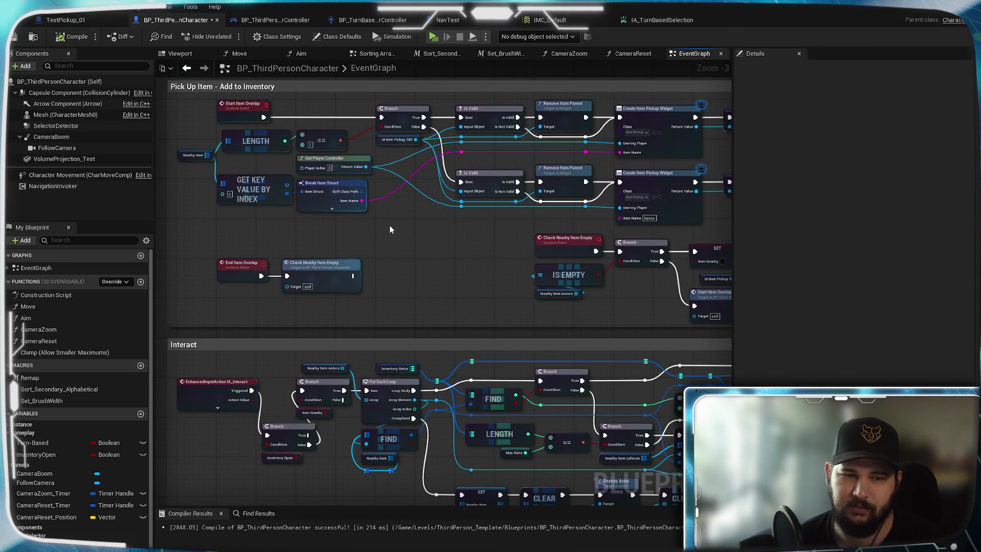
{"action": "left_click_drag", "start_coordinate": [389, 225], "coordinate": [463, 390]}
{"action": "left_click_drag", "start_coordinate": [445, 215], "coordinate": [422, 505]}
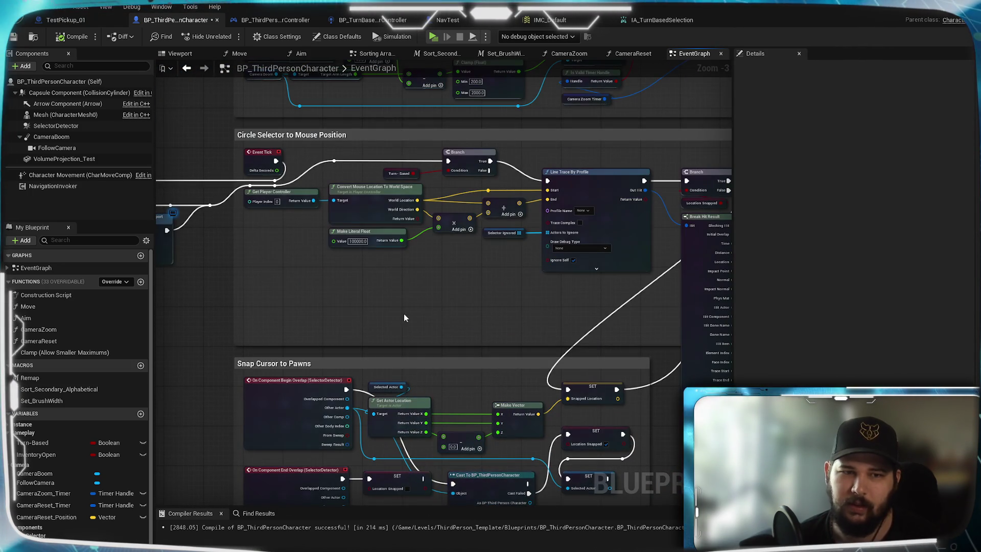
{"action": "left_click_drag", "start_coordinate": [404, 260], "coordinate": [401, 407]}
{"action": "left_click_drag", "start_coordinate": [401, 285], "coordinate": [391, 464]}
{"action": "left_click_drag", "start_coordinate": [394, 256], "coordinate": [393, 335]}
{"action": "left_click_drag", "start_coordinate": [357, 153], "coordinate": [352, 395]}
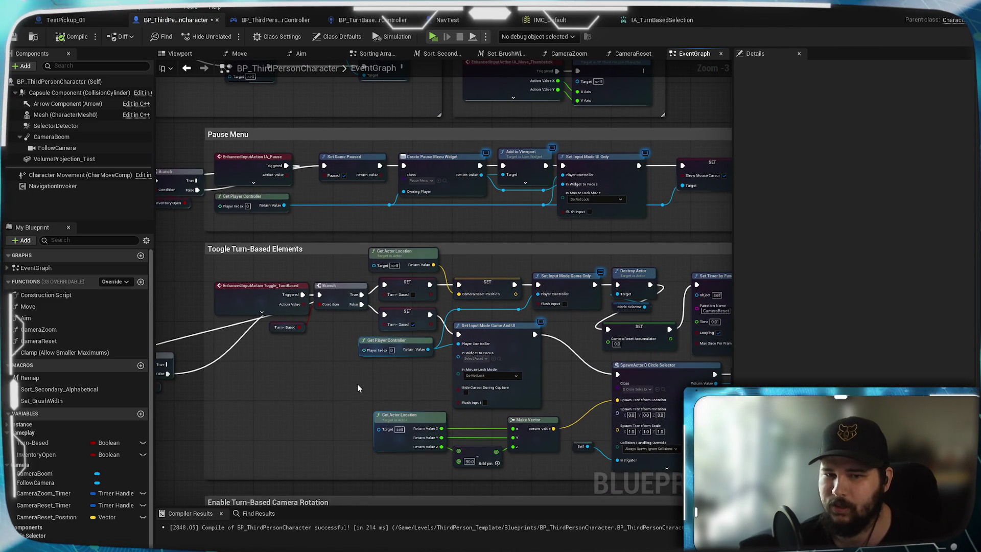
{"action": "scroll", "coordinate": [357, 384], "scroll_direction": "up", "scroll_amount": 3}
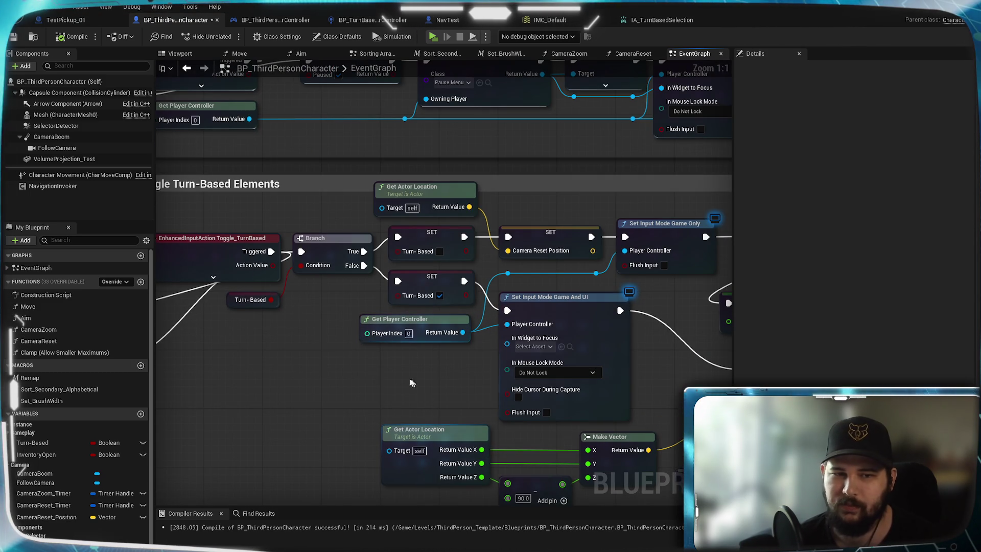
{"action": "left_click_drag", "start_coordinate": [347, 293], "coordinate": [309, 266]}
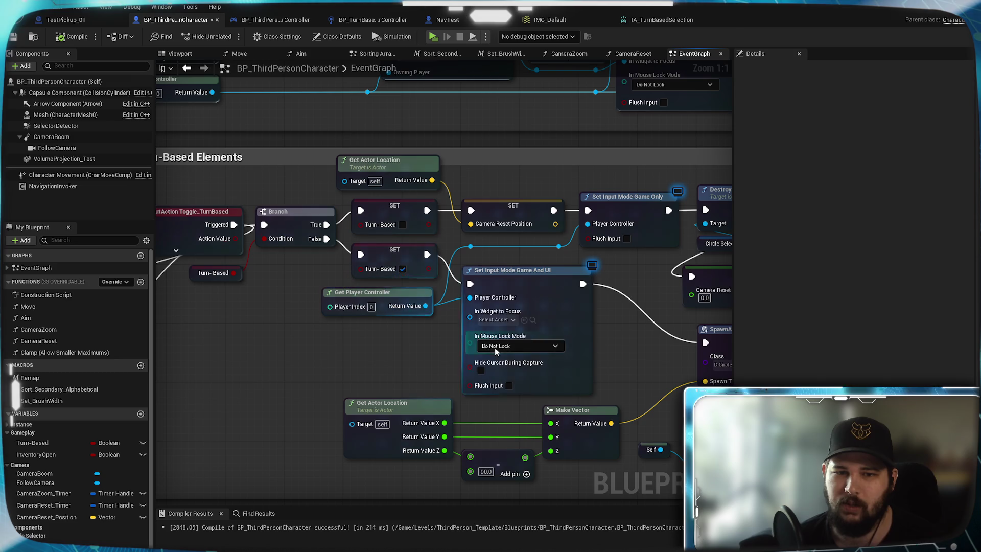
{"action": "left_click_drag", "start_coordinate": [623, 351], "coordinate": [494, 256]}
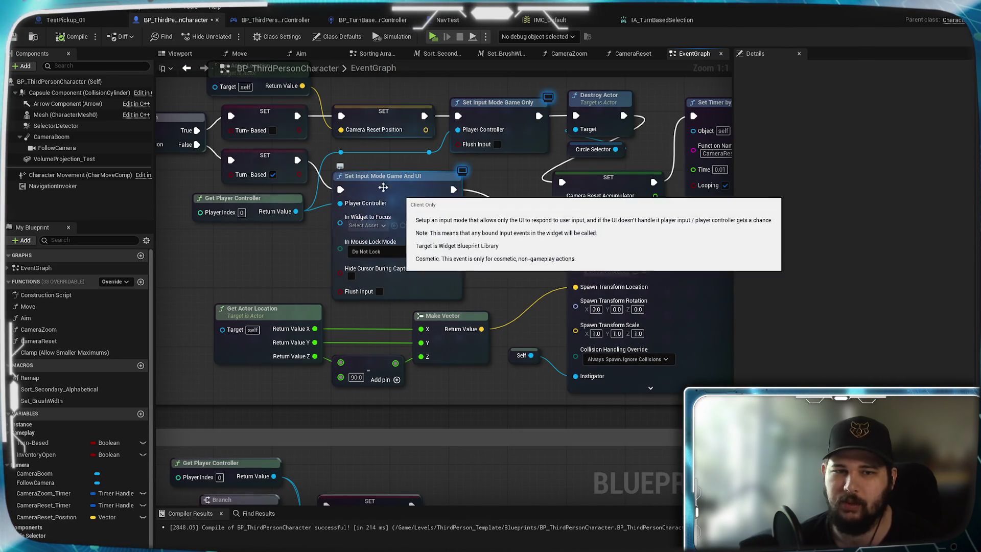
{"action": "scroll", "coordinate": [488, 272], "scroll_direction": "down", "scroll_amount": 5}
{"action": "scroll", "coordinate": [502, 281], "scroll_direction": "up", "scroll_amount": 5}
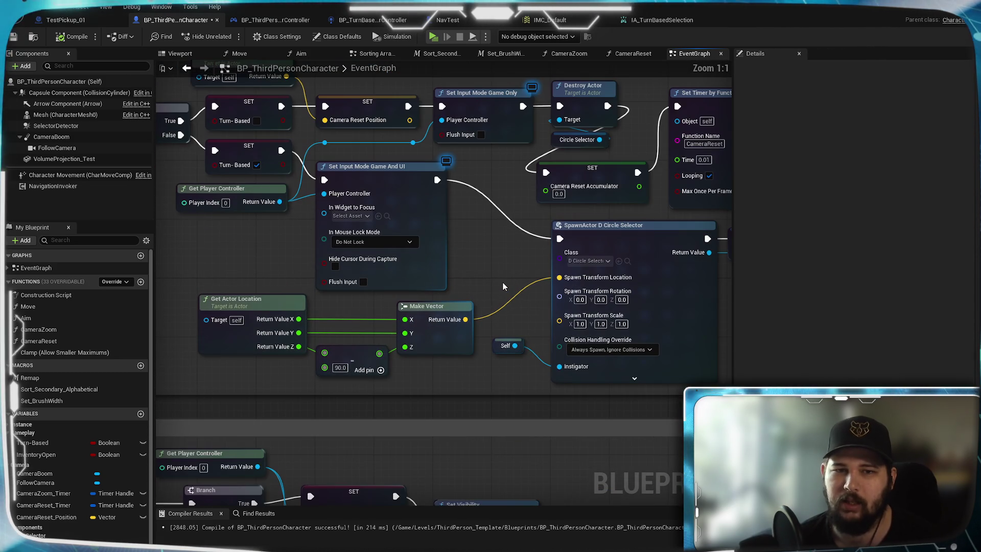
{"action": "scroll", "coordinate": [494, 267], "scroll_direction": "down", "scroll_amount": 5}
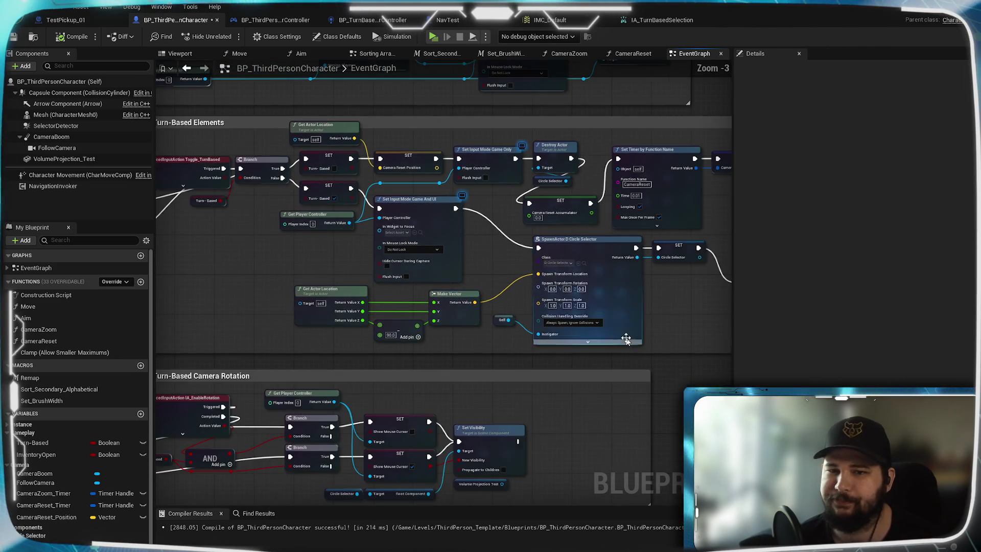
{"action": "scroll", "coordinate": [401, 251], "scroll_direction": "up", "scroll_amount": 2}
{"action": "scroll", "coordinate": [401, 250], "scroll_direction": "down", "scroll_amount": 4}
{"action": "scroll", "coordinate": [438, 322], "scroll_direction": "up", "scroll_amount": 4}
{"action": "mouse_move", "coordinate": [478, 344]}
{"action": "left_mouse_down"}
{"action": "mouse_move", "coordinate": [558, 399]}
{"action": "mouse_move", "coordinate": [583, 501]}
{"action": "left_mouse_up"}
{"action": "scroll", "coordinate": [602, 341], "scroll_direction": "up", "scroll_amount": 3}
{"action": "mouse_move", "coordinate": [602, 342]}
{"action": "left_mouse_down"}
{"action": "mouse_move", "coordinate": [479, 296]}
{"action": "mouse_move", "coordinate": [526, 316]}
{"action": "left_mouse_up"}
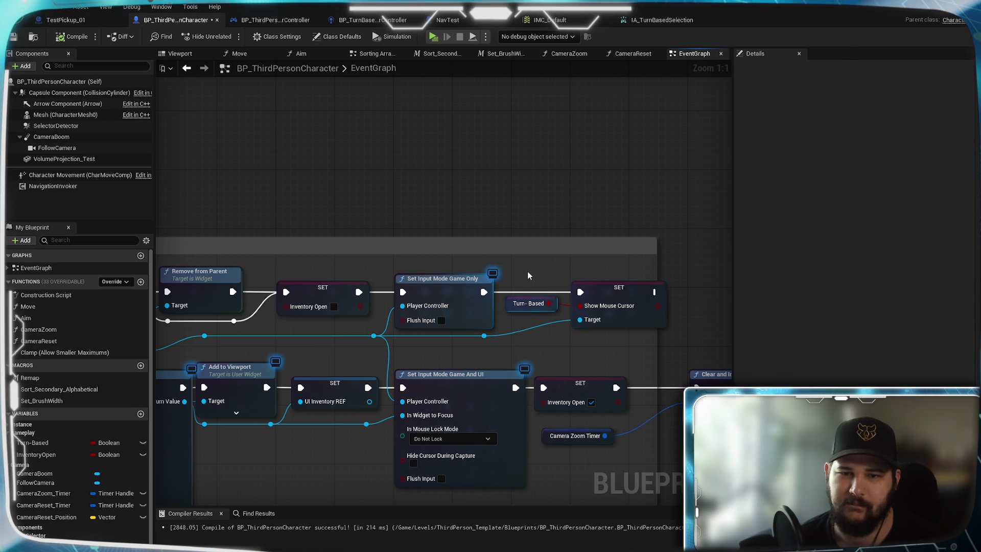
Step: Detach Set Input Mode Game Only and chain SET Show Mouse Cursor right after Inventory Open
{"action": "mouse_move", "coordinate": [528, 276]}
{"action": "left_mouse_down"}
{"action": "mouse_move", "coordinate": [702, 264]}
{"action": "mouse_move", "coordinate": [446, 250]}
{"action": "left_mouse_up"}
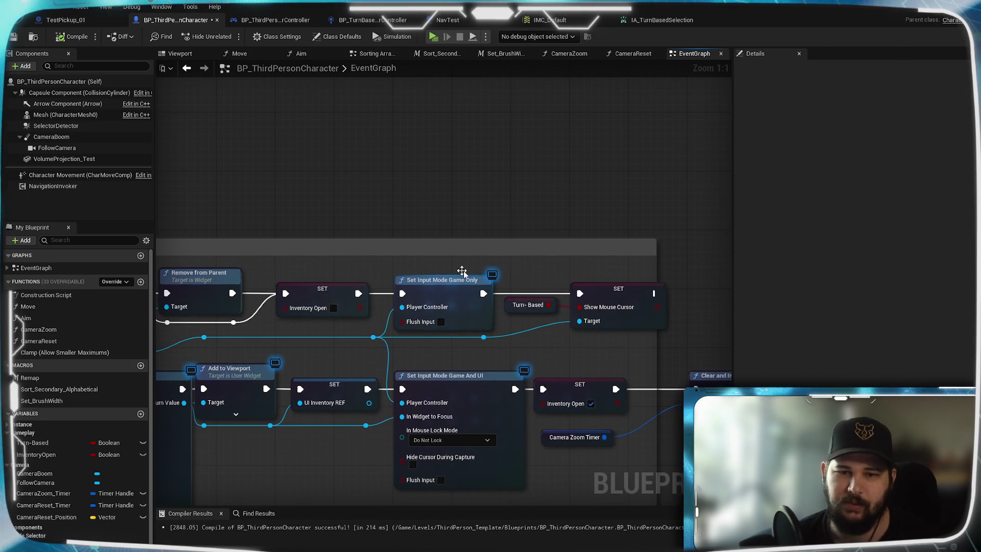
{"action": "left_click", "coordinate": [377, 294], "text": "alt"}
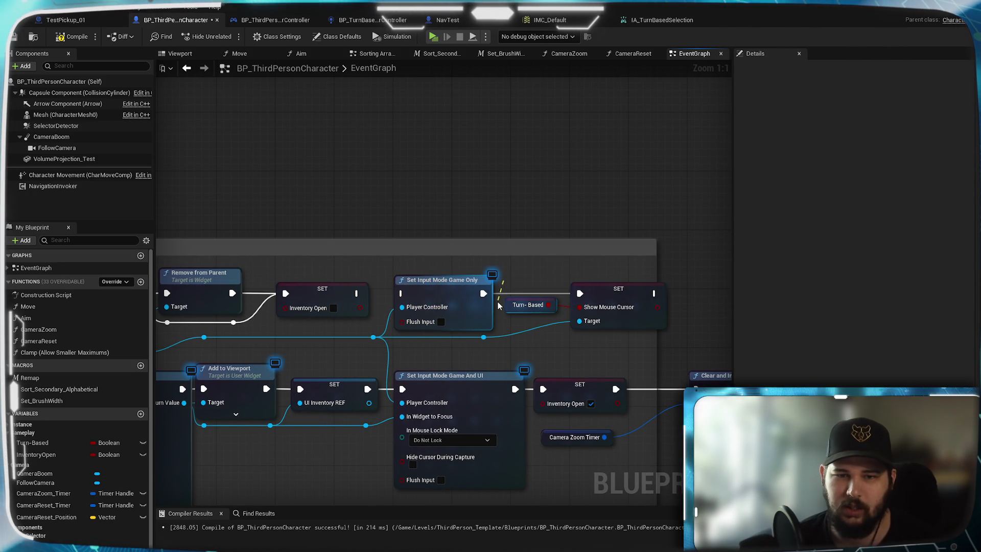
{"action": "mouse_move", "coordinate": [451, 294]}
{"action": "left_mouse_down"}
{"action": "mouse_move", "coordinate": [482, 226]}
{"action": "mouse_move", "coordinate": [667, 160]}
{"action": "left_mouse_up"}
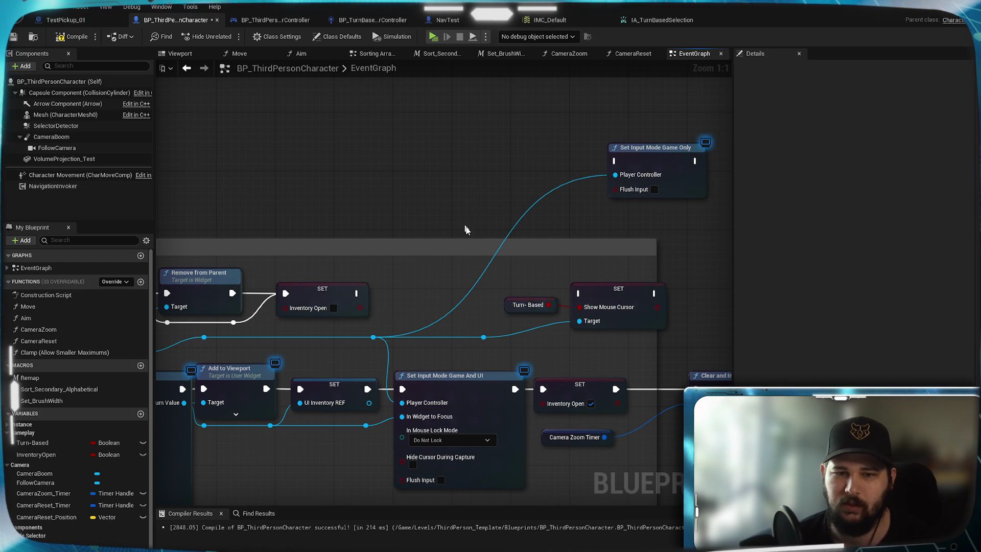
{"action": "left_click", "coordinate": [449, 315], "text": "alt"}
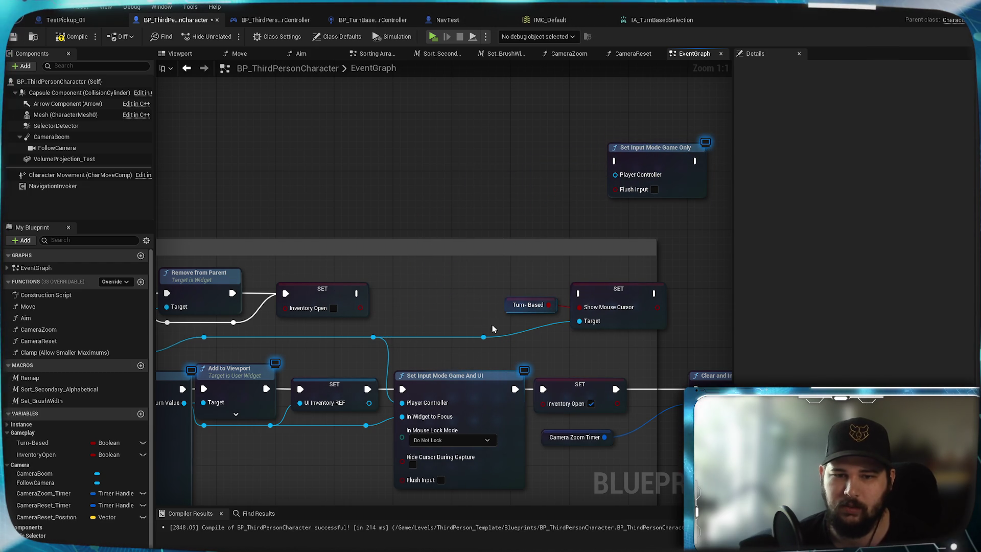
{"action": "left_click_drag", "start_coordinate": [373, 337], "coordinate": [579, 320]}
{"action": "left_click_drag", "start_coordinate": [552, 274], "coordinate": [603, 323]}
{"action": "left_click_drag", "start_coordinate": [594, 289], "coordinate": [424, 291]}
{"action": "left_click", "coordinate": [401, 265]}
{"action": "left_click_drag", "start_coordinate": [357, 293], "coordinate": [405, 297]}
{"action": "mouse_move", "coordinate": [375, 312]}
{"action": "left_mouse_down"}
{"action": "mouse_move", "coordinate": [364, 271]}
{"action": "mouse_move", "coordinate": [517, 285]}
{"action": "mouse_move", "coordinate": [542, 299]}
{"action": "mouse_move", "coordinate": [489, 294]}
{"action": "mouse_move", "coordinate": [520, 293]}
{"action": "mouse_move", "coordinate": [489, 282]}
{"action": "left_mouse_up"}
Step: Add a reroute on the Turn-Based wire, widen the comment box, and reconnect the controller to Game Only
{"action": "double_click", "coordinate": [500, 305]}
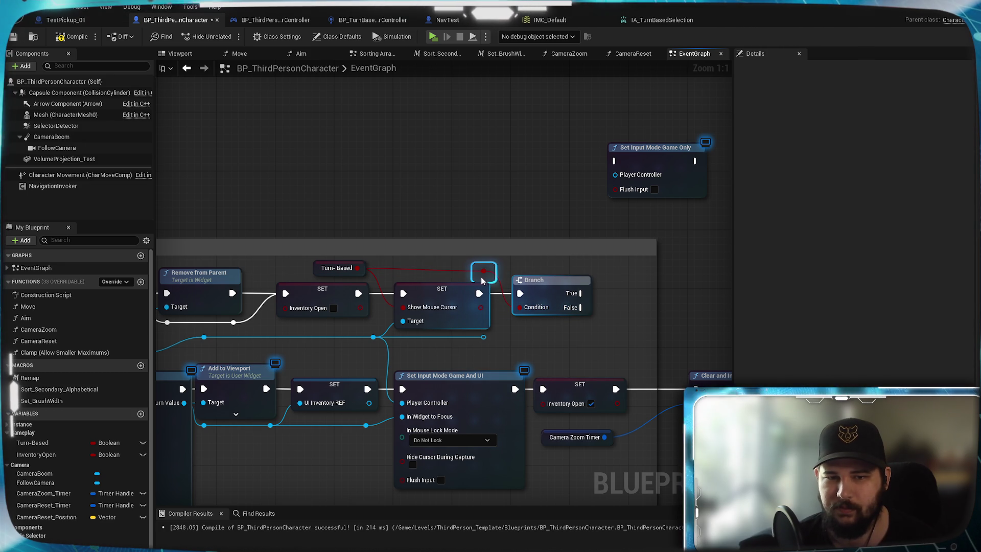
{"action": "mouse_move", "coordinate": [575, 283]}
{"action": "left_mouse_down"}
{"action": "mouse_move", "coordinate": [470, 284]}
{"action": "mouse_move", "coordinate": [438, 252]}
{"action": "mouse_move", "coordinate": [578, 272]}
{"action": "left_mouse_up"}
{"action": "left_click_drag", "start_coordinate": [255, 278], "coordinate": [382, 369]}
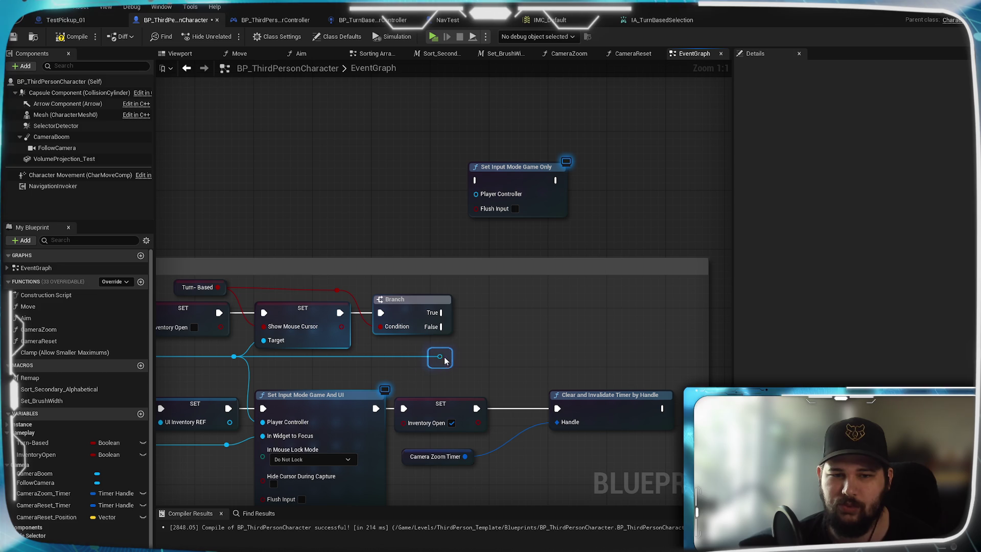
{"action": "left_click_drag", "start_coordinate": [446, 359], "coordinate": [380, 348]}
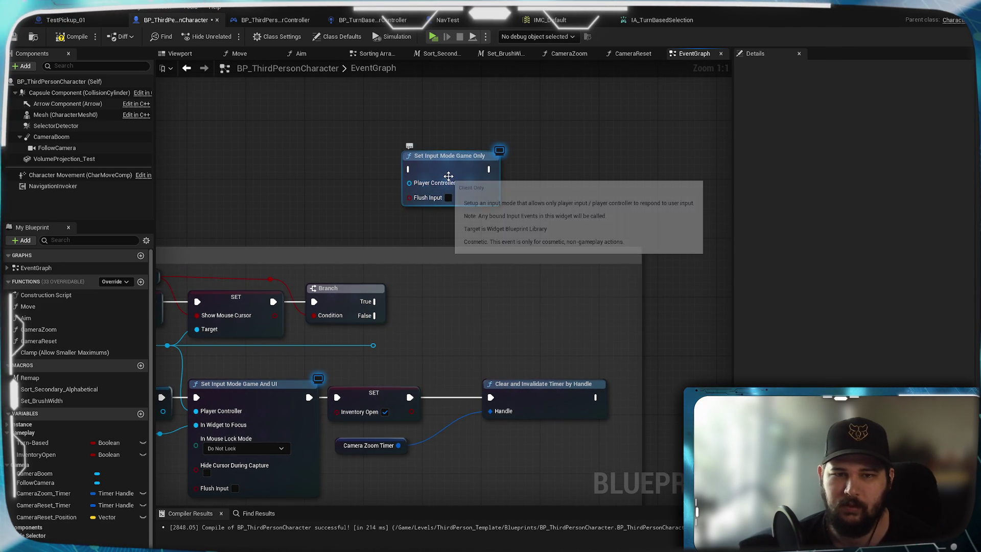
{"action": "left_click_drag", "start_coordinate": [450, 181], "coordinate": [495, 359]}
{"action": "left_click", "coordinate": [562, 408], "text": "ctrl"}
{"action": "mouse_move", "coordinate": [596, 425]}
{"action": "left_mouse_down"}
{"action": "mouse_move", "coordinate": [581, 371]}
{"action": "mouse_move", "coordinate": [516, 379]}
{"action": "mouse_move", "coordinate": [505, 394]}
{"action": "left_mouse_up"}
{"action": "left_click", "coordinate": [480, 286]}
{"action": "left_click", "coordinate": [456, 262]}
{"action": "left_click_drag", "start_coordinate": [449, 317], "coordinate": [442, 296]}
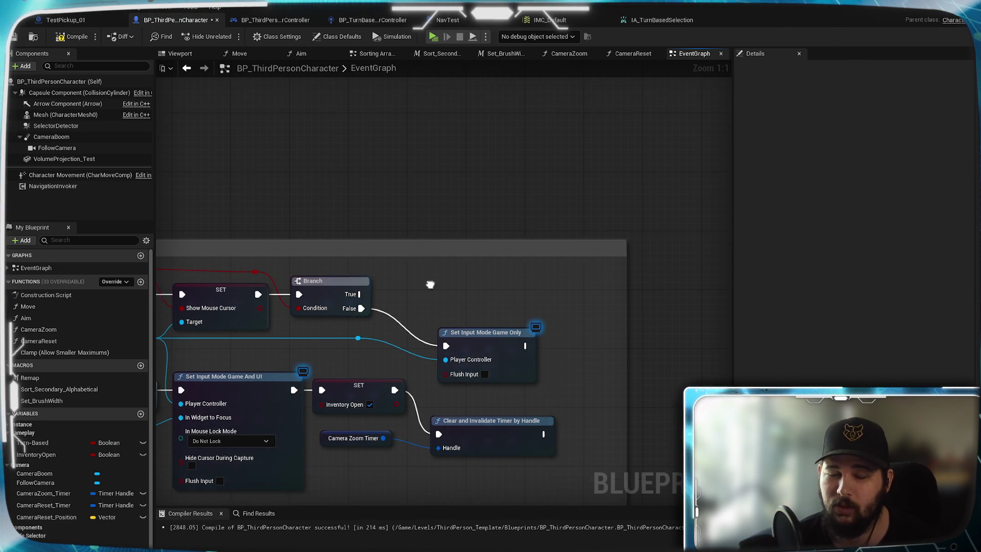
Step: Place Set Input Mode Game Only beside the Turn-Based Branch and align Clear and Invalidate Timer
{"action": "mouse_move", "coordinate": [241, 362]}
{"action": "left_mouse_down"}
{"action": "mouse_move", "coordinate": [368, 347]}
{"action": "mouse_move", "coordinate": [389, 388]}
{"action": "mouse_move", "coordinate": [275, 312]}
{"action": "mouse_move", "coordinate": [399, 314]}
{"action": "mouse_move", "coordinate": [387, 356]}
{"action": "mouse_move", "coordinate": [551, 339]}
{"action": "mouse_move", "coordinate": [375, 327]}
{"action": "mouse_move", "coordinate": [317, 402]}
{"action": "left_mouse_up"}
{"action": "left_click", "coordinate": [534, 357]}
{"action": "mouse_move", "coordinate": [533, 358]}
{"action": "left_mouse_down"}
{"action": "mouse_move", "coordinate": [497, 326]}
{"action": "mouse_move", "coordinate": [505, 319]}
{"action": "left_mouse_up"}
{"action": "left_click", "coordinate": [427, 307]}
{"action": "mouse_move", "coordinate": [427, 307]}
{"action": "left_mouse_down"}
{"action": "mouse_move", "coordinate": [536, 290]}
{"action": "mouse_move", "coordinate": [520, 245]}
{"action": "left_mouse_up"}
{"action": "left_click_drag", "start_coordinate": [596, 371], "coordinate": [597, 327]}
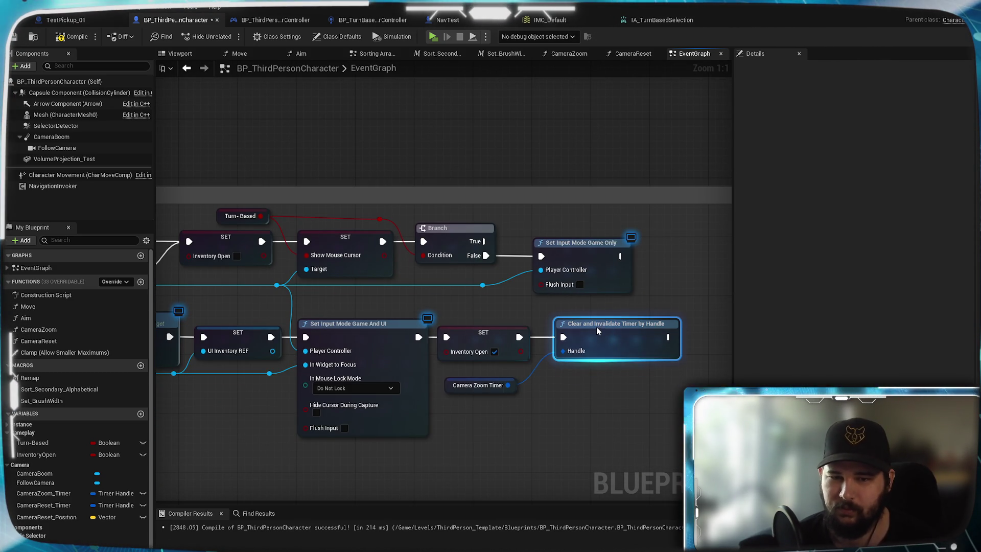
{"action": "left_click", "coordinate": [572, 412]}
{"action": "left_click_drag", "start_coordinate": [572, 412], "coordinate": [660, 510]}
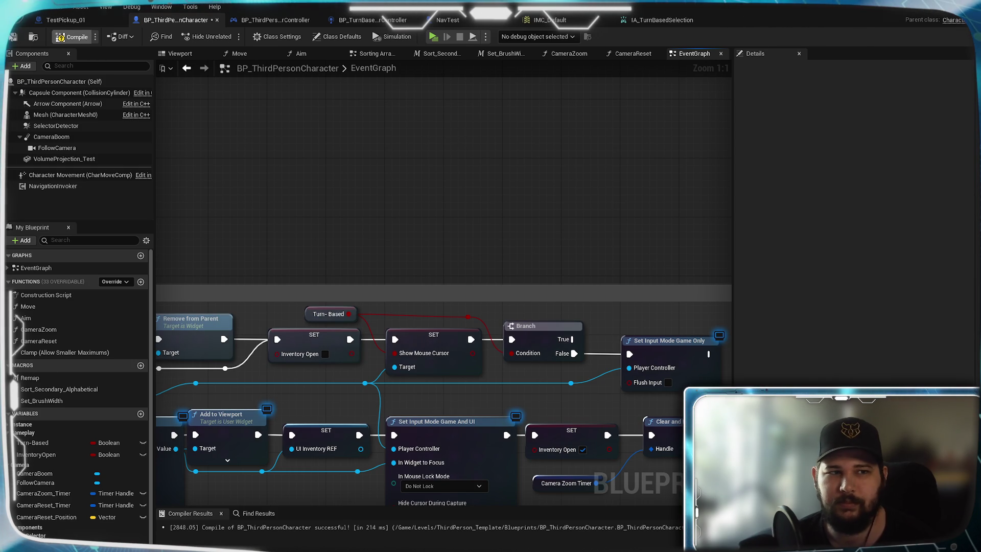
Step: Save the blueprint, launch Standalone Game, walk with W/S, and click several floor spots to move
{"action": "key", "text": "ctrl+s"}
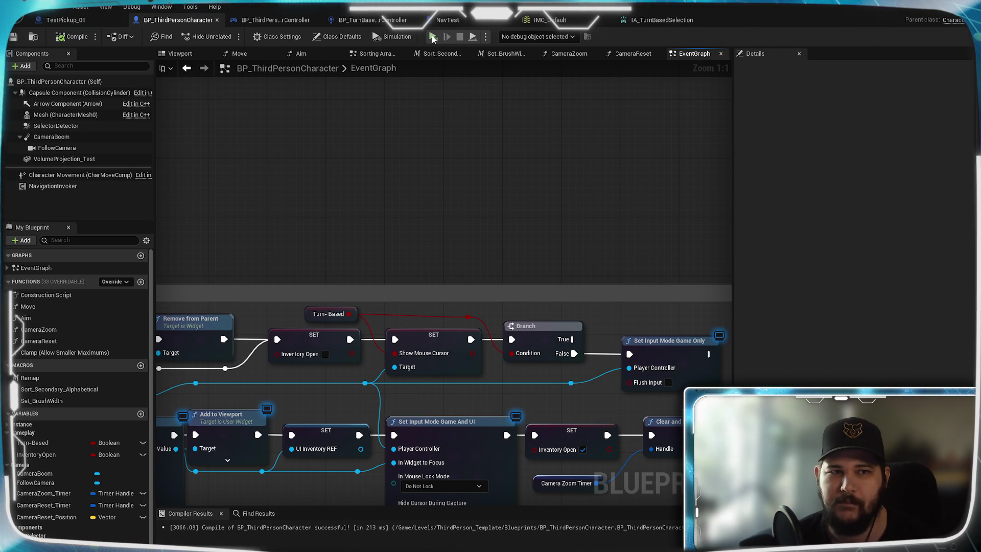
{"action": "key", "text": "alt+p"}
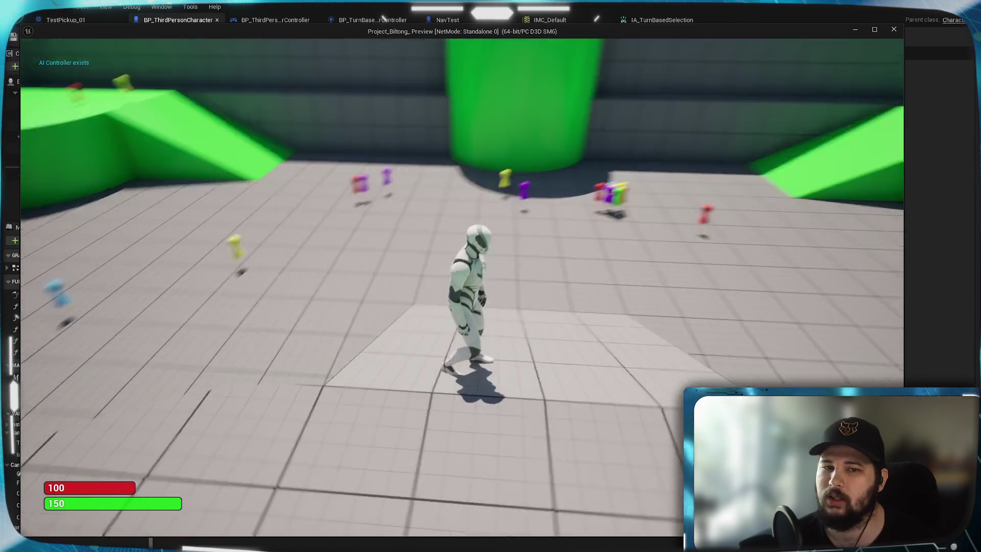
{"action": "key", "text": "w"}
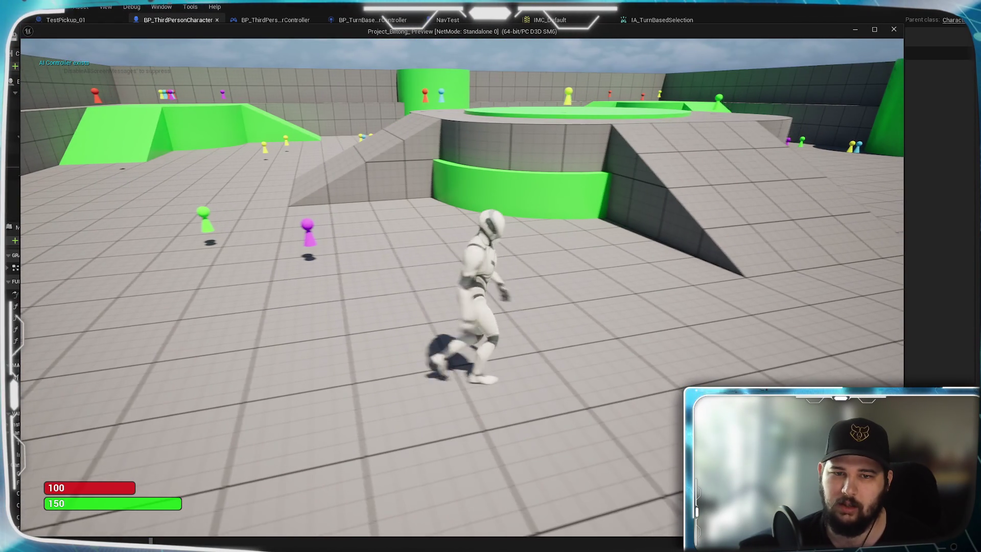
{"action": "key", "text": "s"}
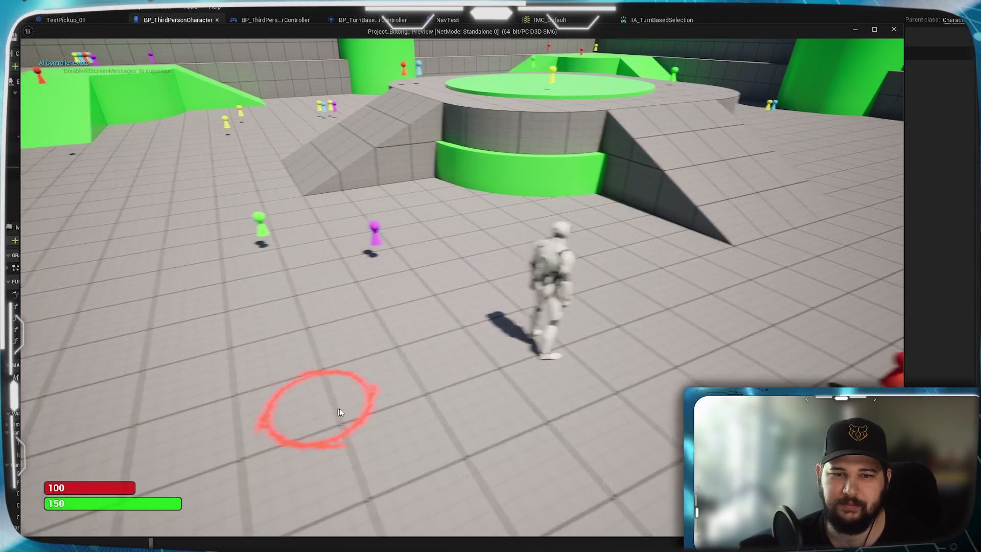
{"action": "left_click", "coordinate": [383, 416]}
{"action": "left_click", "coordinate": [327, 316]}
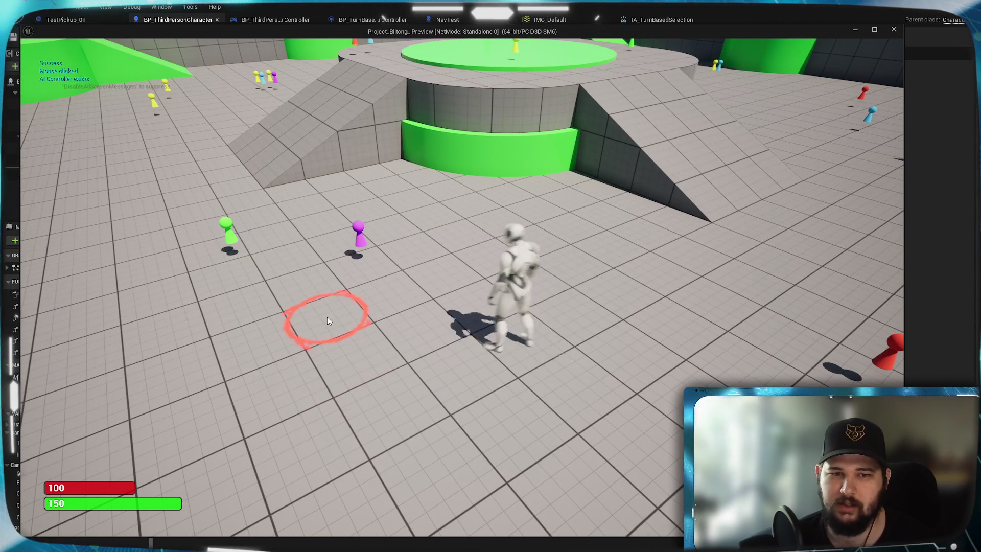
{"action": "left_click", "coordinate": [571, 206]}
{"action": "left_click", "coordinate": [662, 365]}
{"action": "left_click", "coordinate": [386, 348]}
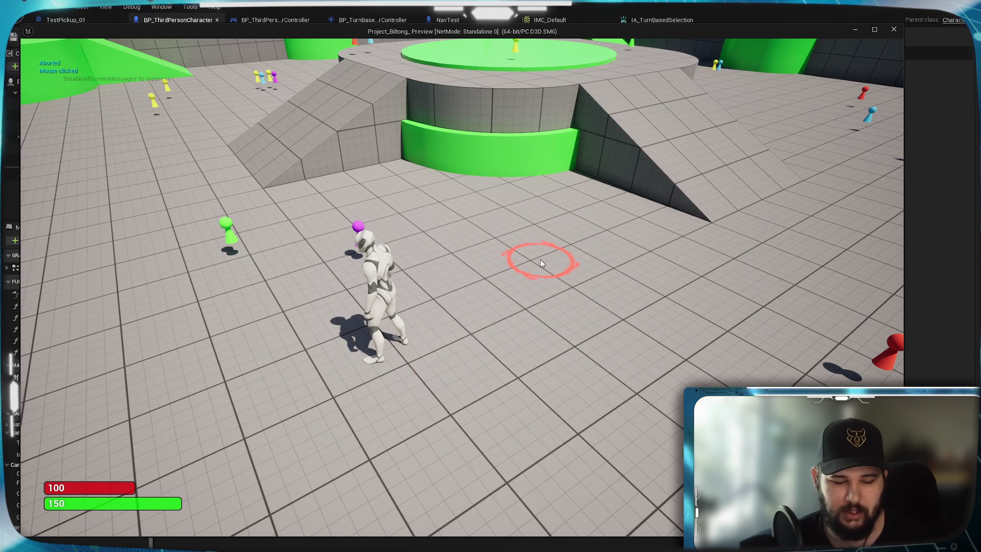
Step: Toggle the inventory, then retarget the red ring across many floor spots before exiting the game
{"action": "key", "text": "i"}
{"action": "key", "text": "i"}
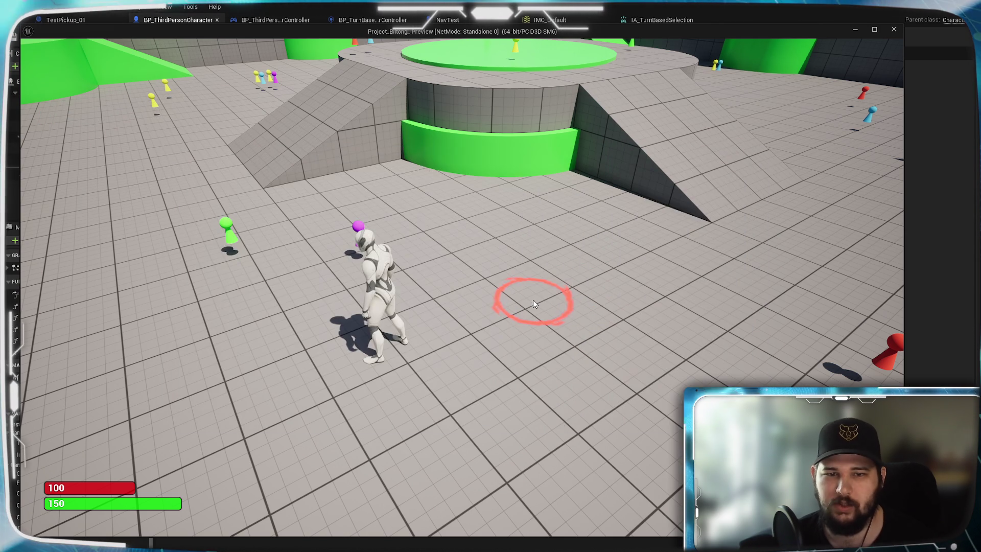
{"action": "left_click", "coordinate": [530, 223]}
{"action": "left_click", "coordinate": [688, 287]}
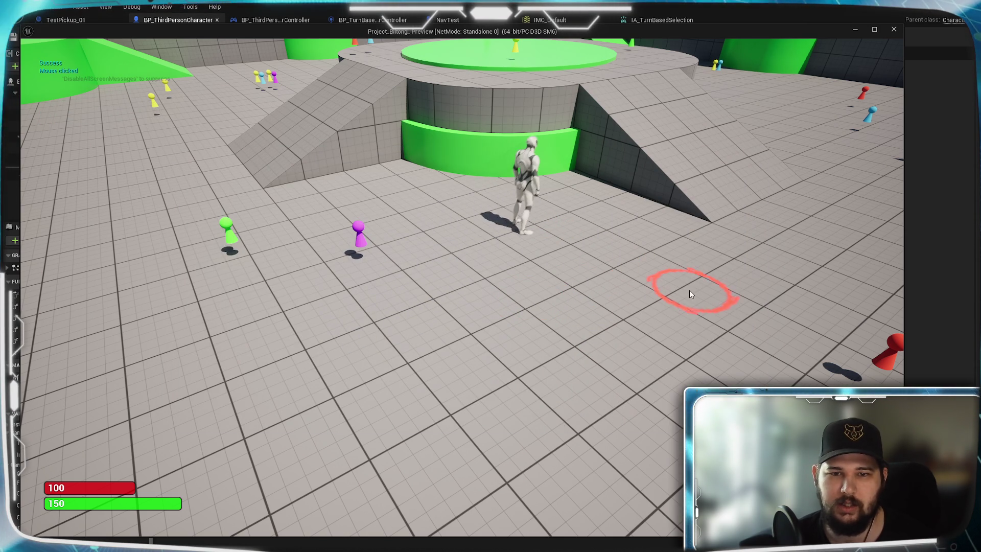
{"action": "left_click", "coordinate": [617, 367]}
{"action": "left_click", "coordinate": [278, 389]}
{"action": "left_click", "coordinate": [358, 241]}
{"action": "left_click", "coordinate": [219, 237]}
{"action": "left_click", "coordinate": [504, 247]}
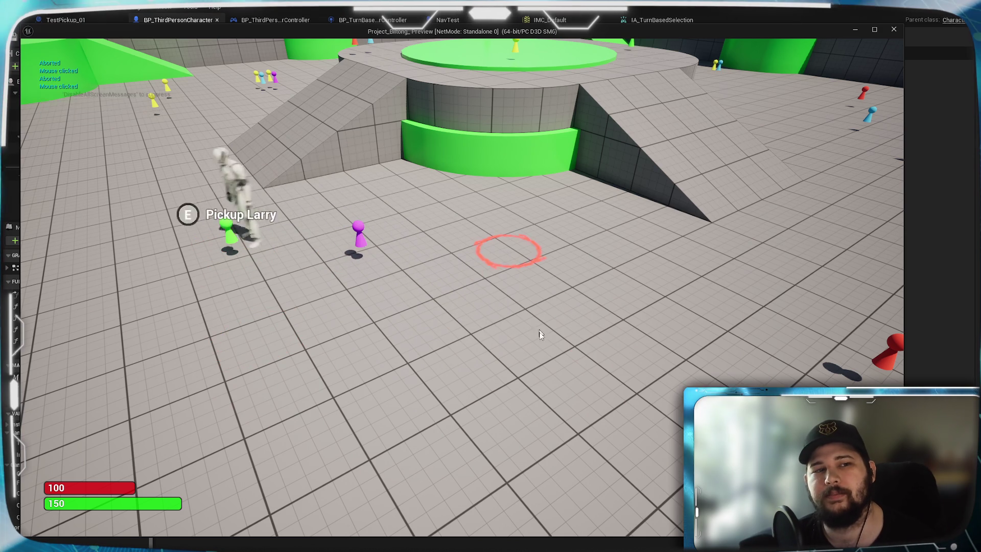
{"action": "left_click", "coordinate": [629, 317]}
{"action": "left_click", "coordinate": [788, 328]}
{"action": "left_click", "coordinate": [463, 402]}
{"action": "left_click", "coordinate": [203, 368]}
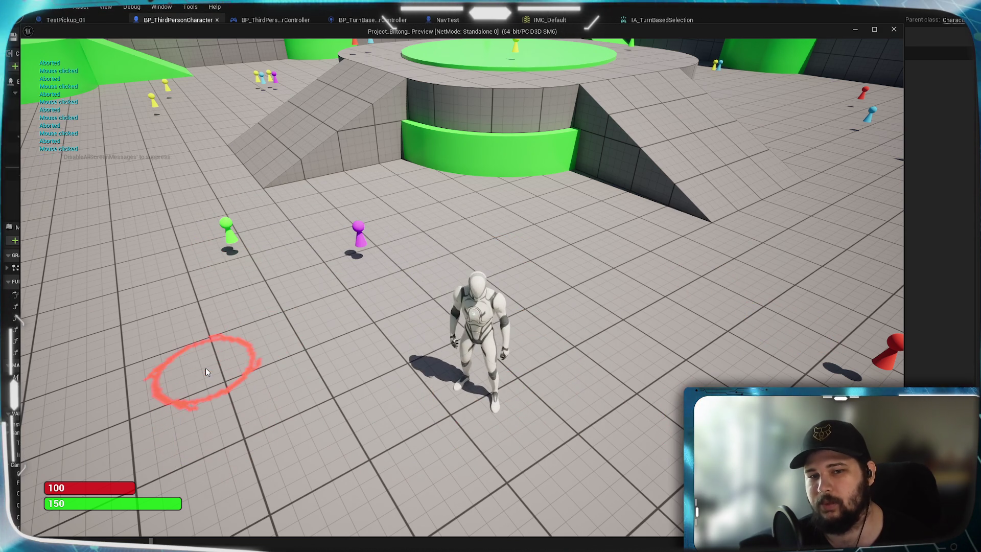
{"action": "left_click", "coordinate": [416, 333]}
{"action": "key", "text": "Escape"}
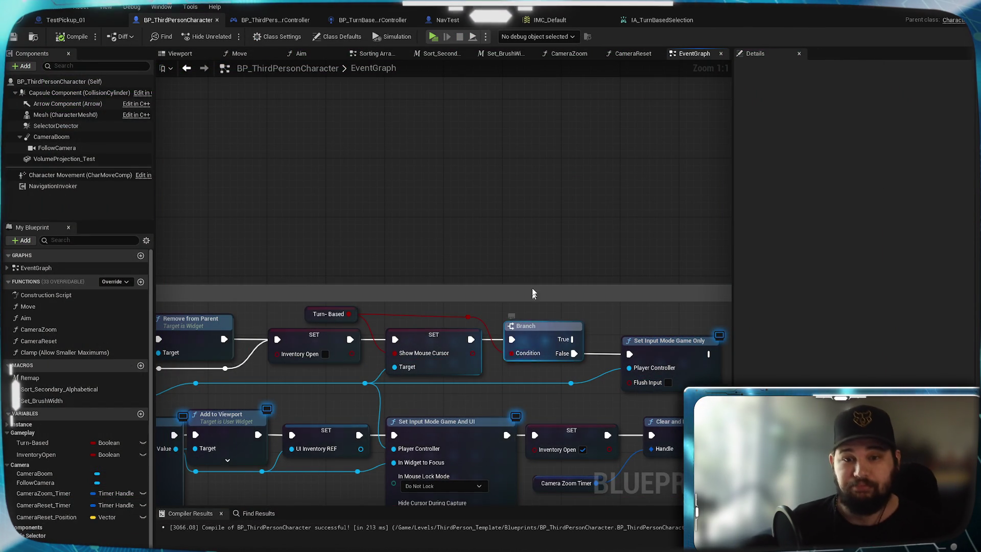
Step: Save the character blueprint and pan the EventGraph to the Line Trace By Profile node
{"action": "scroll", "coordinate": [525, 238], "scroll_direction": "down", "scroll_amount": 2}
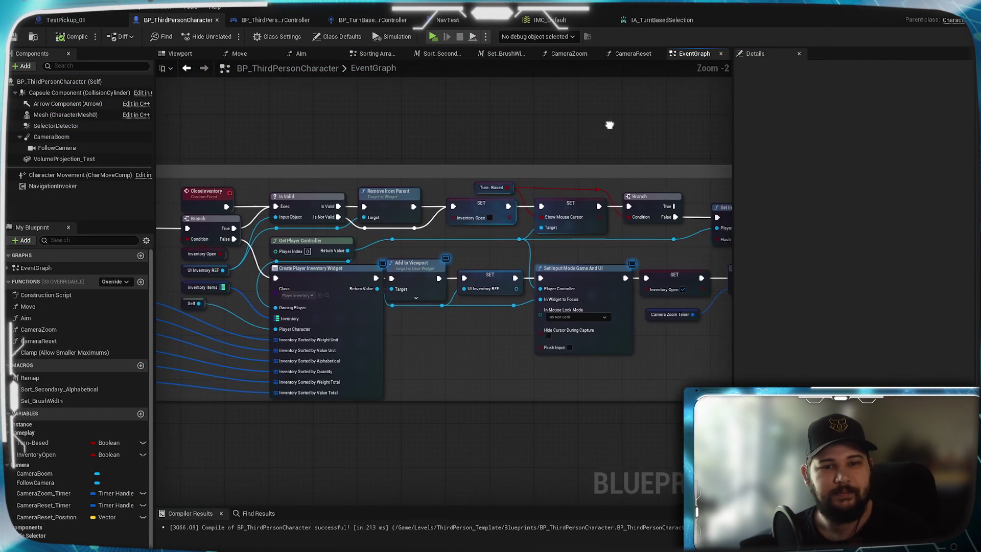
{"action": "left_click_drag", "start_coordinate": [417, 257], "coordinate": [702, 356]}
{"action": "mouse_move", "coordinate": [401, 278]}
{"action": "left_mouse_down"}
{"action": "mouse_move", "coordinate": [416, 328]}
{"action": "mouse_move", "coordinate": [361, 404]}
{"action": "left_mouse_up"}
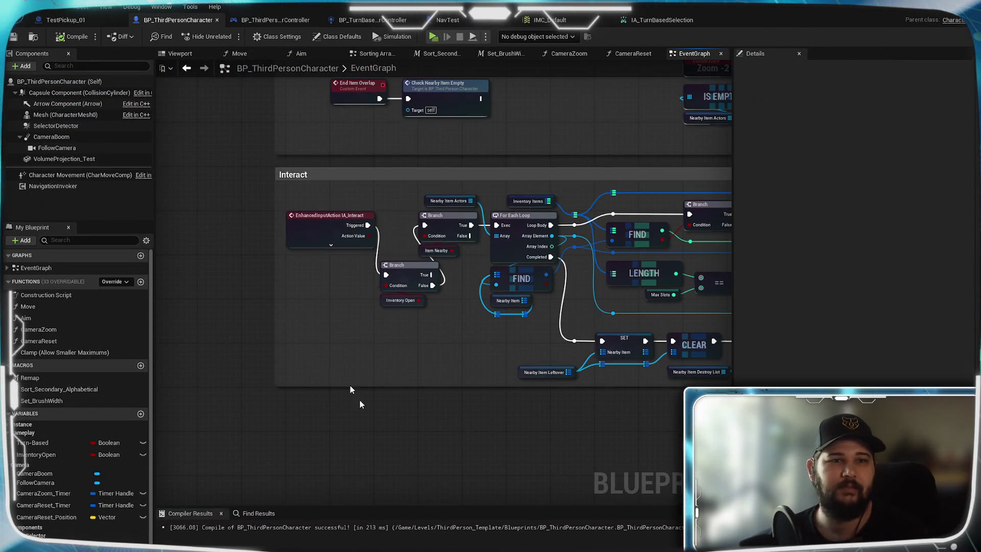
{"action": "left_click", "coordinate": [13, 37]}
{"action": "left_click_drag", "start_coordinate": [480, 71], "coordinate": [334, 326]}
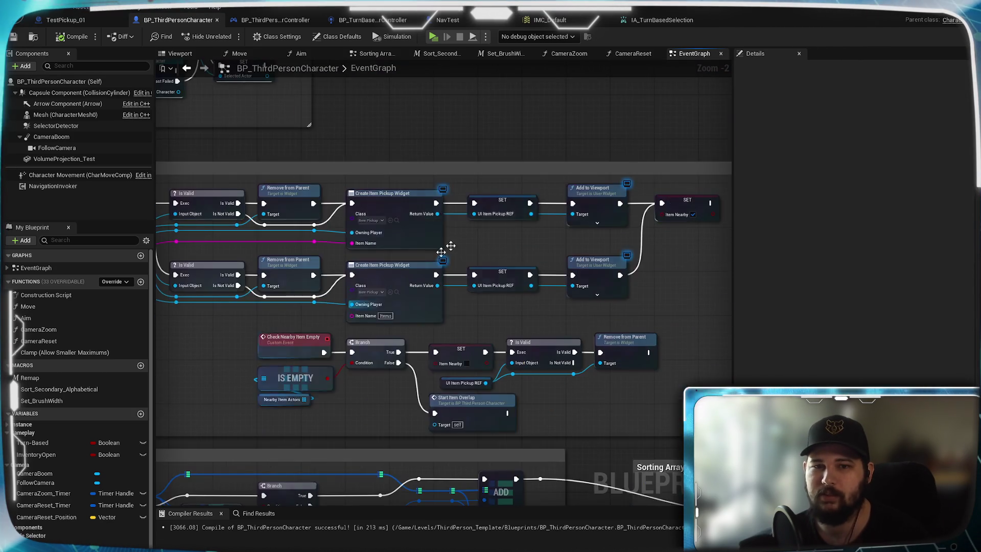
{"action": "mouse_move", "coordinate": [478, 148]}
{"action": "left_mouse_down"}
{"action": "mouse_move", "coordinate": [462, 262]}
{"action": "mouse_move", "coordinate": [390, 362]}
{"action": "mouse_move", "coordinate": [484, 316]}
{"action": "left_mouse_up"}
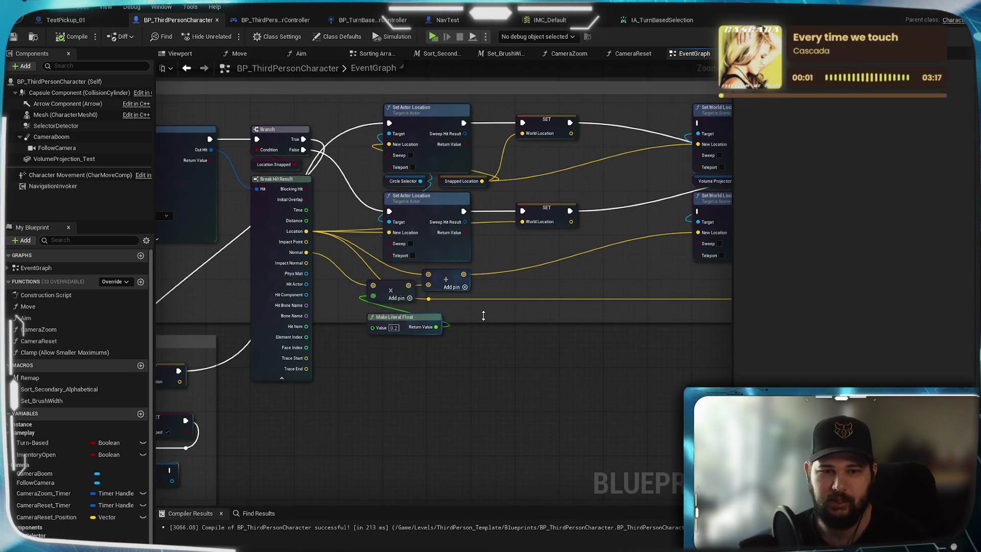
{"action": "scroll", "coordinate": [483, 315], "scroll_direction": "up", "scroll_amount": 1}
{"action": "mouse_move", "coordinate": [390, 398]}
{"action": "left_mouse_down"}
{"action": "mouse_move", "coordinate": [517, 401]}
{"action": "mouse_move", "coordinate": [576, 431]}
{"action": "left_mouse_up"}
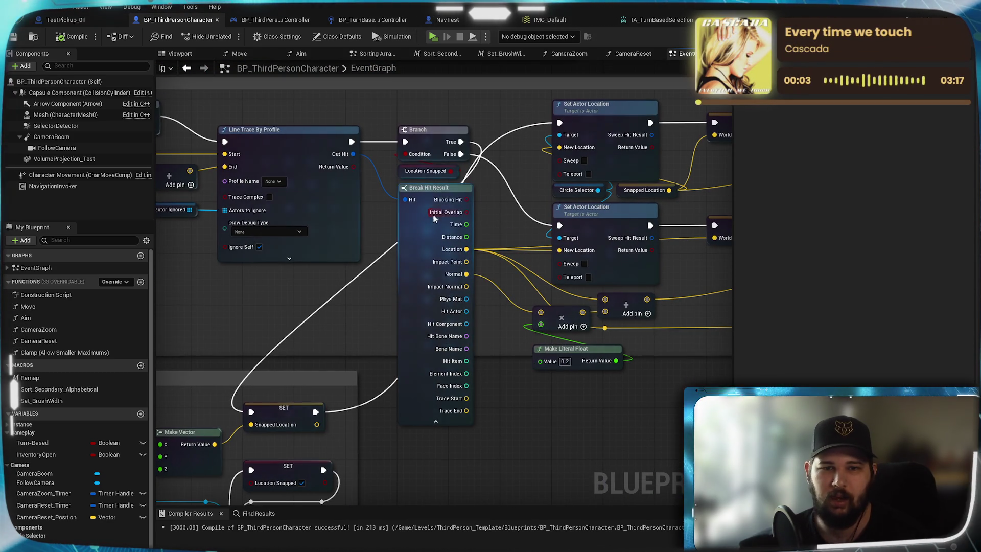
Step: Hide Break Hit Result's unused pins and move the 0.2 literal float up beside it
{"action": "left_click", "coordinate": [436, 420]}
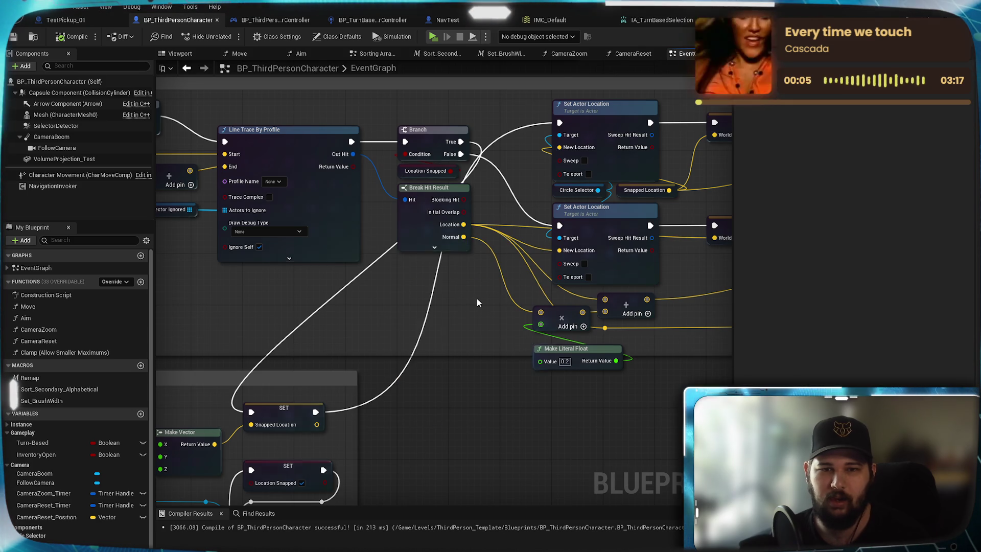
{"action": "scroll", "coordinate": [485, 301], "scroll_direction": "up", "scroll_amount": 1}
{"action": "left_click", "coordinate": [549, 356]}
{"action": "left_click_drag", "start_coordinate": [575, 358], "coordinate": [443, 314]}
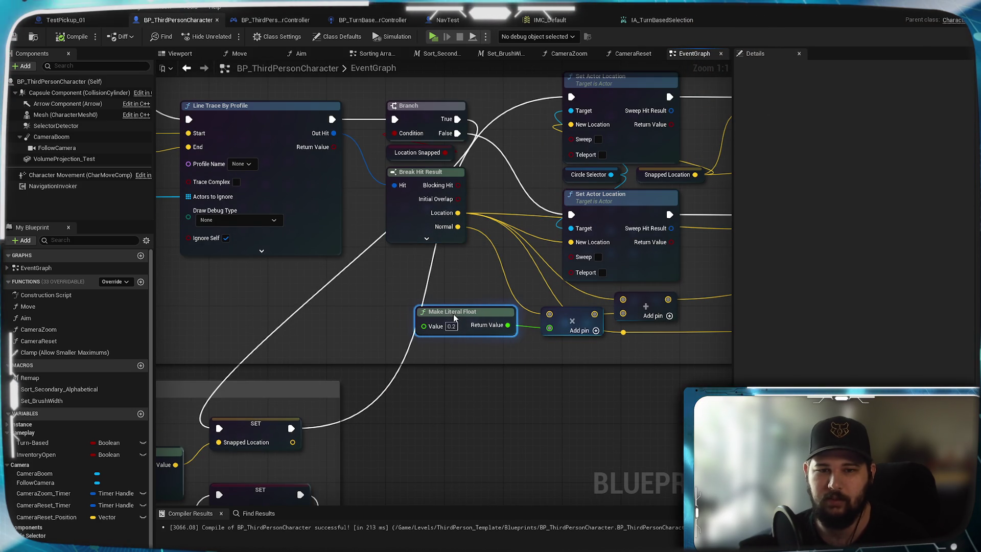
{"action": "left_click_drag", "start_coordinate": [451, 420], "coordinate": [190, 458]}
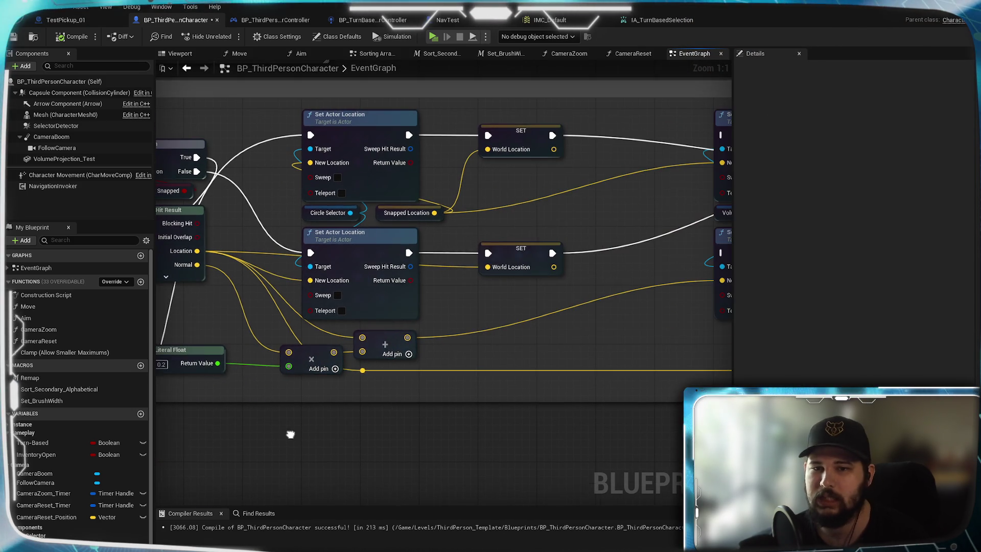
Step: Save, launch Standalone Game, start a New Game and walk the character toward the courtyard
{"action": "left_click", "coordinate": [14, 38]}
{"action": "left_click", "coordinate": [245, 54]}
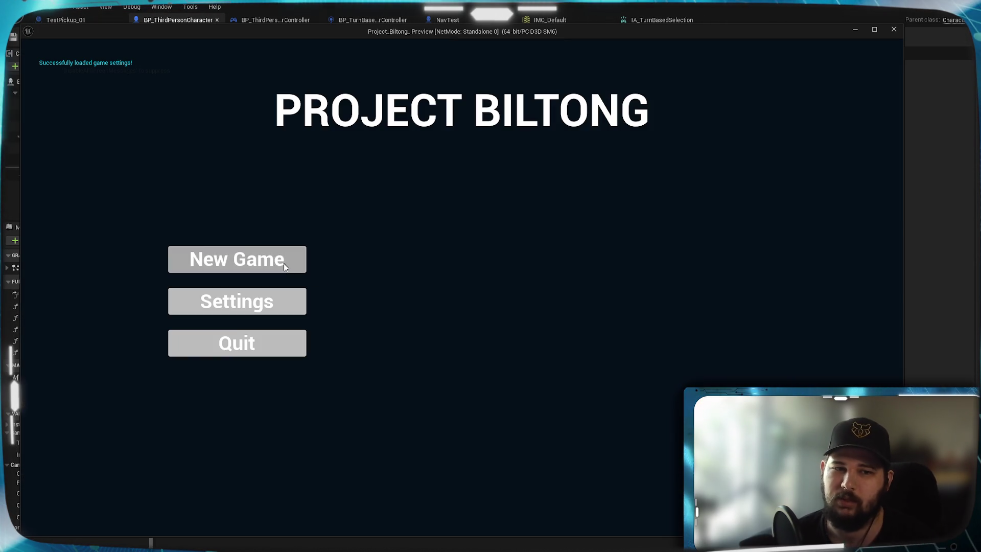
{"action": "left_click", "coordinate": [237, 259]}
{"action": "key", "text": "w"}
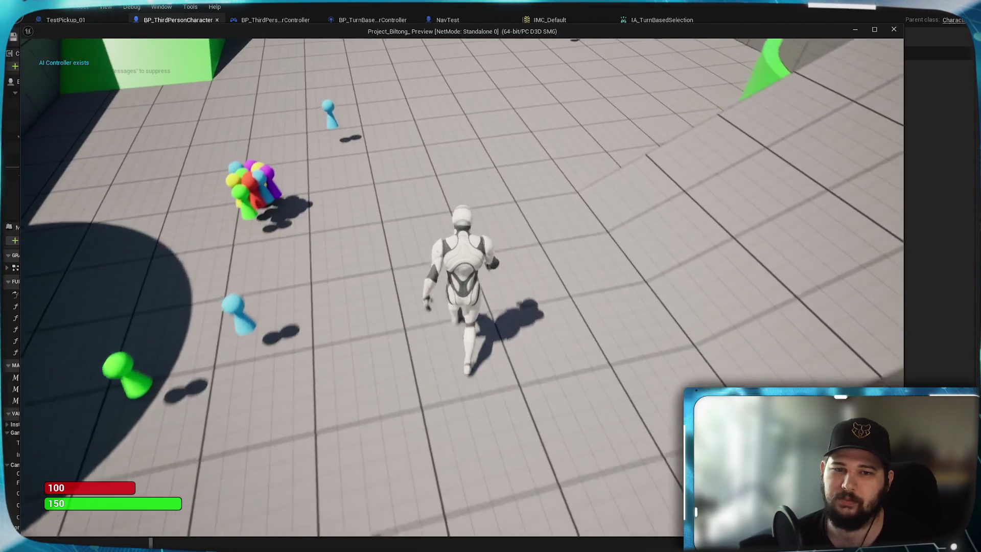
{"action": "key", "text": "w"}
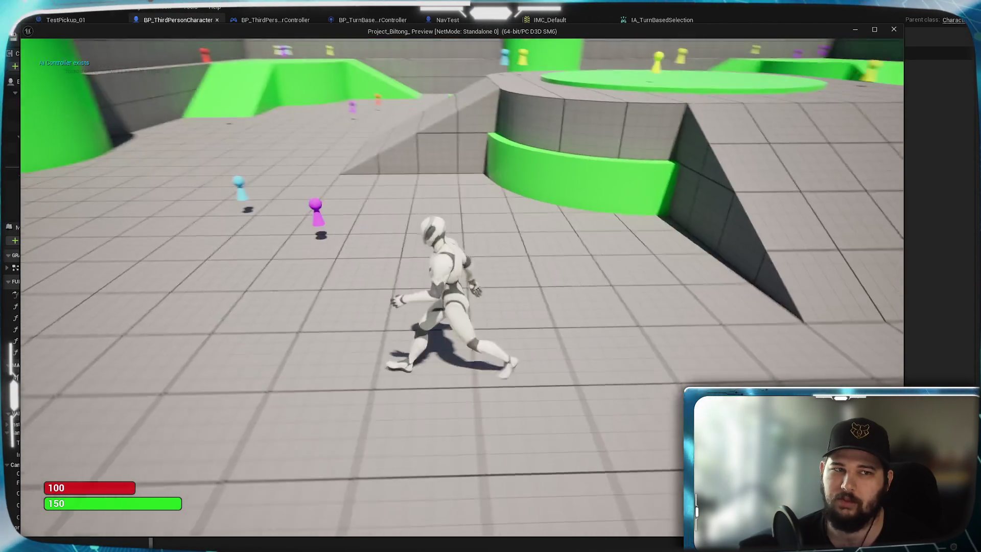
{"action": "key", "text": "w"}
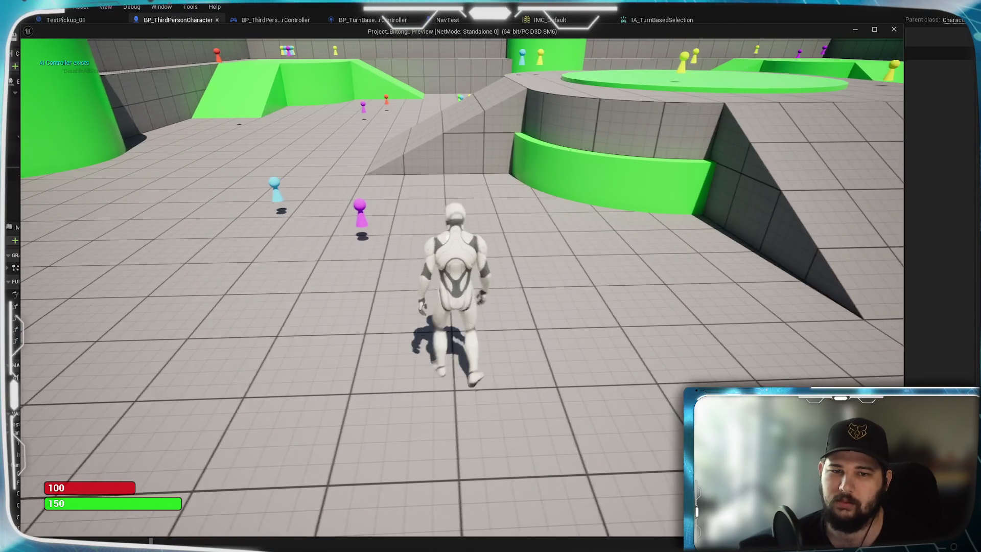
{"action": "key", "text": "w"}
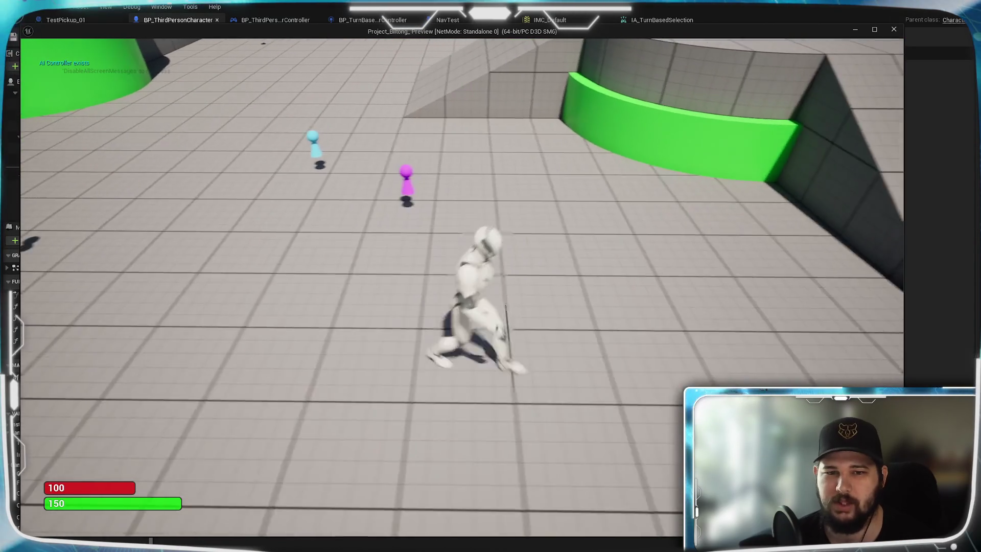
{"action": "key", "text": "w"}
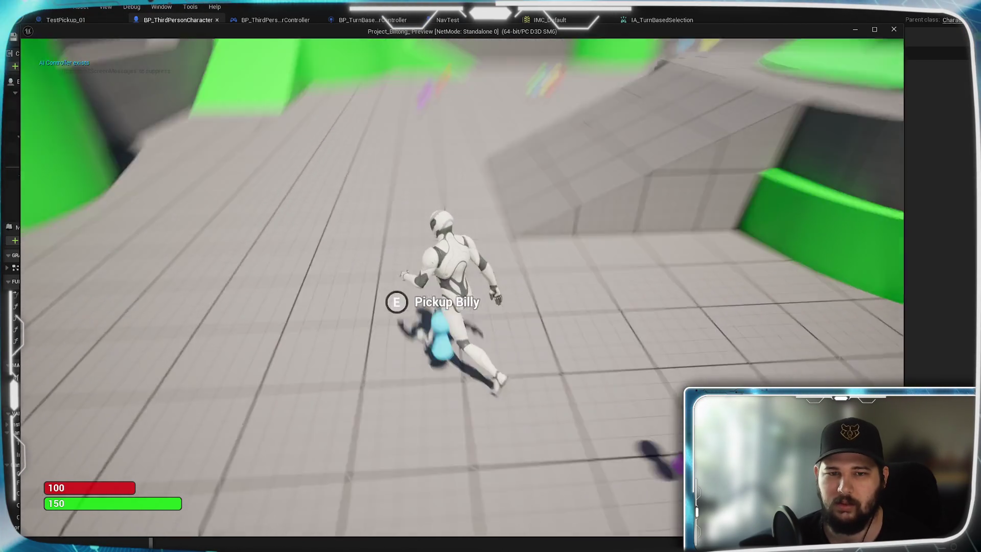
{"action": "key", "text": "w"}
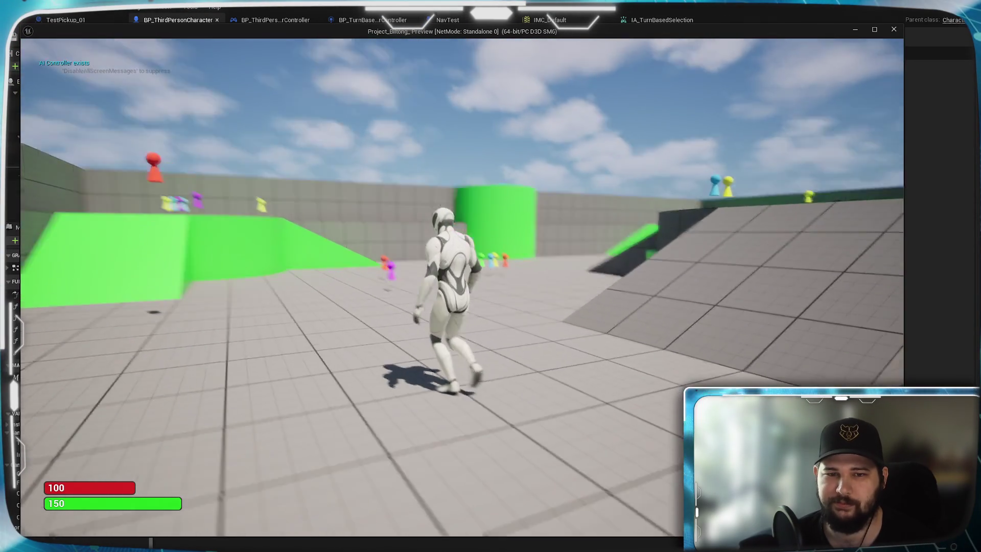
{"action": "key", "text": "w"}
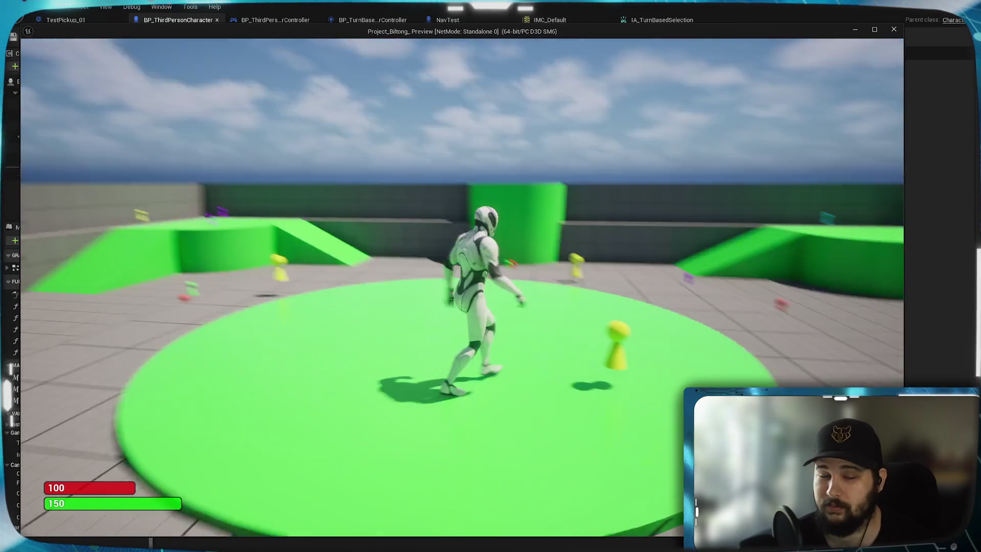
Step: Jump twice across the green disc, then raise the camera above the character near the pillar
{"action": "key", "text": "space"}
{"action": "key", "text": "space"}
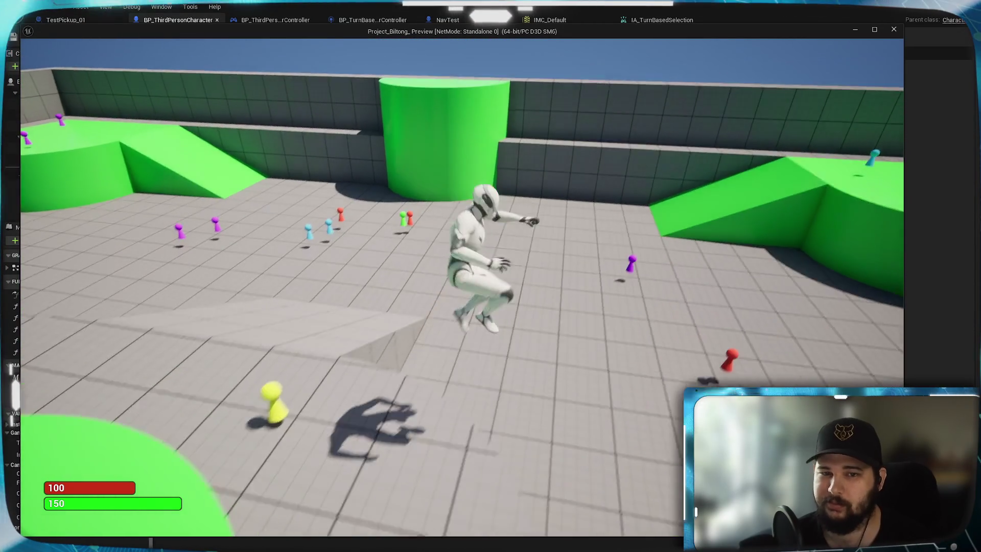
{"action": "key", "text": "space"}
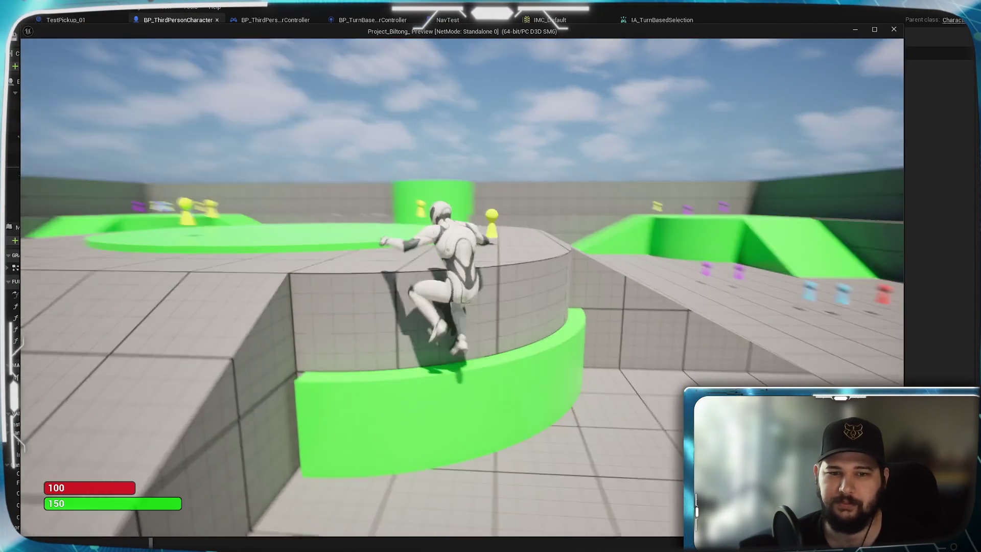
{"action": "key", "text": "w"}
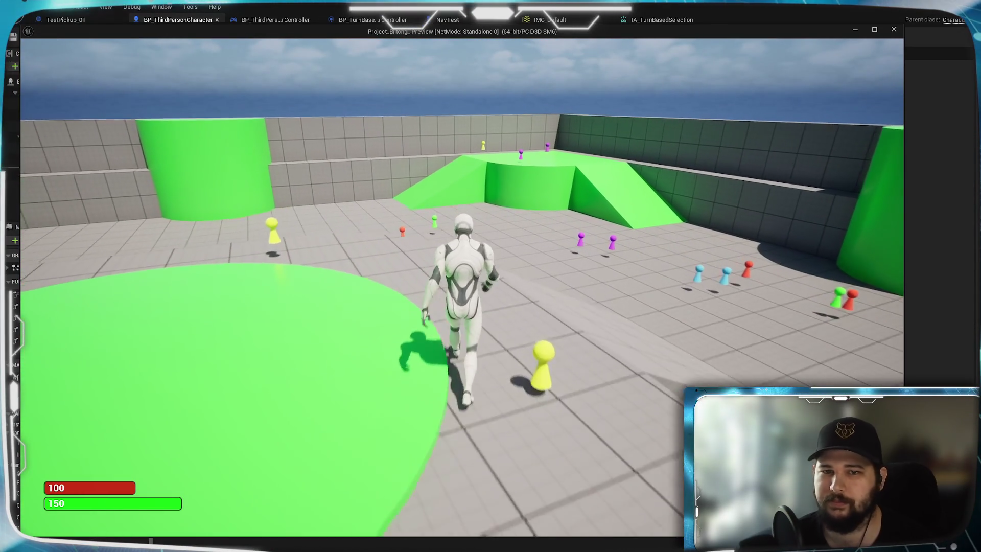
{"action": "key", "text": "w"}
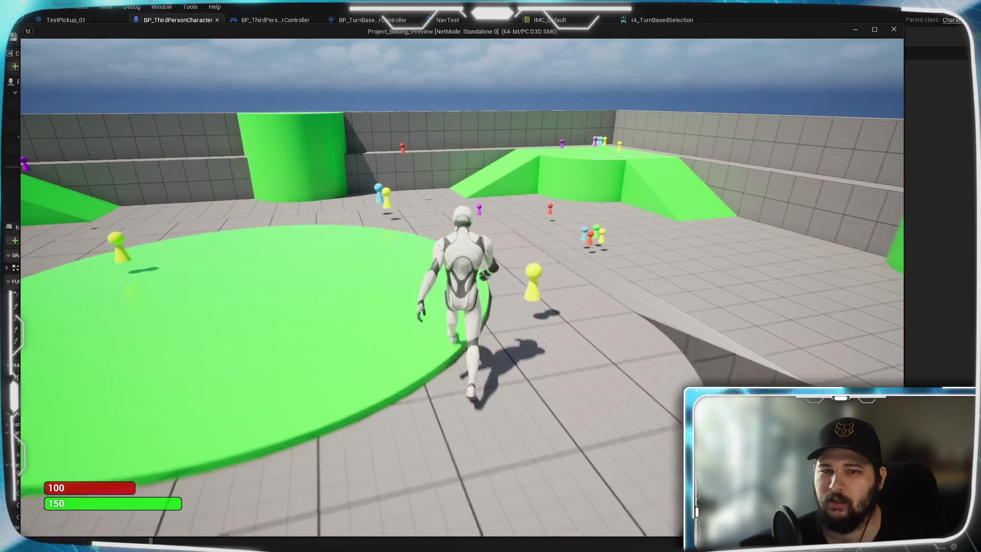
{"action": "key", "text": "w"}
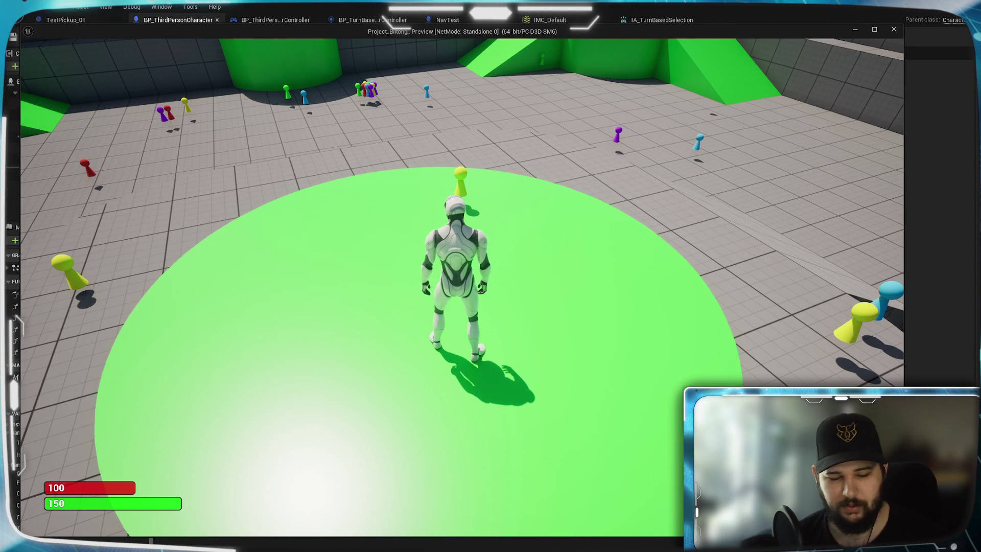
Step: Enter turn-based mode with Tab and click several ground targets while orbiting the camera with E
{"action": "key", "text": "Tab"}
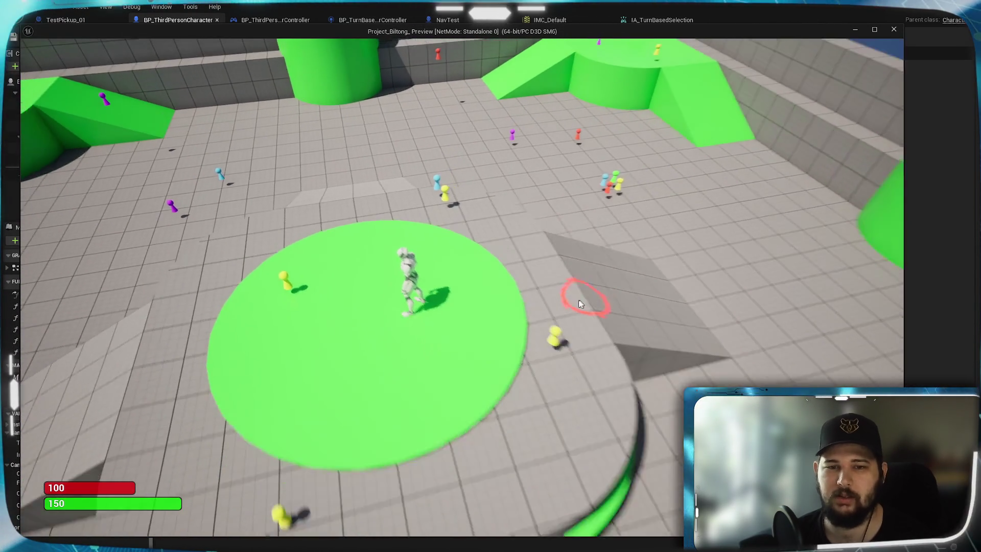
{"action": "left_click", "coordinate": [588, 303]}
{"action": "left_click", "coordinate": [689, 323]}
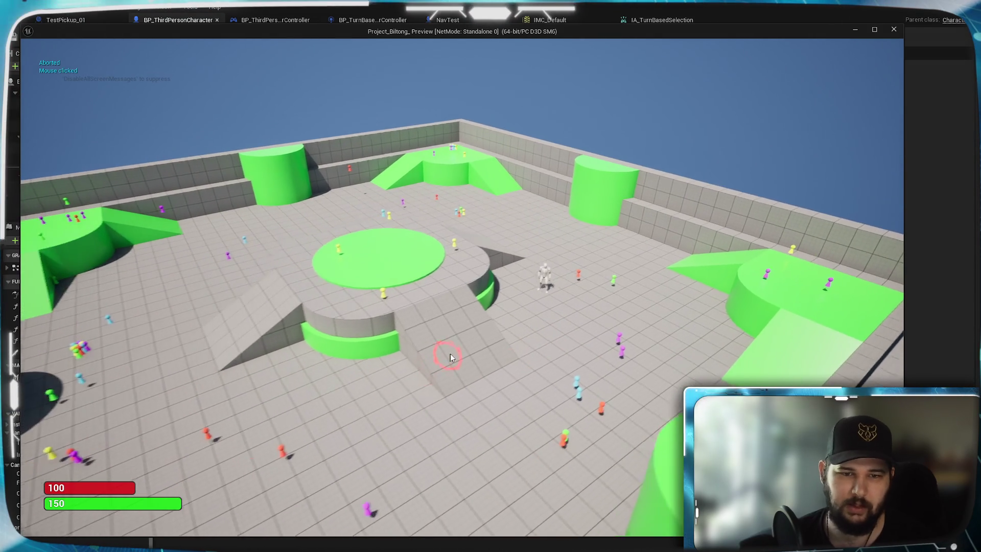
{"action": "key", "text": "e"}
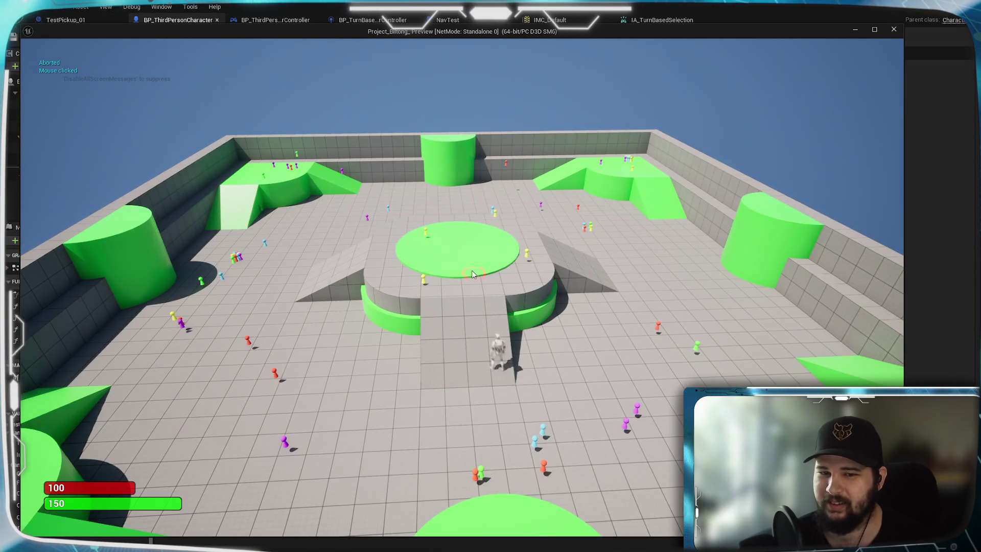
{"action": "left_click", "coordinate": [386, 269]}
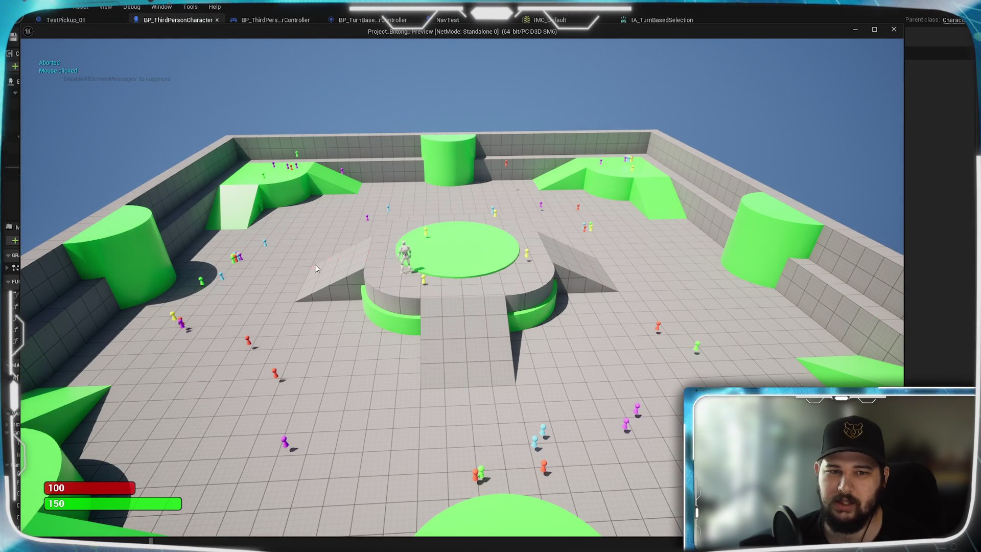
{"action": "key", "text": "e"}
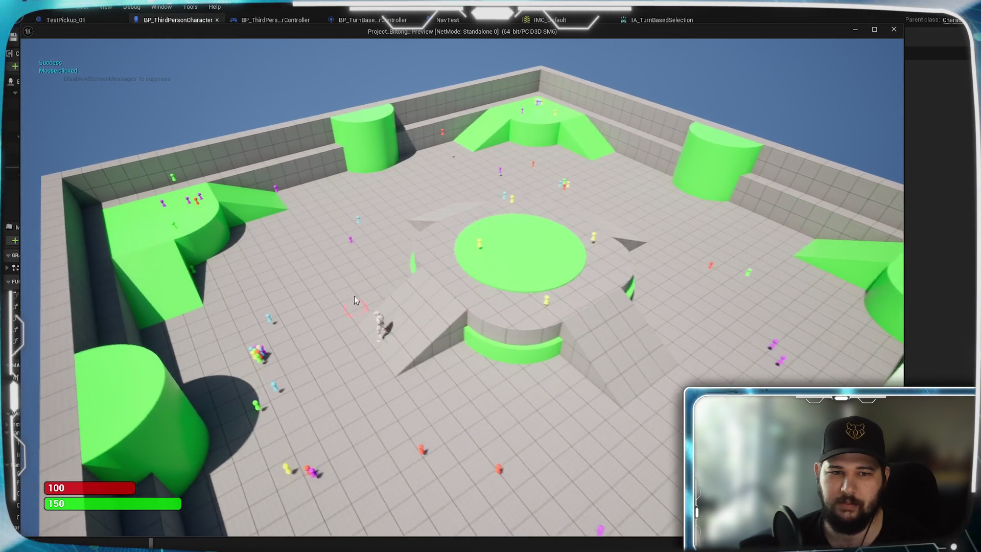
{"action": "left_click", "coordinate": [516, 276]}
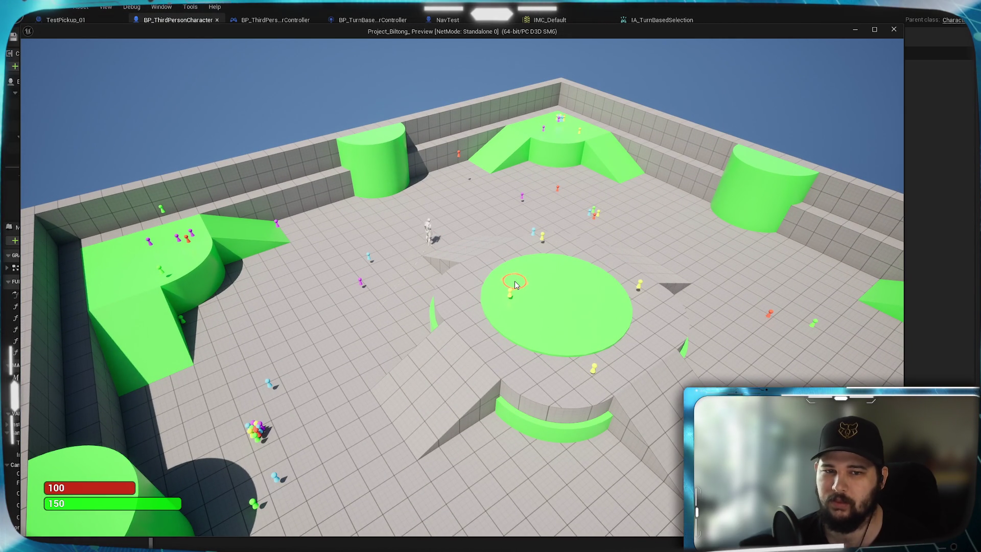
{"action": "key", "text": "e"}
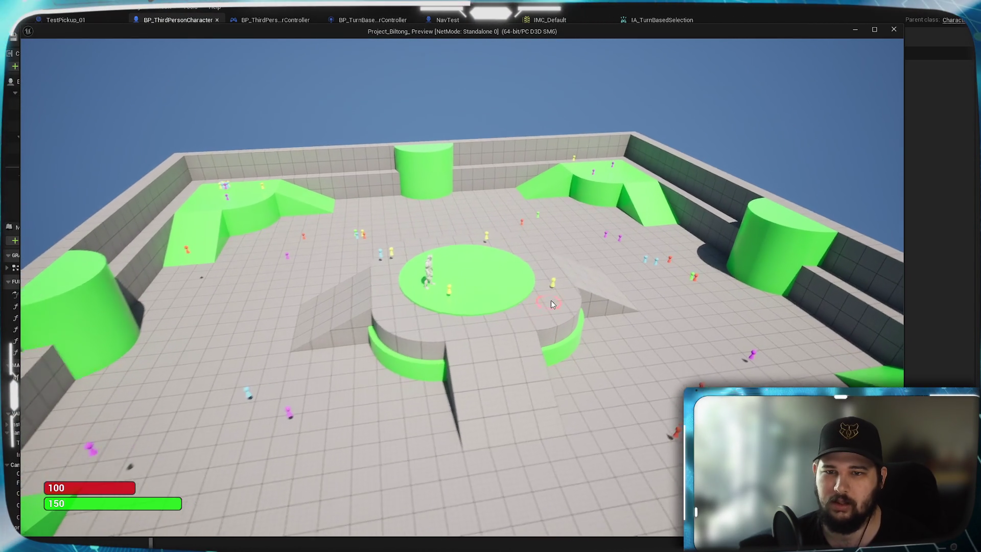
Step: Zoom in, move the character beside the yellow pawn and across the green circle, then stop play
{"action": "scroll", "coordinate": [551, 299], "scroll_direction": "up", "scroll_amount": 3}
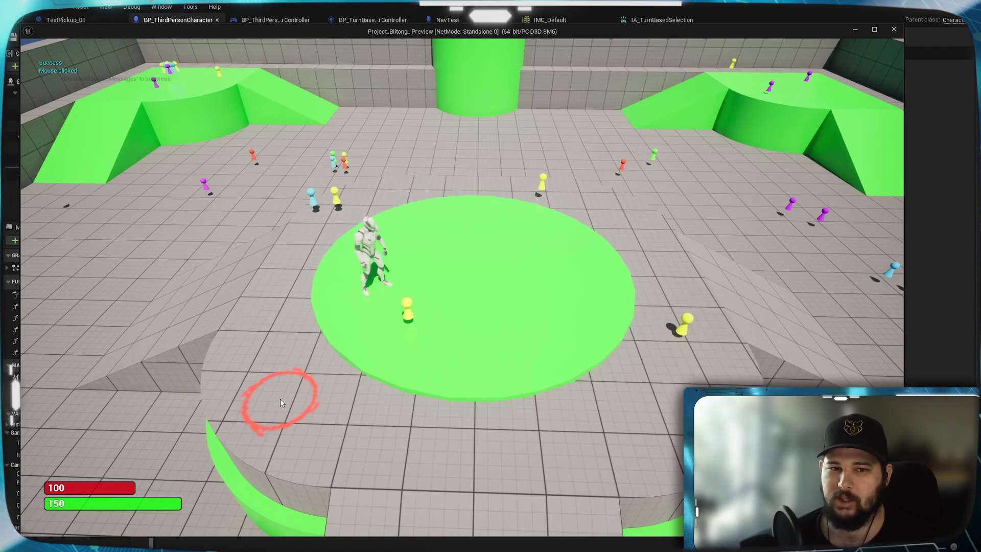
{"action": "left_click", "coordinate": [280, 402]}
{"action": "left_click", "coordinate": [565, 228]}
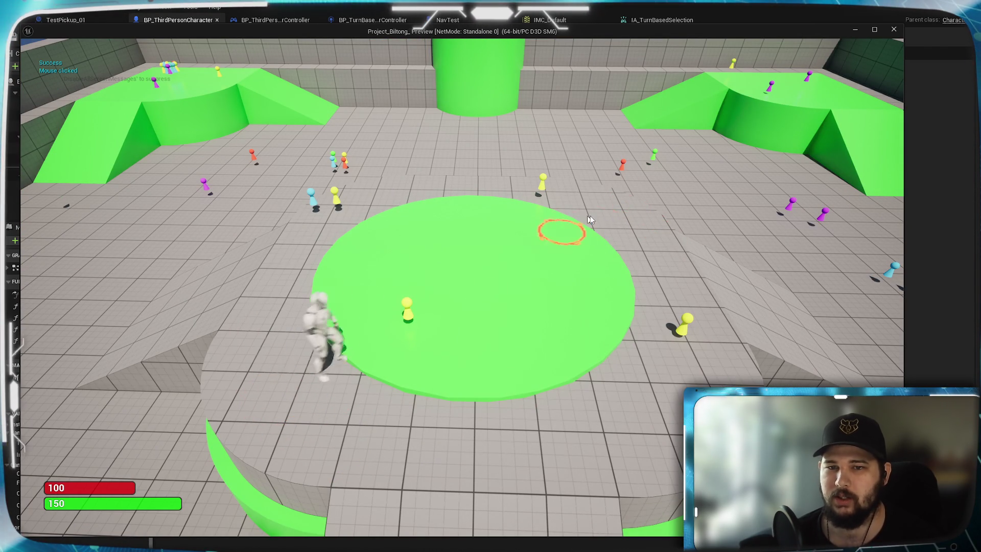
{"action": "left_click", "coordinate": [498, 344]}
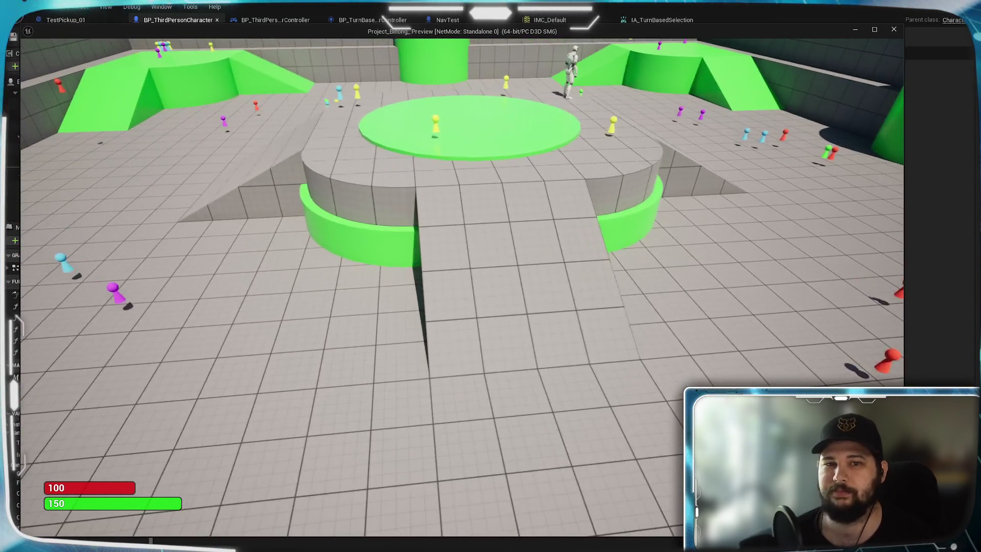
{"action": "key", "text": "Escape"}
{"action": "left_click_drag", "start_coordinate": [504, 362], "coordinate": [430, 386]}
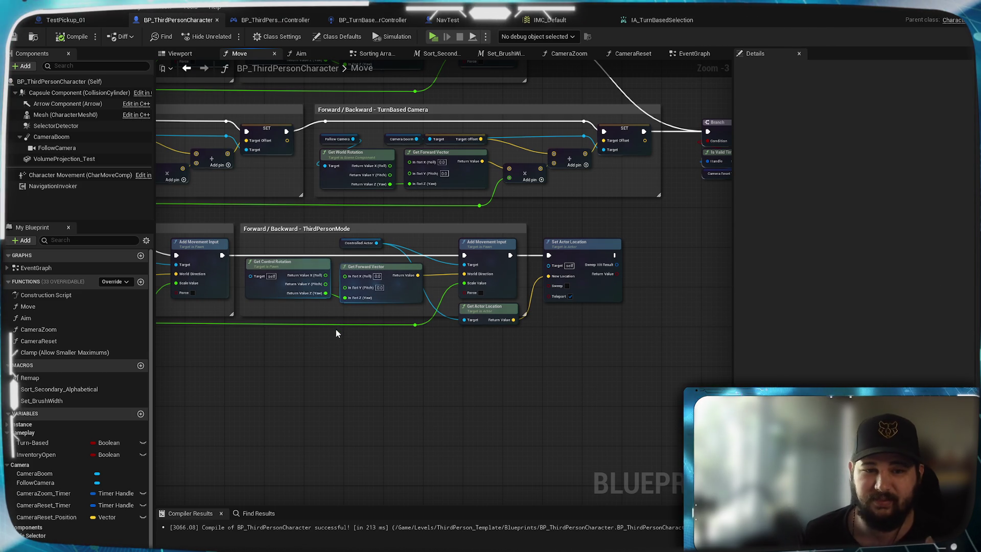
Step: Pan across the Move function's Remap and Left/Right groups, then switch to the EventGraph
{"action": "mouse_move", "coordinate": [296, 394]}
{"action": "left_mouse_down"}
{"action": "mouse_move", "coordinate": [639, 414]}
{"action": "mouse_move", "coordinate": [373, 428]}
{"action": "left_mouse_up"}
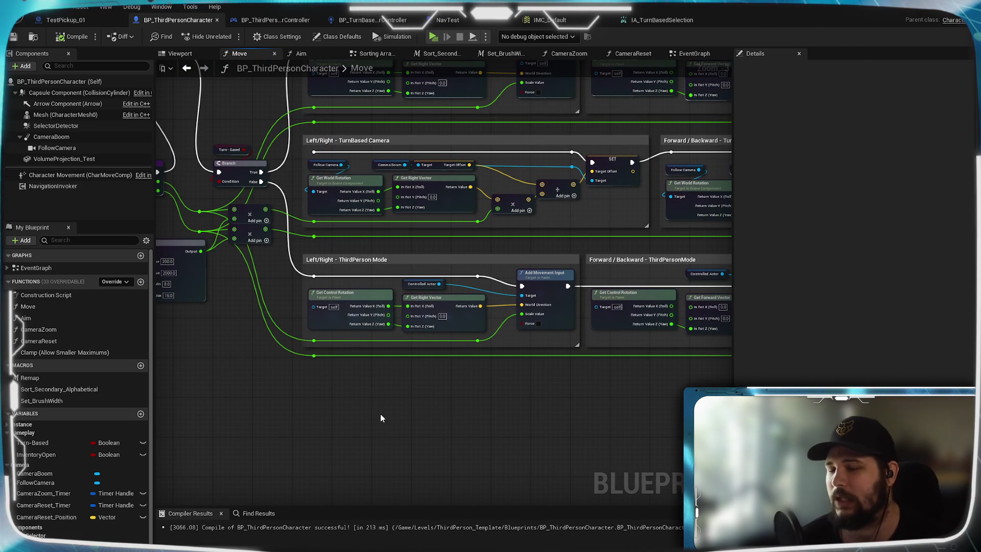
{"action": "scroll", "coordinate": [460, 486], "scroll_direction": "down", "scroll_amount": 2}
{"action": "scroll", "coordinate": [411, 371], "scroll_direction": "up", "scroll_amount": 2}
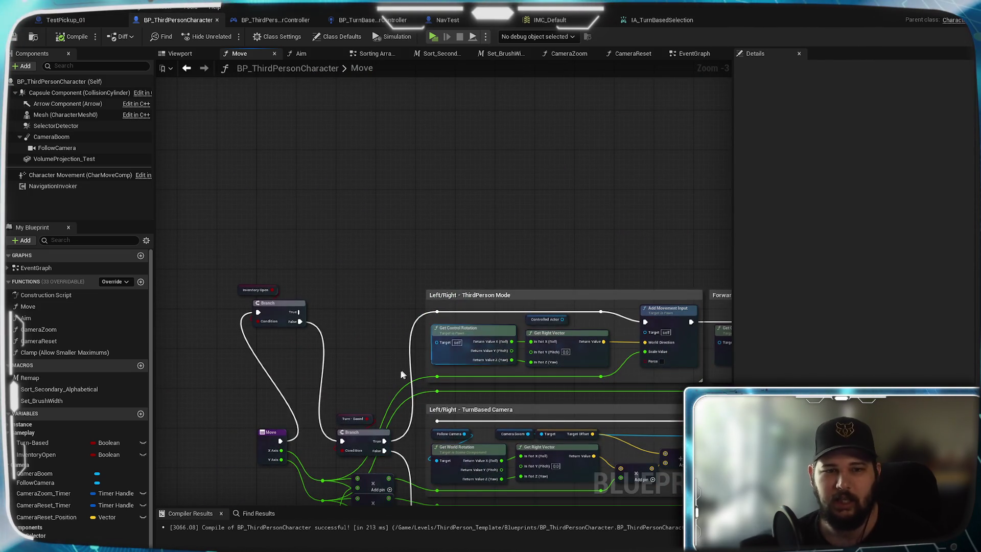
{"action": "left_click_drag", "start_coordinate": [410, 372], "coordinate": [390, 151]}
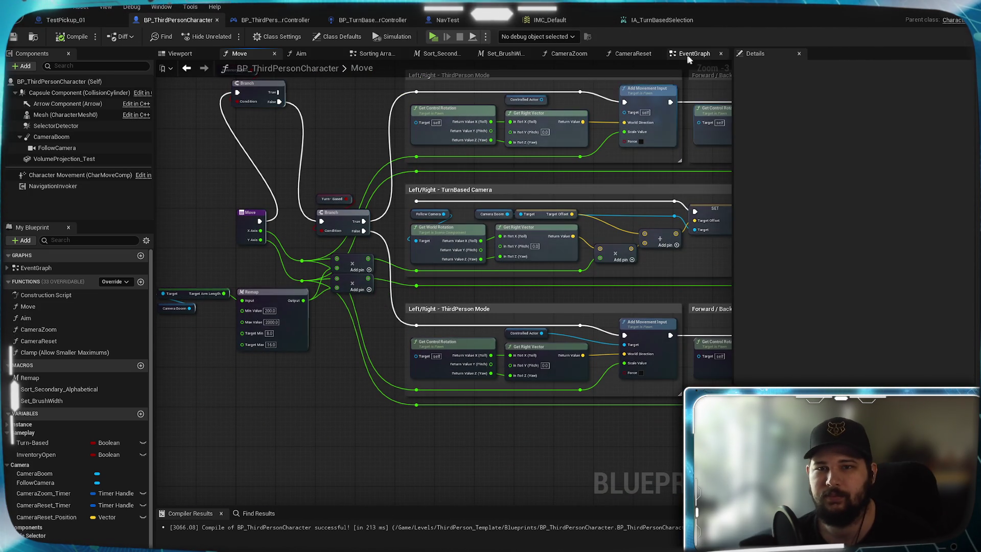
{"action": "left_click", "coordinate": [683, 60]}
{"action": "left_click_drag", "start_coordinate": [451, 333], "coordinate": [357, 301]}
Step: Pan past Snap Cursor to Pawns, Pick Up Item and Interact groups, ending on the Move_Left/Move_Right events
{"action": "scroll", "coordinate": [486, 313], "scroll_direction": "down", "scroll_amount": 9}
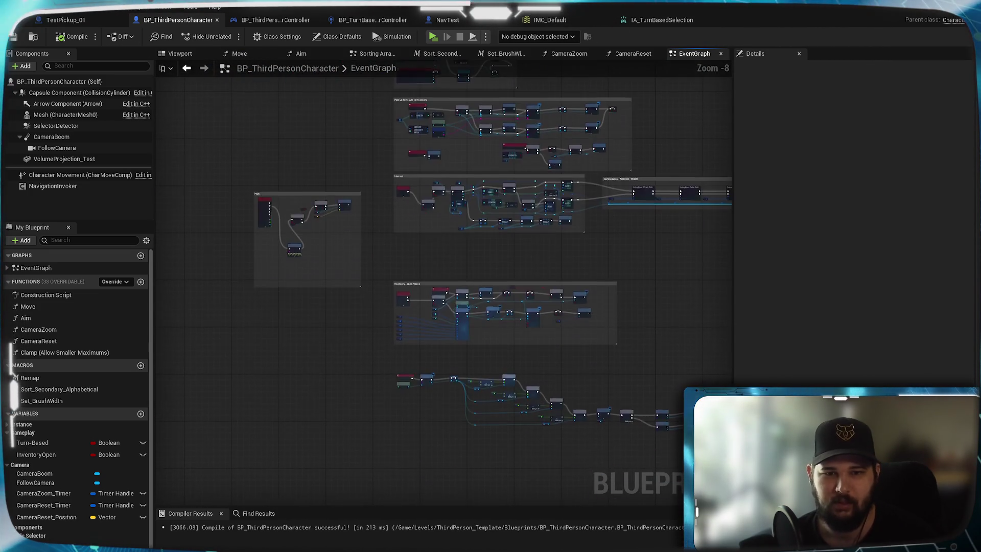
{"action": "left_click_drag", "start_coordinate": [510, 286], "coordinate": [314, 156]}
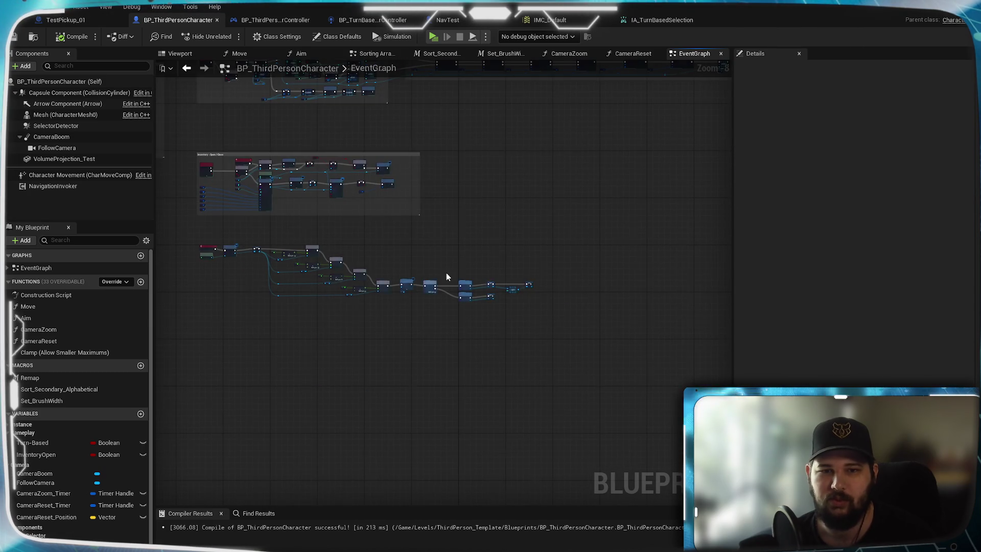
{"action": "scroll", "coordinate": [447, 277], "scroll_direction": "up", "scroll_amount": 4}
{"action": "mouse_move", "coordinate": [466, 346]}
{"action": "left_mouse_down"}
{"action": "mouse_move", "coordinate": [397, 221]}
{"action": "mouse_move", "coordinate": [455, 343]}
{"action": "left_mouse_up"}
{"action": "left_click_drag", "start_coordinate": [349, 160], "coordinate": [443, 245]}
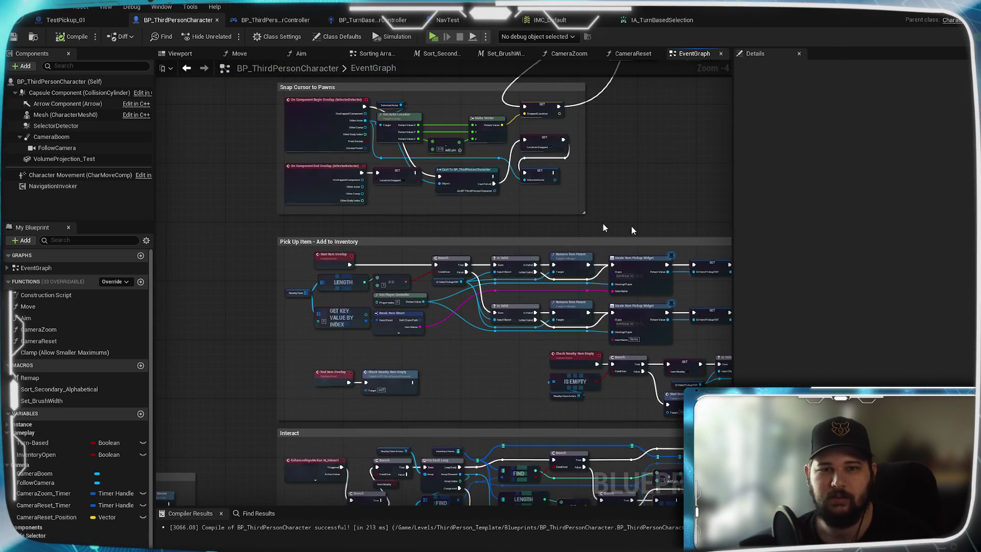
{"action": "mouse_move", "coordinate": [585, 158]}
{"action": "left_mouse_down"}
{"action": "mouse_move", "coordinate": [515, 376]}
{"action": "mouse_move", "coordinate": [434, 361]}
{"action": "mouse_move", "coordinate": [307, 363]}
{"action": "mouse_move", "coordinate": [522, 165]}
{"action": "mouse_move", "coordinate": [646, 256]}
{"action": "mouse_move", "coordinate": [198, 278]}
{"action": "mouse_move", "coordinate": [359, 244]}
{"action": "mouse_move", "coordinate": [197, 390]}
{"action": "mouse_move", "coordinate": [302, 166]}
{"action": "mouse_move", "coordinate": [226, 227]}
{"action": "left_mouse_up"}
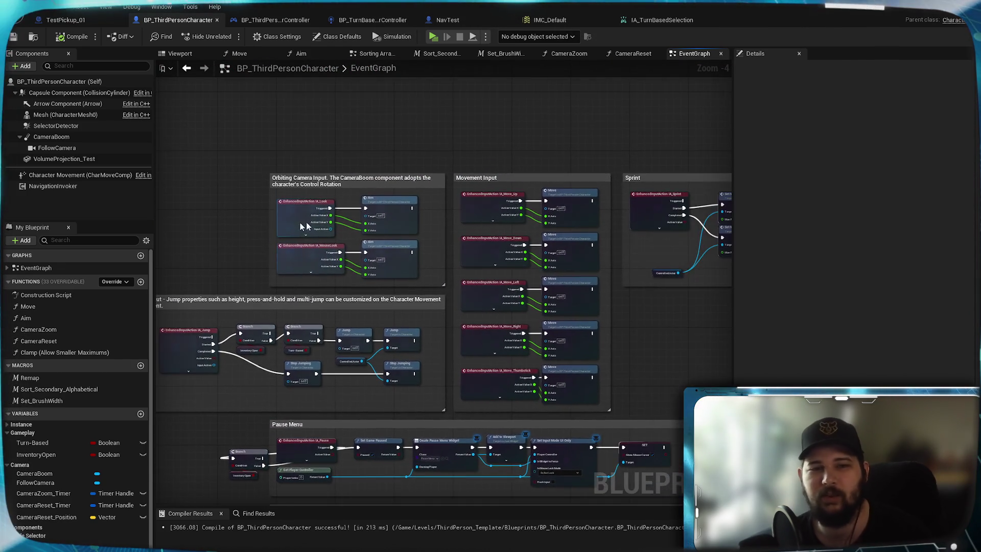
{"action": "scroll", "coordinate": [657, 357], "scroll_direction": "up", "scroll_amount": 4}
{"action": "mouse_move", "coordinate": [657, 357]}
{"action": "left_mouse_down"}
{"action": "mouse_move", "coordinate": [318, 284]}
{"action": "mouse_move", "coordinate": [477, 323]}
{"action": "mouse_move", "coordinate": [352, 222]}
{"action": "mouse_move", "coordinate": [484, 243]}
{"action": "mouse_move", "coordinate": [577, 236]}
{"action": "mouse_move", "coordinate": [467, 245]}
{"action": "left_mouse_up"}
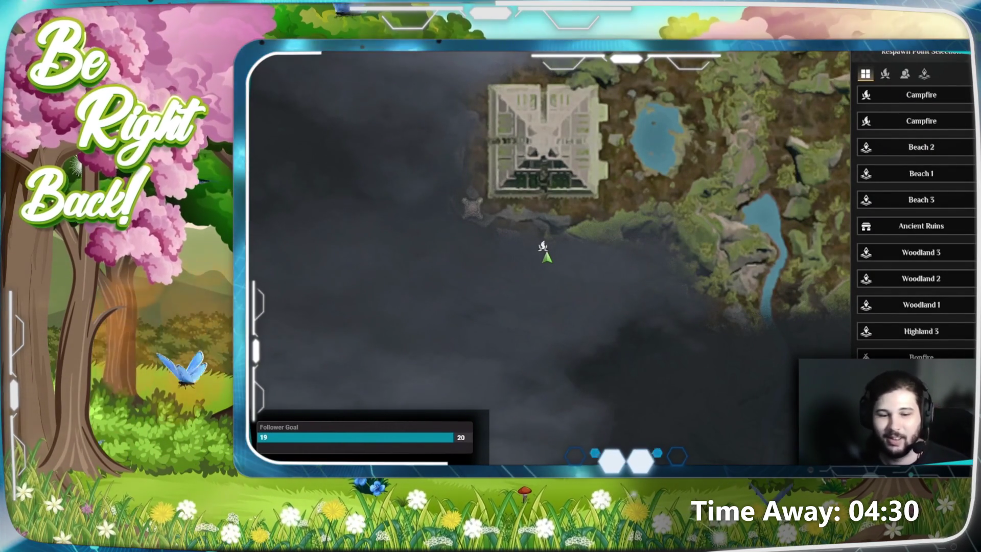
Step: Nudge the respawn map and pick the Campfire spawn marker to respawn there
{"action": "left_click_drag", "start_coordinate": [554, 258], "coordinate": [558, 269]}
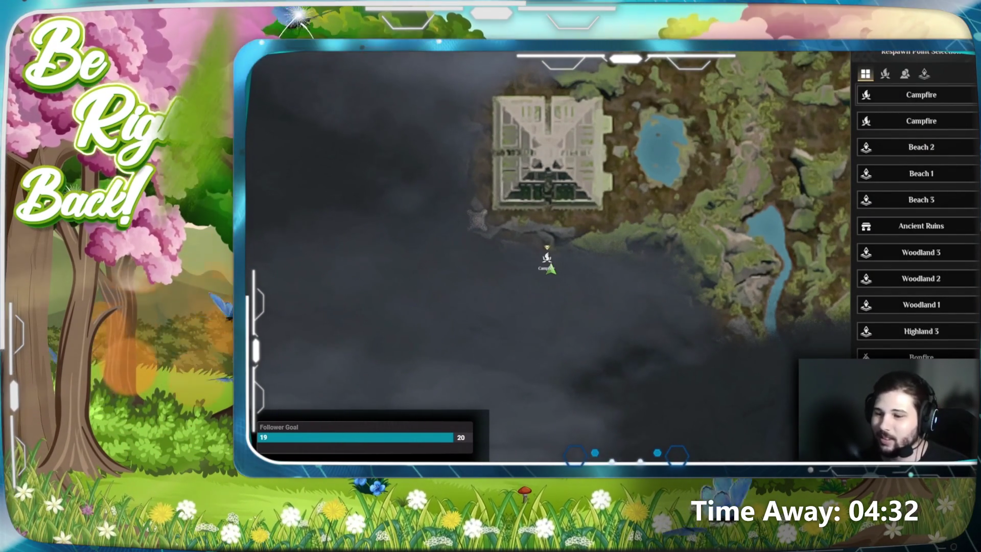
{"action": "left_click", "coordinate": [550, 266]}
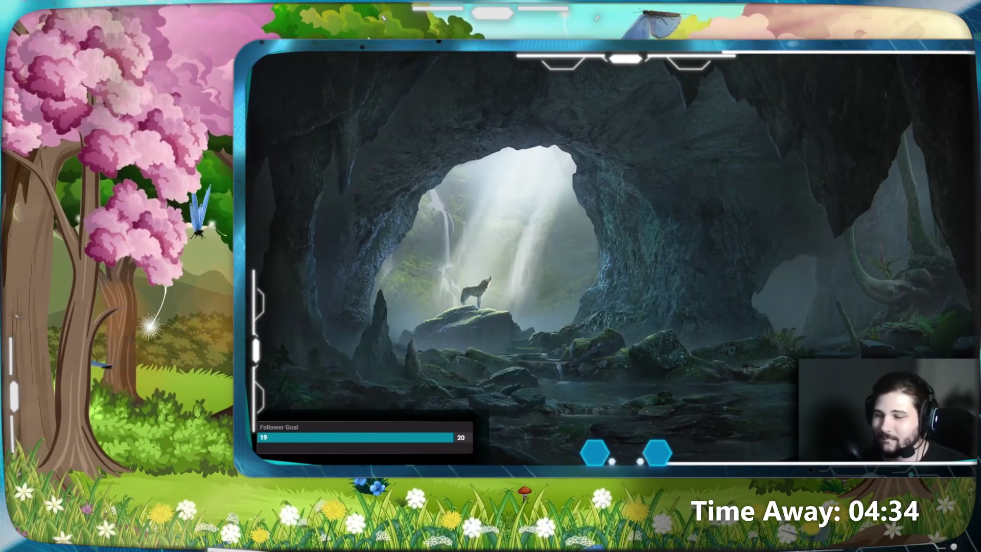